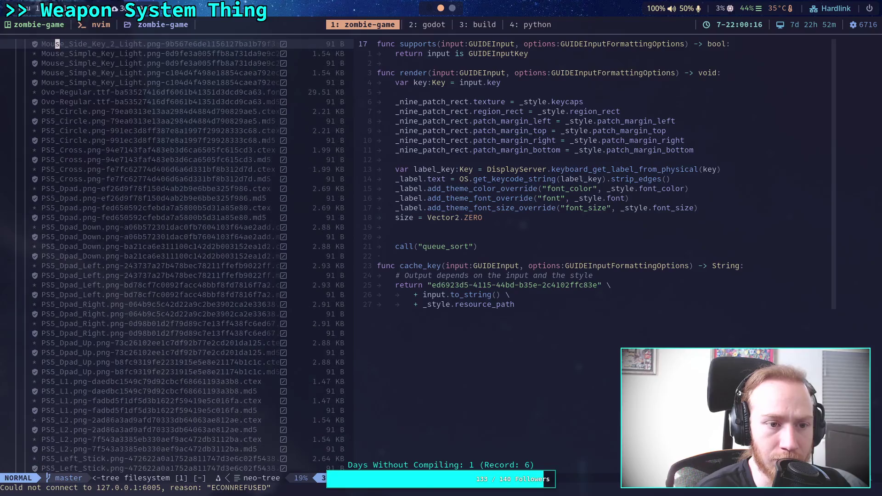
Collapse the .godot imported folder in the Neovim tree so the keyboard renderer files show.
{"action": "scroll", "coordinate": [174, 253], "scroll_direction": "down", "scroll_amount": 20}
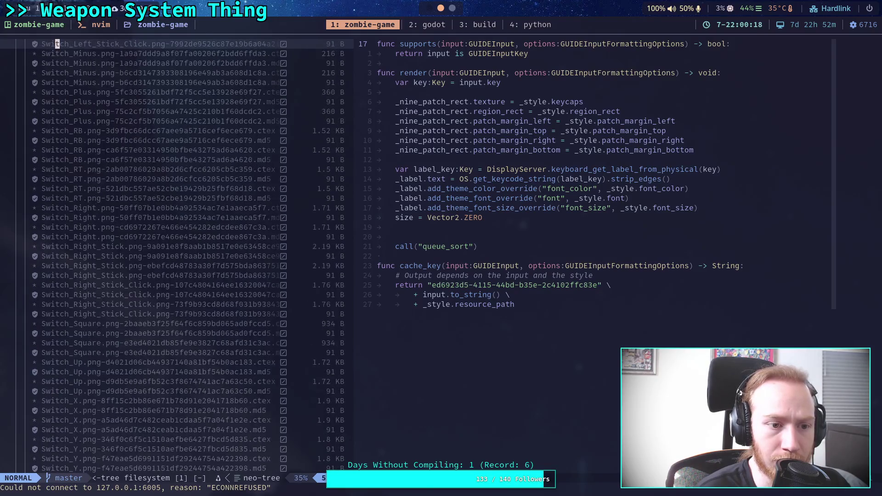
{"action": "scroll", "coordinate": [174, 253], "scroll_direction": "down", "scroll_amount": 20}
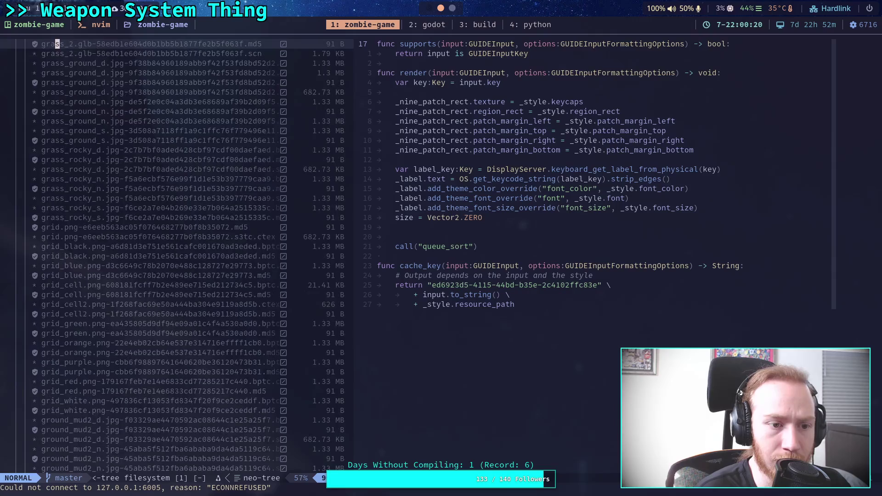
{"action": "scroll", "coordinate": [175, 253], "scroll_direction": "up", "scroll_amount": 10}
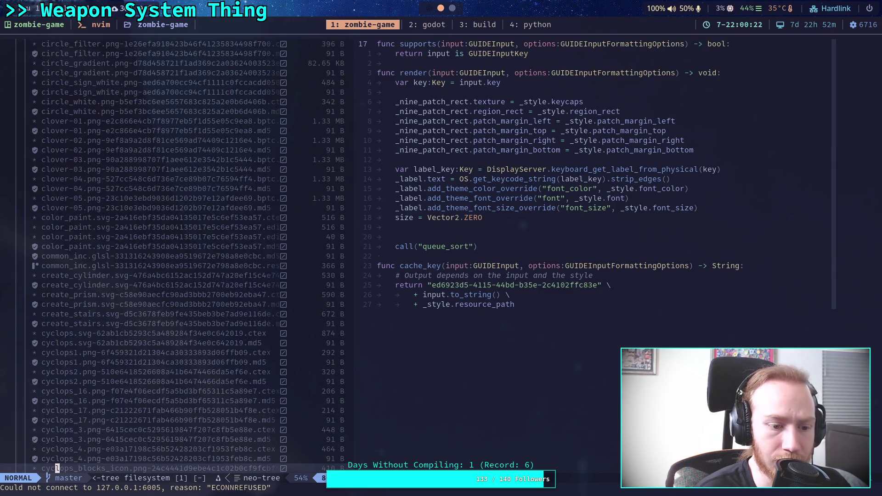
{"action": "scroll", "coordinate": [174, 252], "scroll_direction": "down", "scroll_amount": 15}
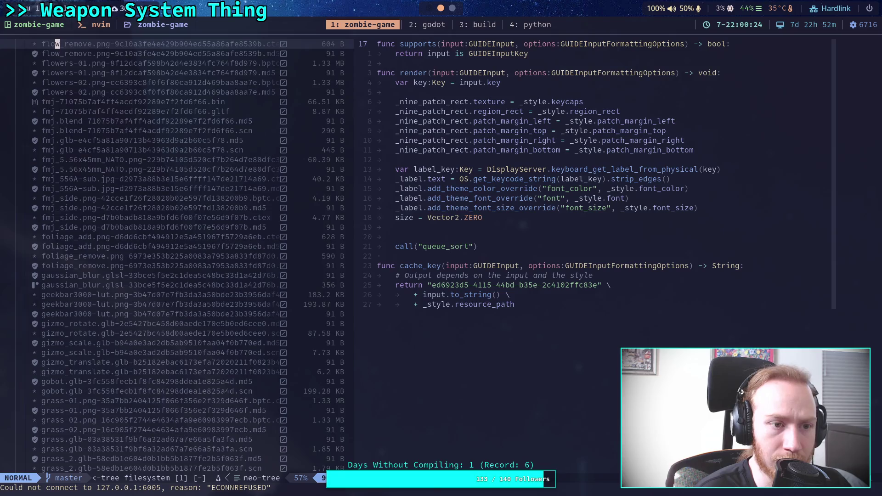
{"action": "scroll", "coordinate": [175, 253], "scroll_direction": "up", "scroll_amount": 15}
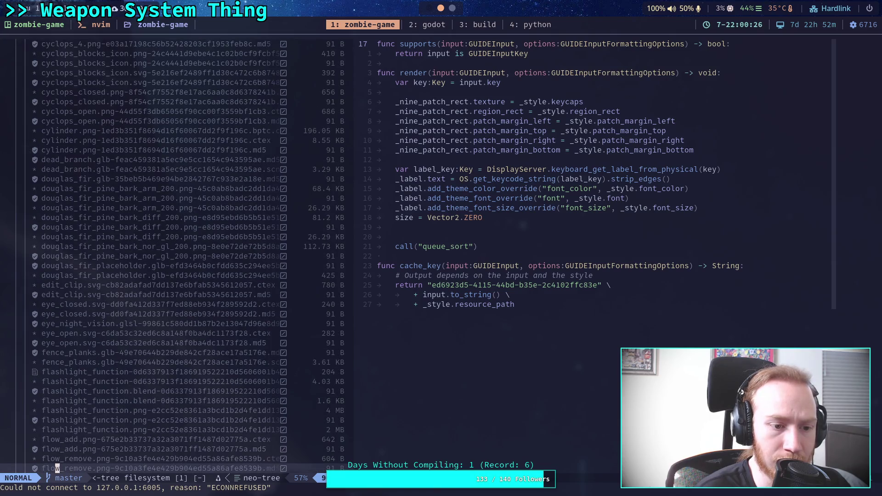
{"action": "scroll", "coordinate": [175, 253], "scroll_direction": "up", "scroll_amount": 20}
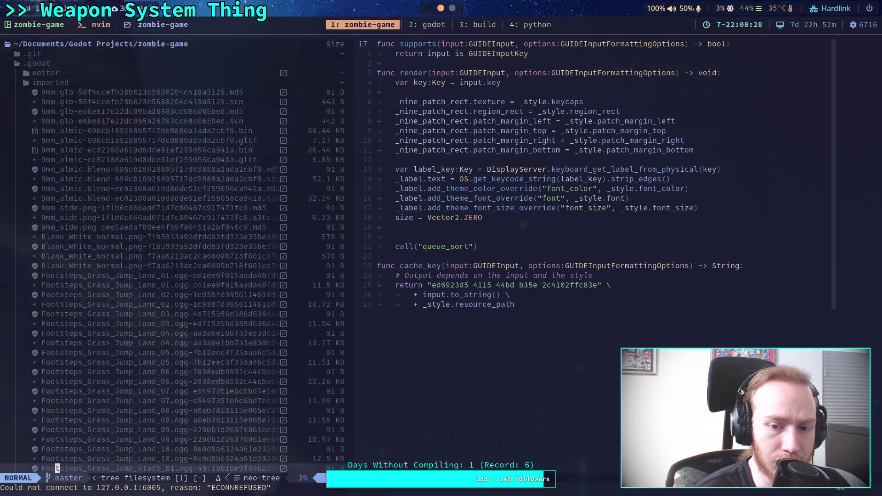
{"action": "key", "text": "k"}
{"action": "key", "text": "k"}
{"action": "key", "text": "k"}
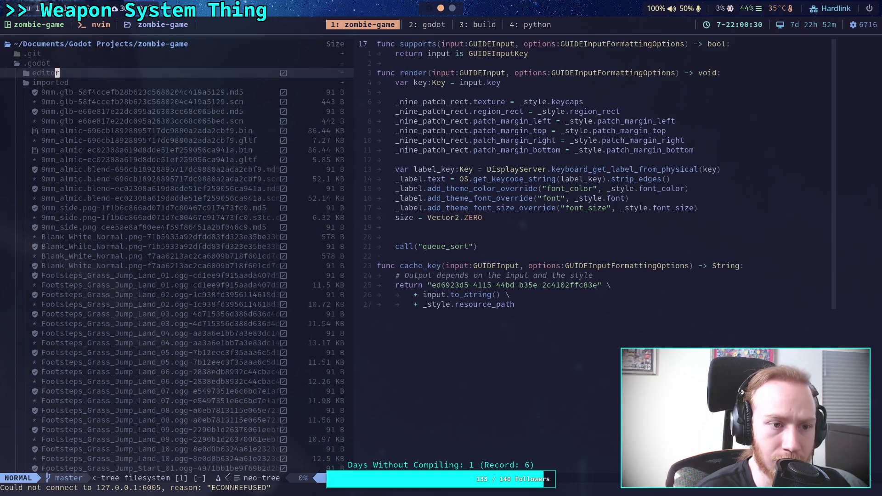
{"action": "key", "text": "j"}
{"action": "key", "text": "Return"}
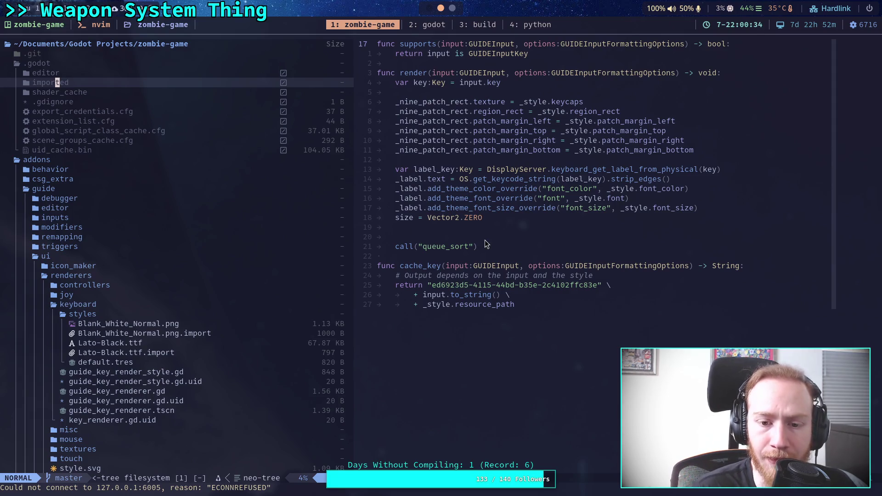
{"action": "left_click", "coordinate": [488, 254]}
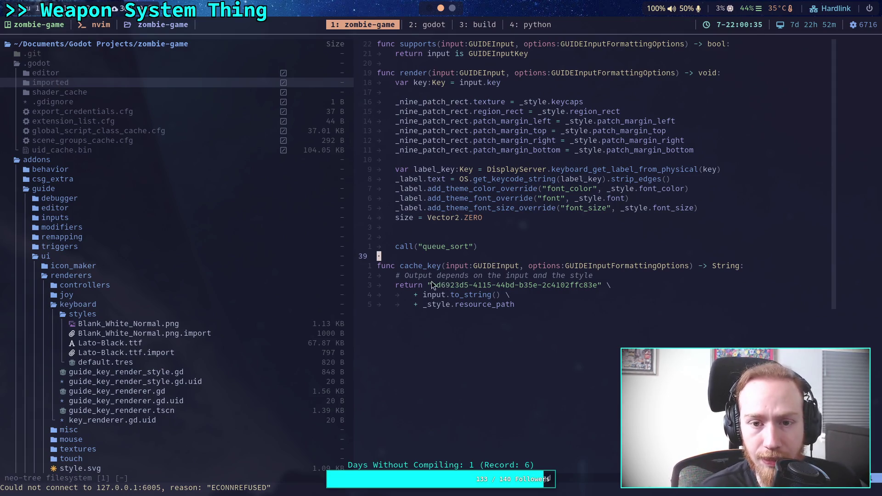
{"action": "scroll", "coordinate": [496, 288], "scroll_direction": "up", "scroll_amount": 5}
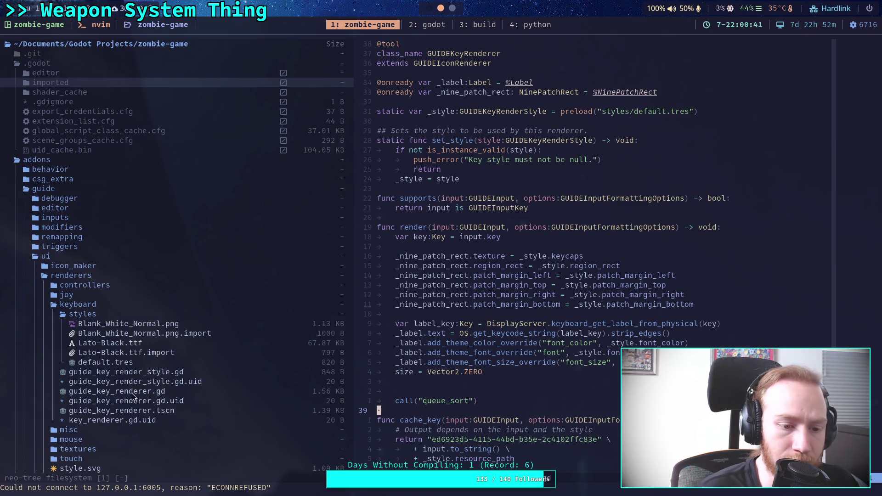
{"action": "left_click", "coordinate": [156, 373]}
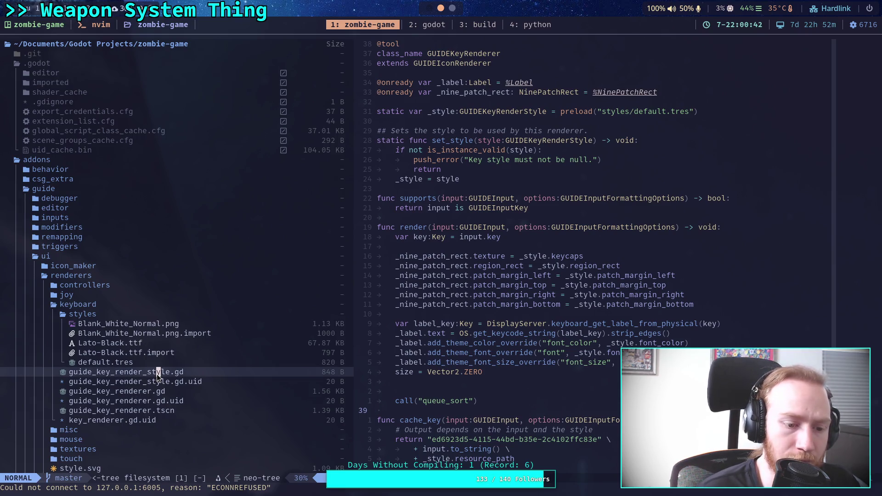
{"action": "scroll", "coordinate": [110, 354], "scroll_direction": "down", "scroll_amount": 7}
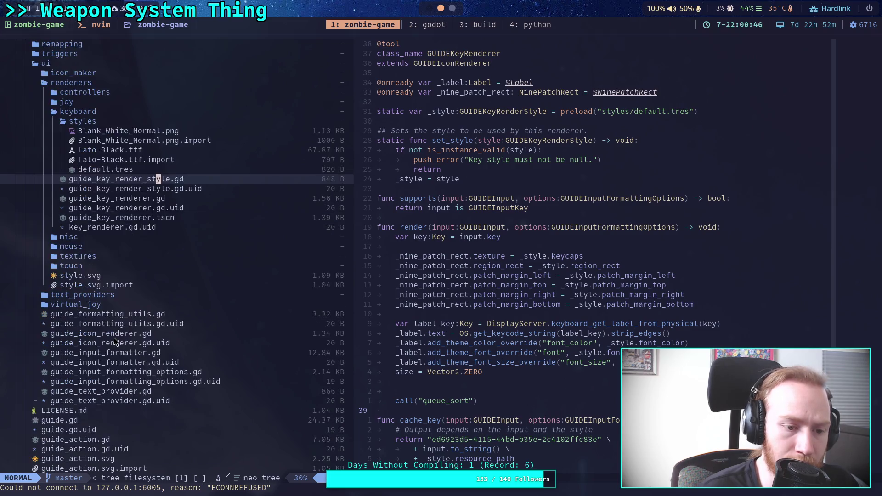
{"action": "scroll", "coordinate": [114, 337], "scroll_direction": "down", "scroll_amount": 12}
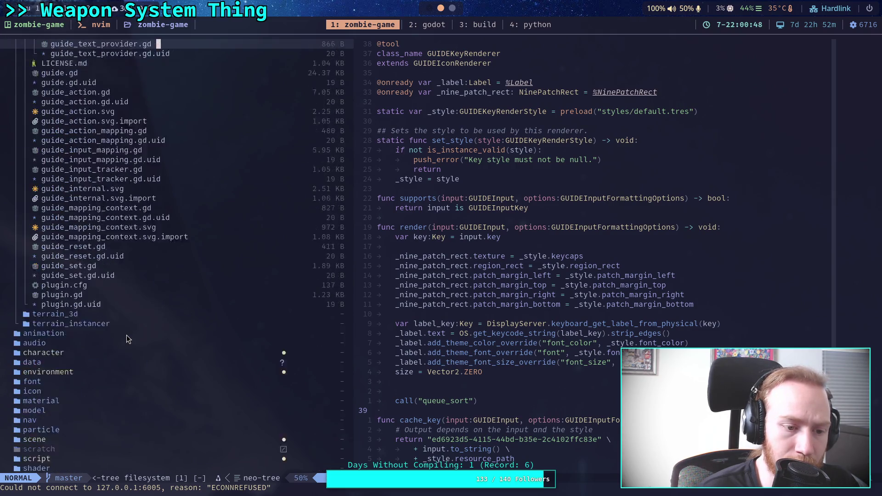
{"action": "scroll", "coordinate": [127, 339], "scroll_direction": "down", "scroll_amount": 8}
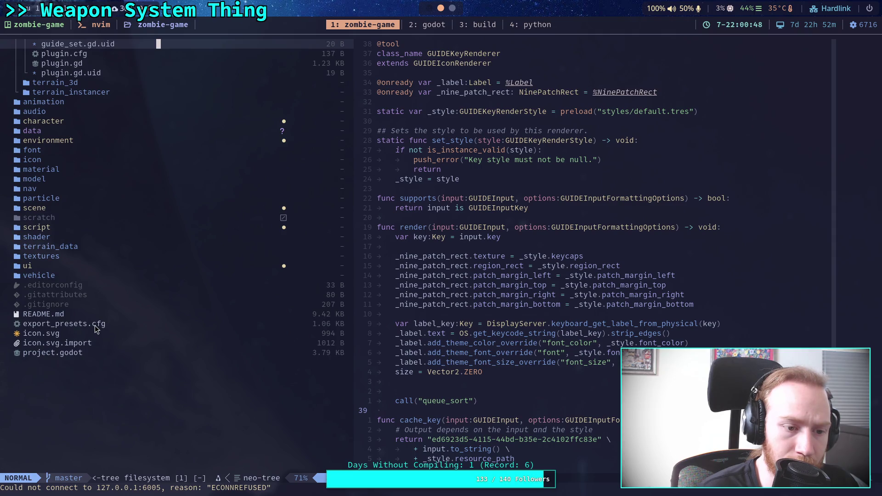
{"action": "scroll", "coordinate": [96, 328], "scroll_direction": "up", "scroll_amount": 3}
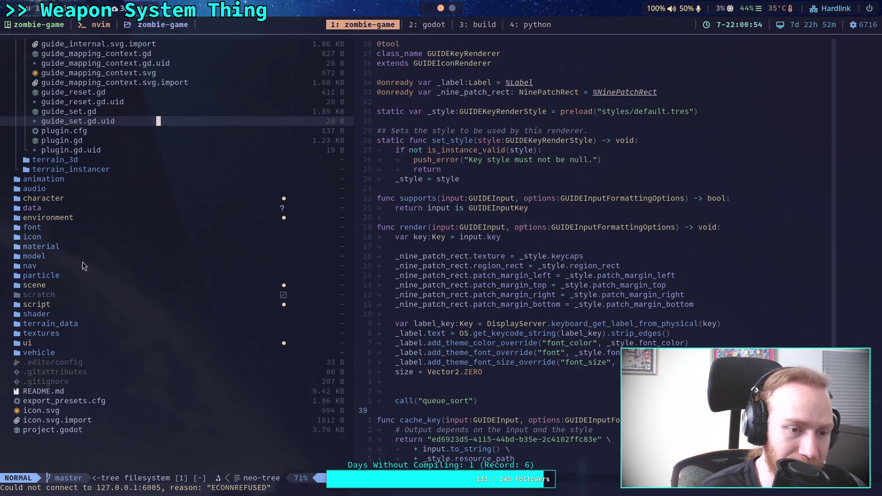
{"action": "scroll", "coordinate": [99, 250], "scroll_direction": "up", "scroll_amount": 20}
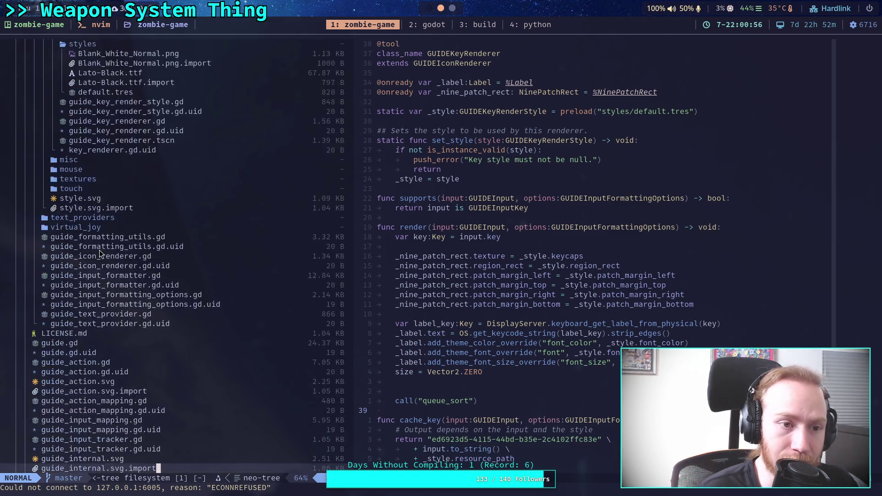
{"action": "left_click", "coordinate": [52, 54]}
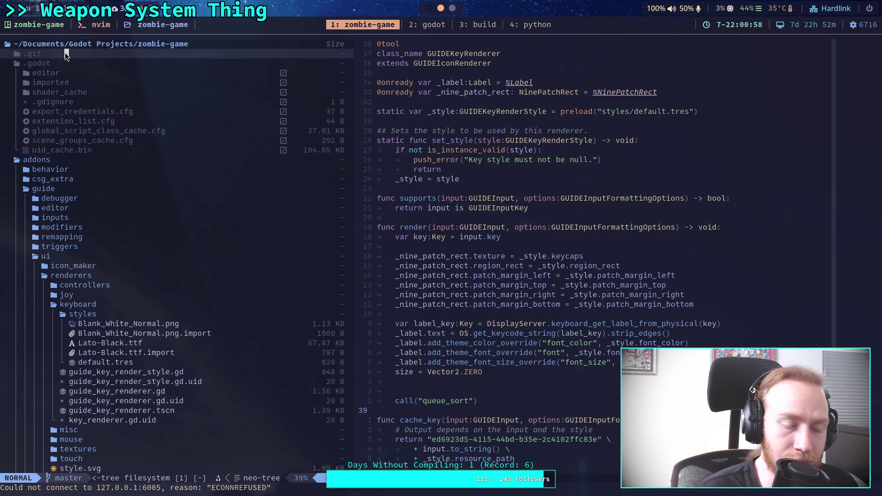
Peek into .git, then expand .godot/shader_cache and its CopyToFbShaderRD folder.
{"action": "key", "text": "Return"}
{"action": "key", "text": "Return"}
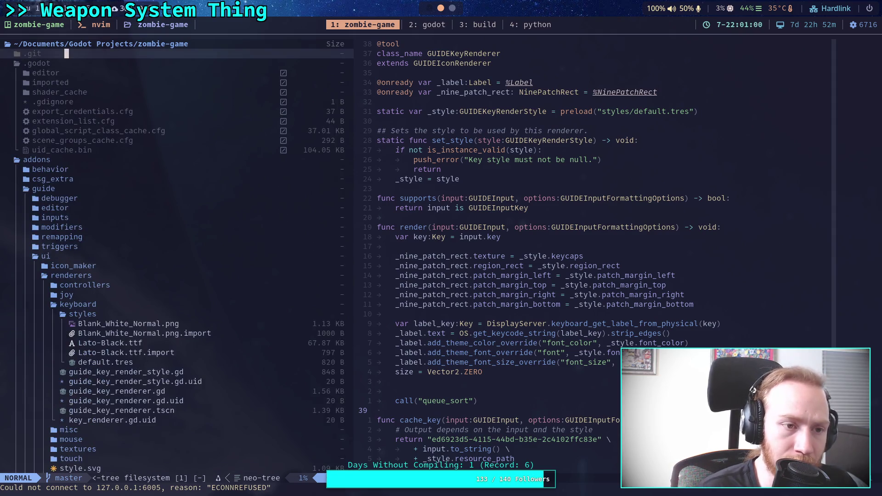
{"action": "left_click", "coordinate": [67, 72]}
{"action": "key", "text": "Return"}
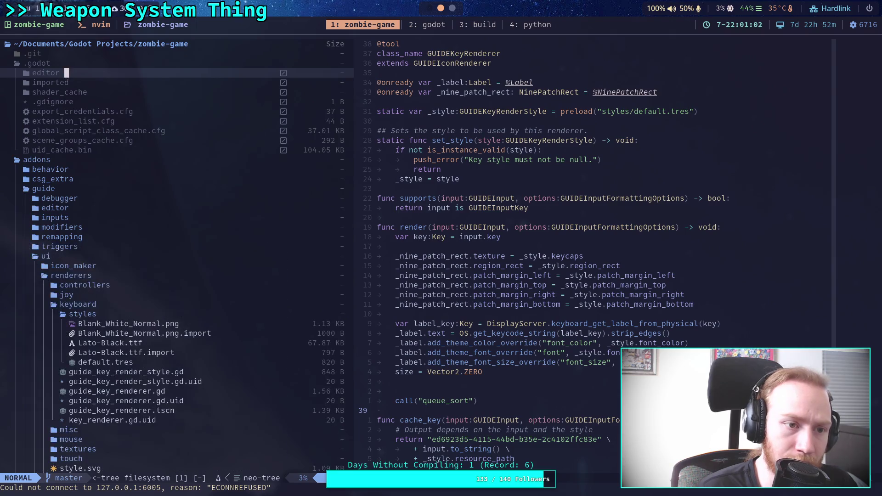
{"action": "key", "text": "j"}
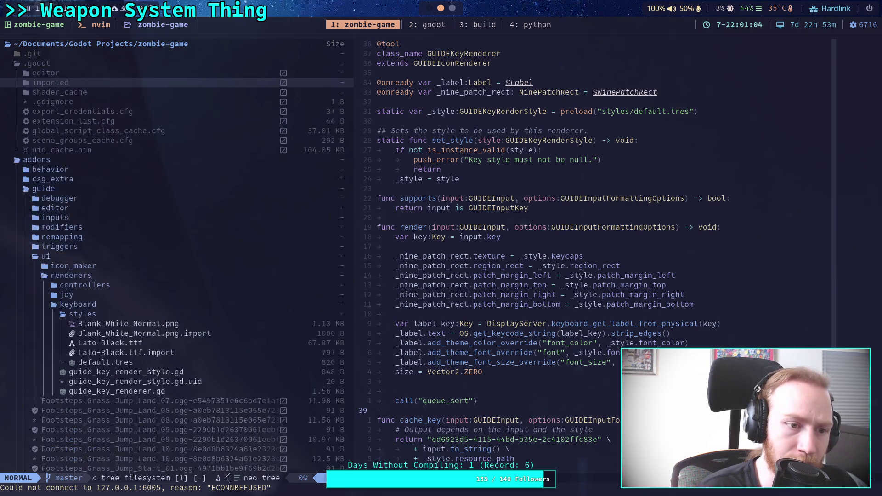
{"action": "key", "text": "j"}
{"action": "key", "text": "Return"}
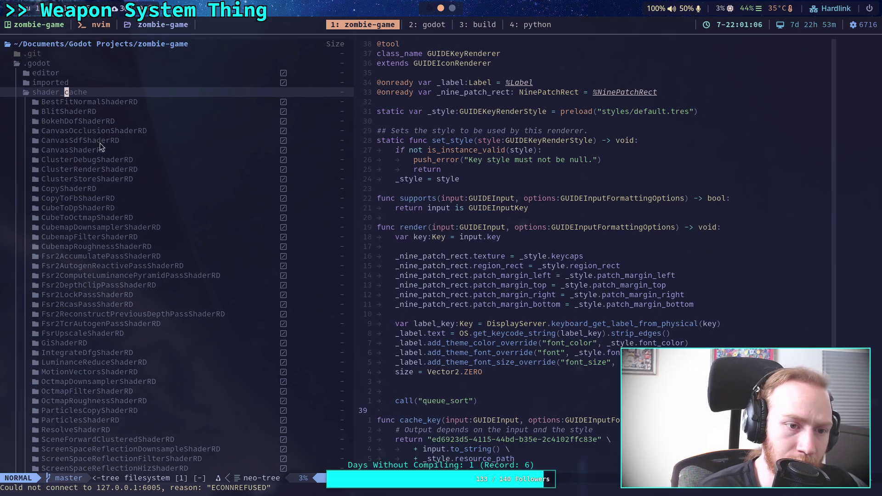
{"action": "left_click", "coordinate": [107, 198]}
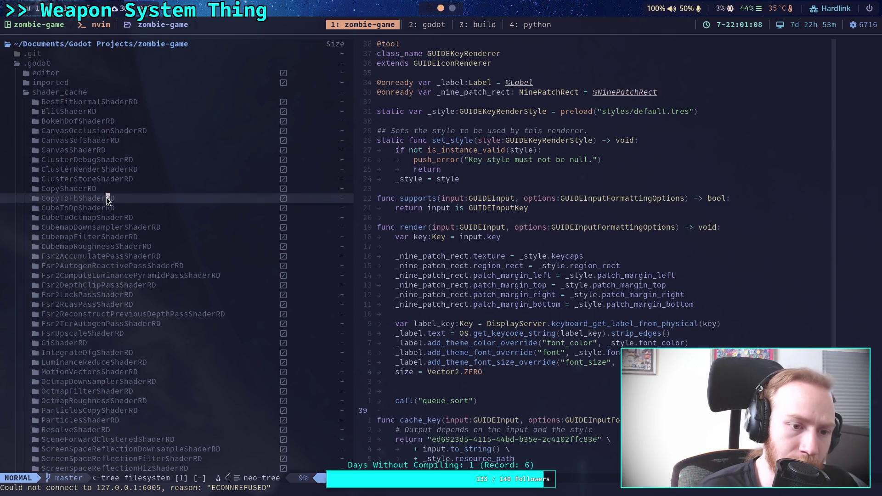
{"action": "key", "text": "Return"}
{"action": "key", "text": "Return"}
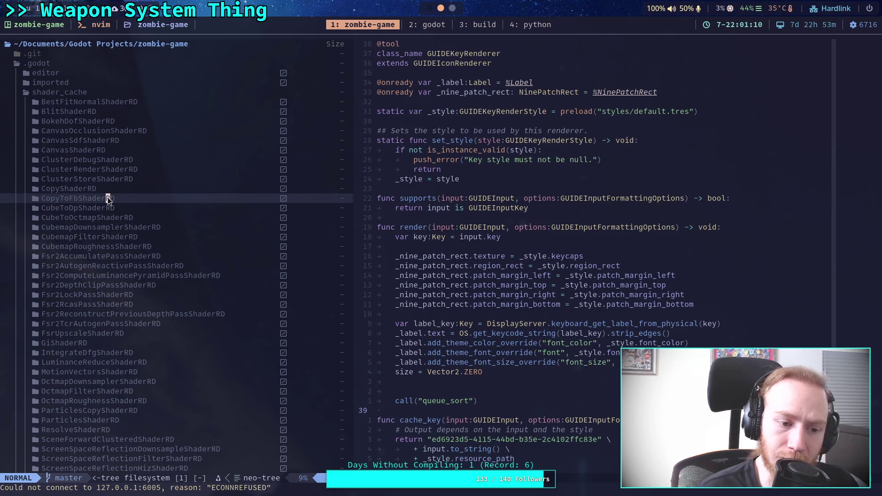
Collapse shader_cache again and drag the neo-tree border left to narrow the pane.
{"action": "scroll", "coordinate": [107, 198], "scroll_direction": "down", "scroll_amount": 10}
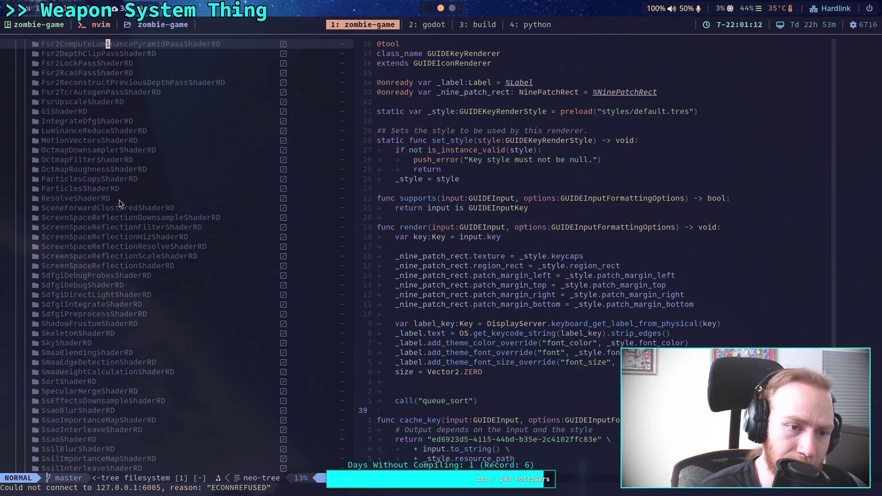
{"action": "scroll", "coordinate": [120, 200], "scroll_direction": "down", "scroll_amount": 4}
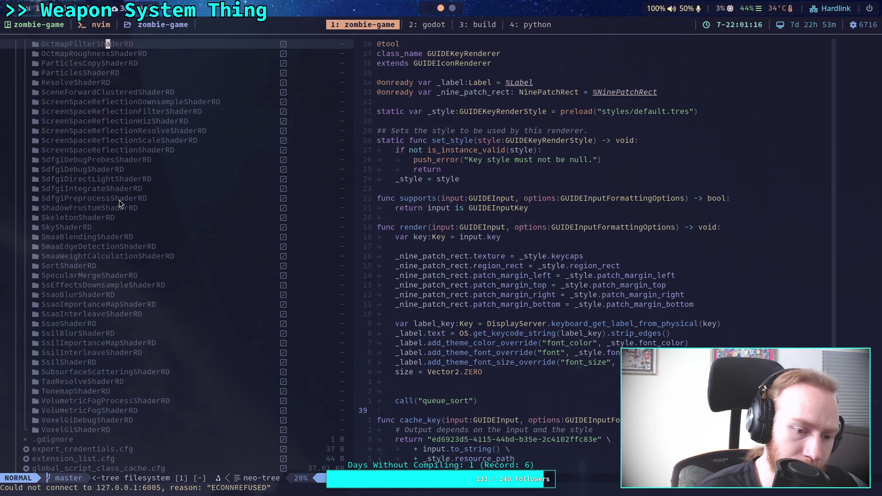
{"action": "scroll", "coordinate": [119, 200], "scroll_direction": "up", "scroll_amount": 12}
{"action": "left_click", "coordinate": [71, 93]}
{"action": "left_click", "coordinate": [72, 93]}
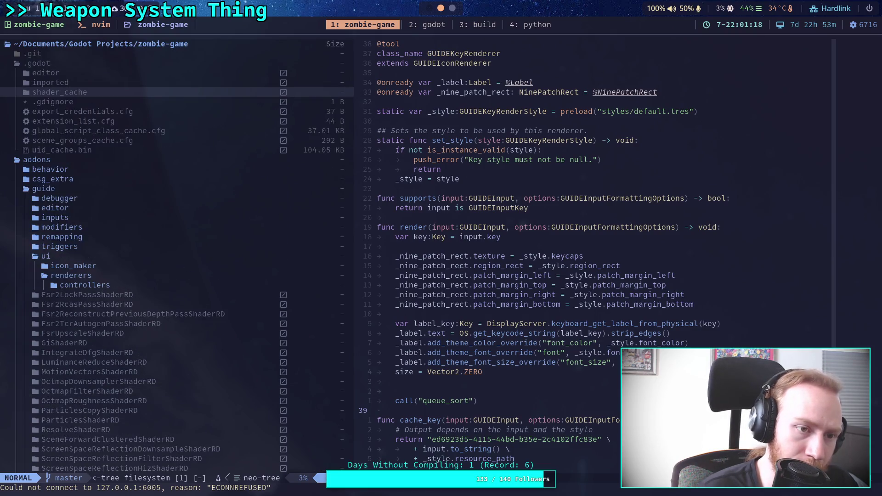
{"action": "left_click_drag", "start_coordinate": [356, 175], "coordinate": [245, 184]}
{"action": "scroll", "coordinate": [131, 208], "scroll_direction": "down", "scroll_amount": 5}
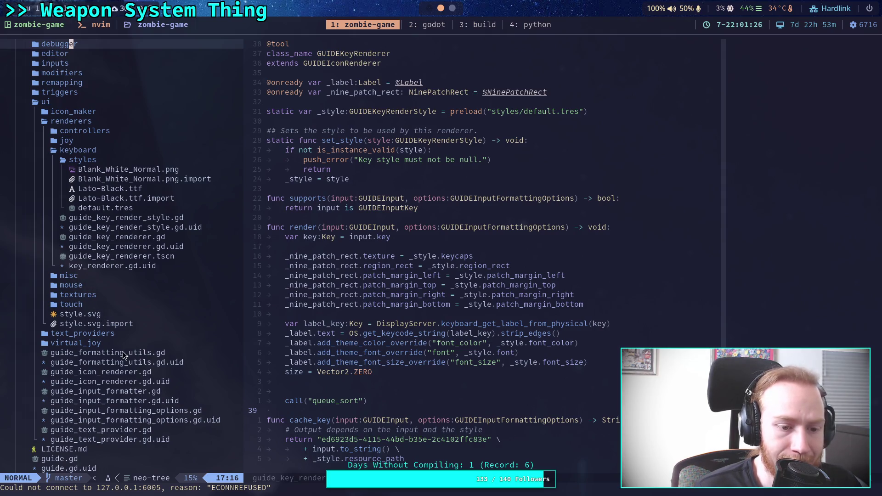
Open guide_icon_renderer.gd and start a project-wide live grep for cache_key.
{"action": "left_click", "coordinate": [125, 372]}
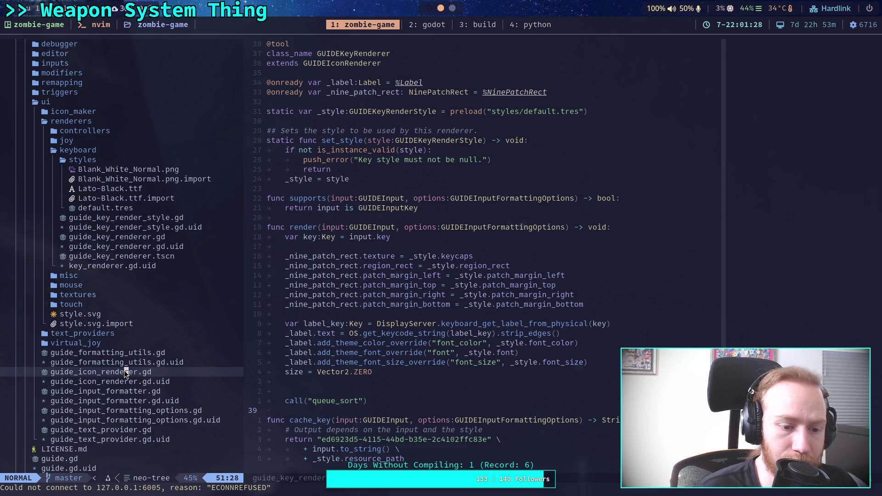
{"action": "key", "text": "Return"}
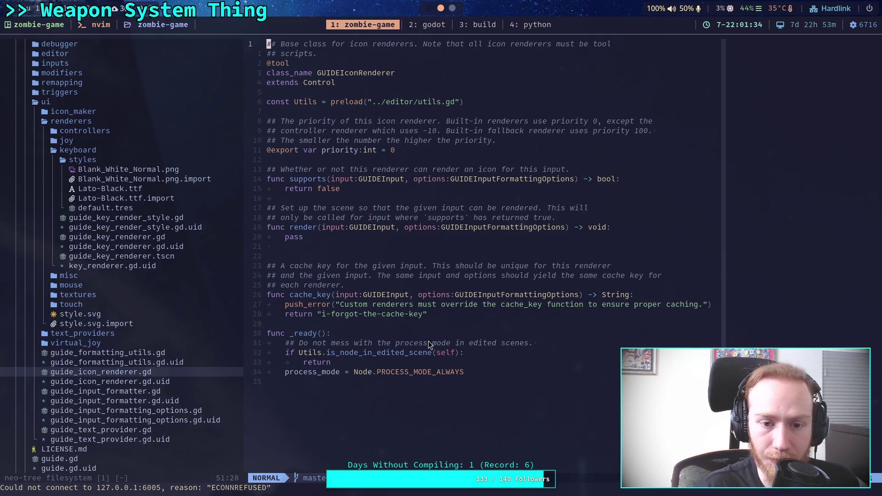
{"action": "key", "text": "space"}
{"action": "type", "text": "pscache_k"}
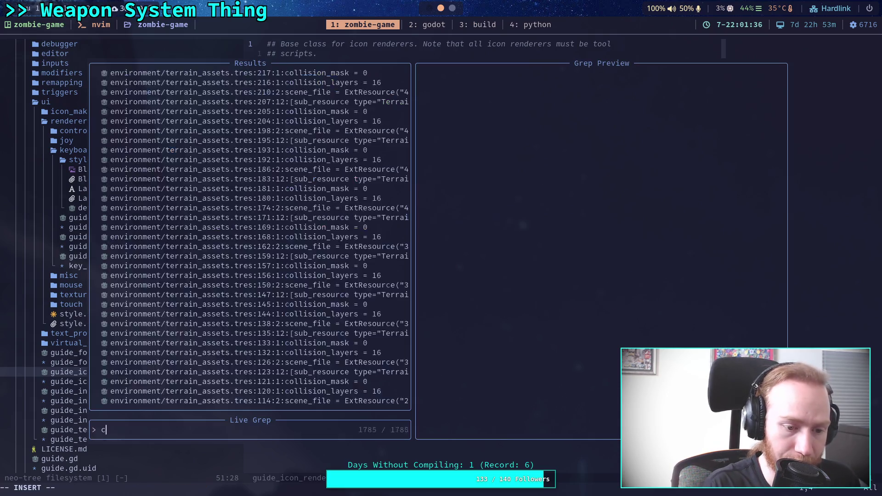
{"action": "type", "text": "ey"}
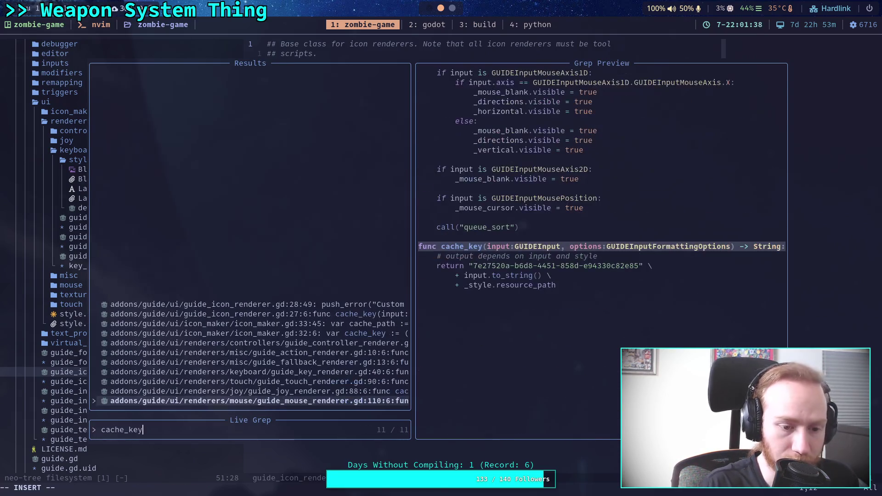
Step through the cache_key matches in the controller renderer, icon_maker.gd and base renderer, then close the picker.
{"action": "key", "text": "ctrl+p"}
{"action": "key", "text": "ctrl+p"}
{"action": "key", "text": "ctrl+p"}
{"action": "key", "text": "ctrl+p"}
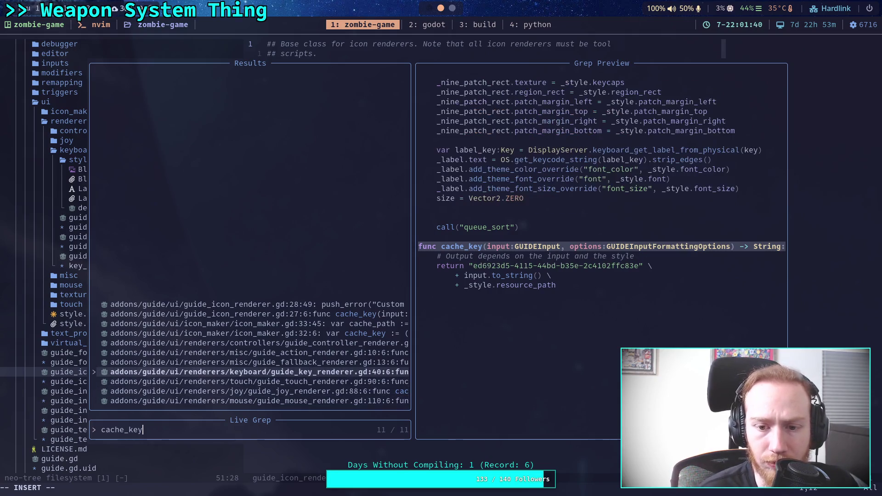
{"action": "key", "text": "ctrl+p"}
{"action": "key", "text": "ctrl+p"}
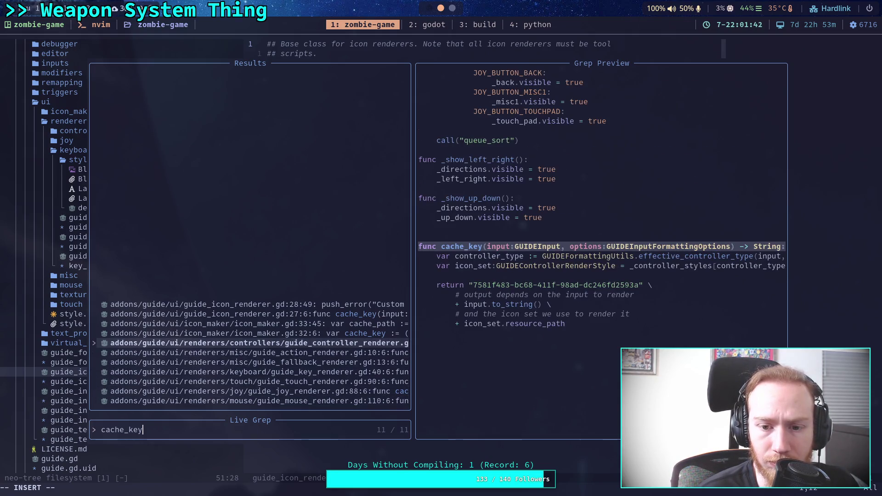
{"action": "key", "text": "ctrl+p"}
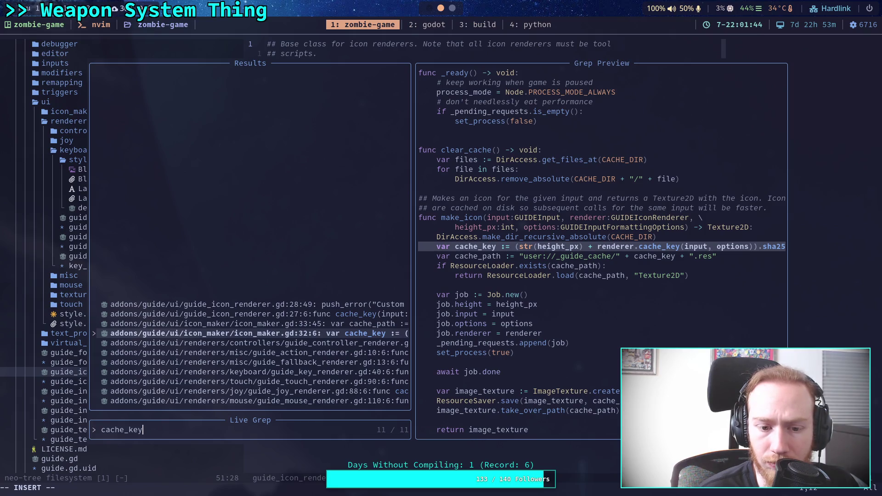
{"action": "key", "text": "ctrl+p"}
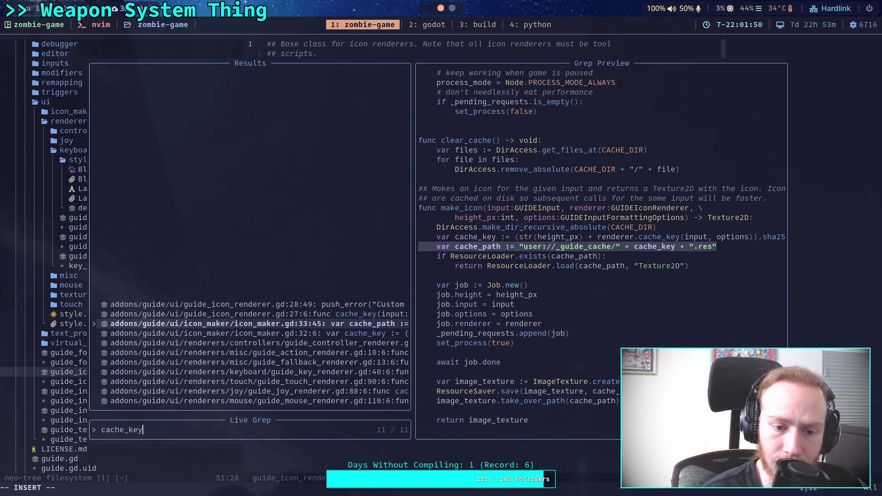
{"action": "key", "text": "ctrl+p"}
{"action": "key", "text": "ctrl+n"}
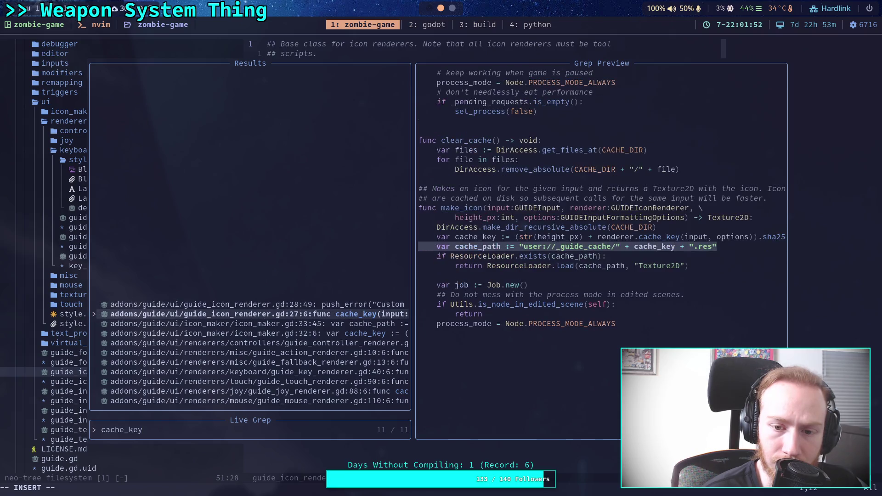
{"action": "key", "text": "ctrl+n"}
{"action": "key", "text": "ctrl+p"}
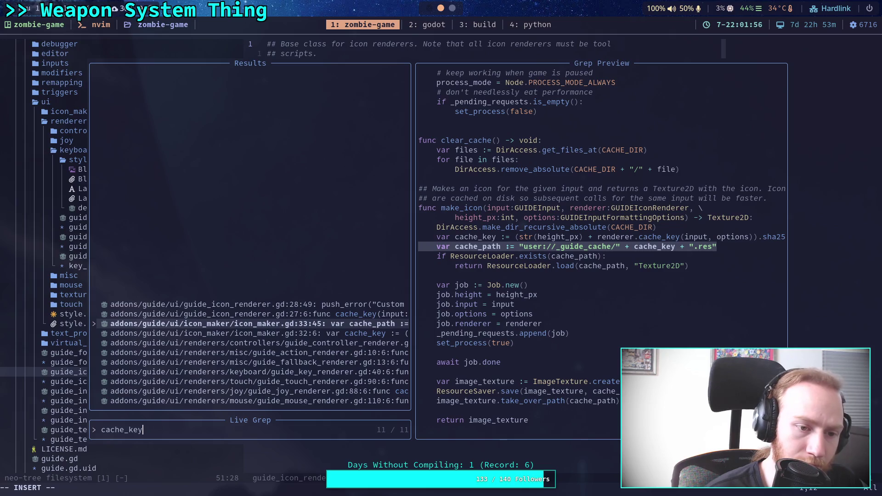
{"action": "key", "text": "Escape"}
{"action": "key", "text": "Escape"}
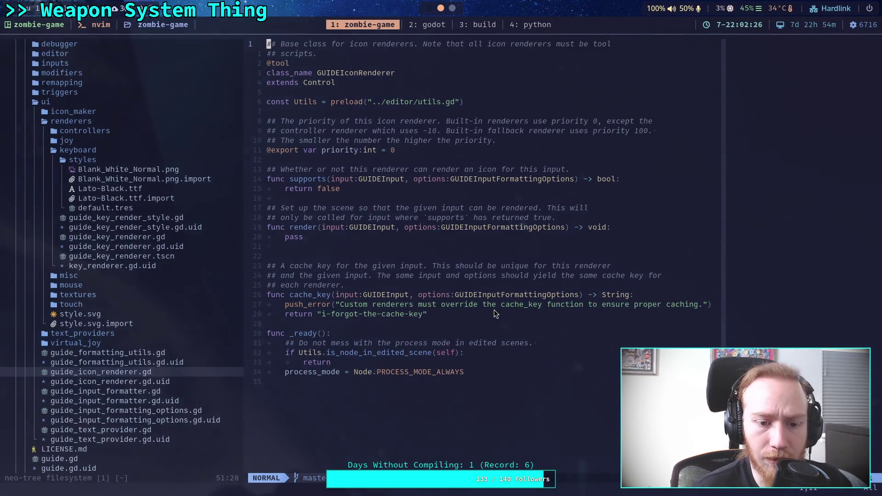
Open a fresh project-wide live grep search.
{"action": "key", "text": "space"}
{"action": "key", "text": "f"}
{"action": "key", "text": "g"}
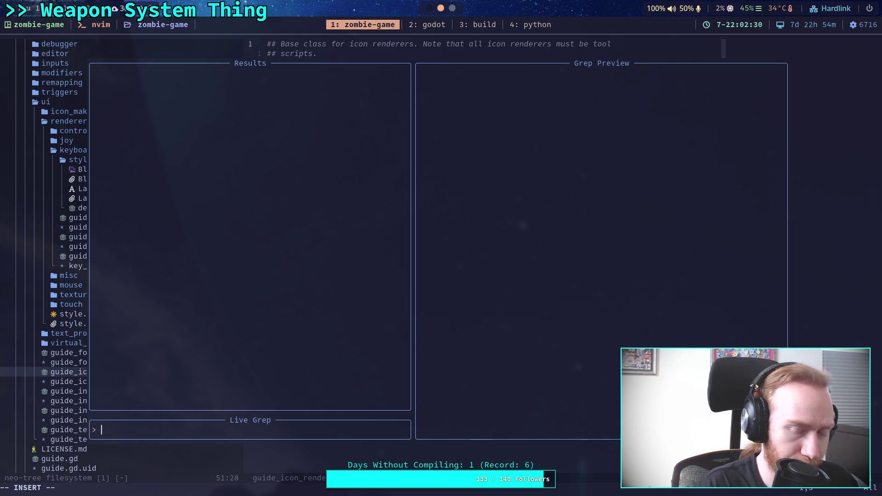
Search cache_key and open icon_maker.gd at its user://_guide_cache path line.
{"action": "type", "text": "ac"}
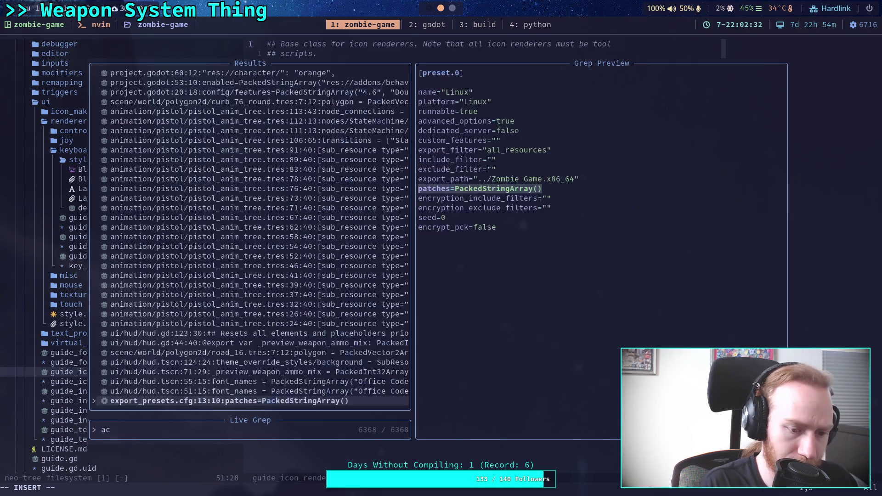
{"action": "type", "text": "ache_key"}
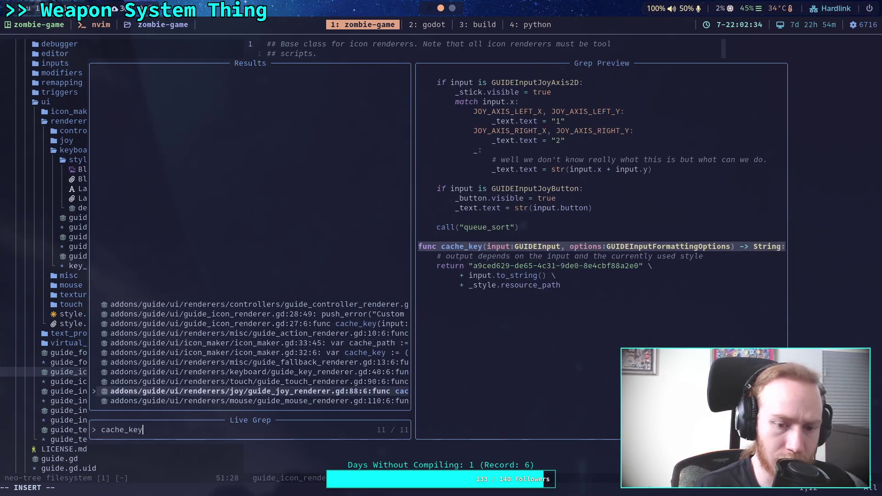
{"action": "key", "text": "Up"}
{"action": "key", "text": "Up"}
{"action": "key", "text": "Up"}
{"action": "key", "text": "Up"}
{"action": "key", "text": "Up"}
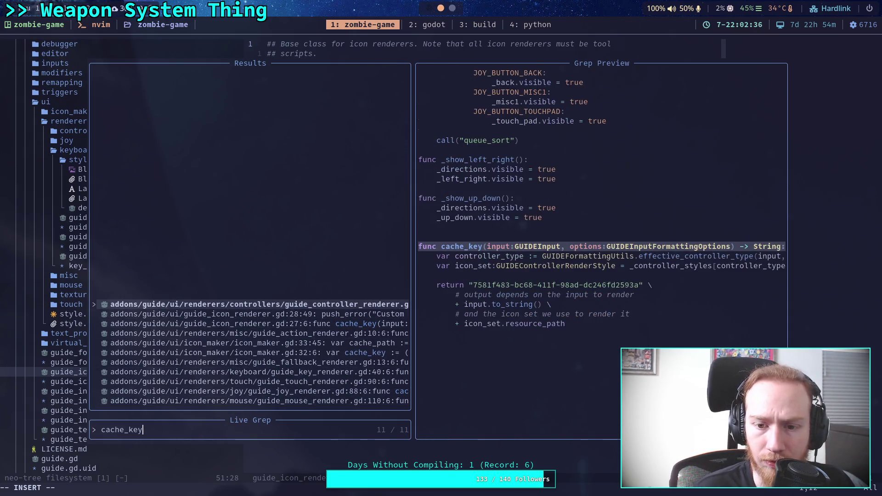
{"action": "key", "text": "Down"}
{"action": "key", "text": "Down"}
{"action": "key", "text": "Down"}
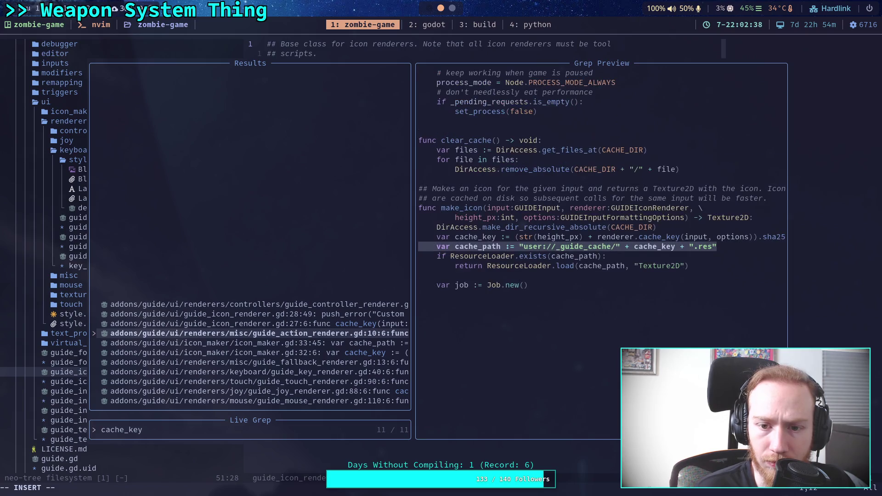
{"action": "key", "text": "Down"}
{"action": "key", "text": "Return"}
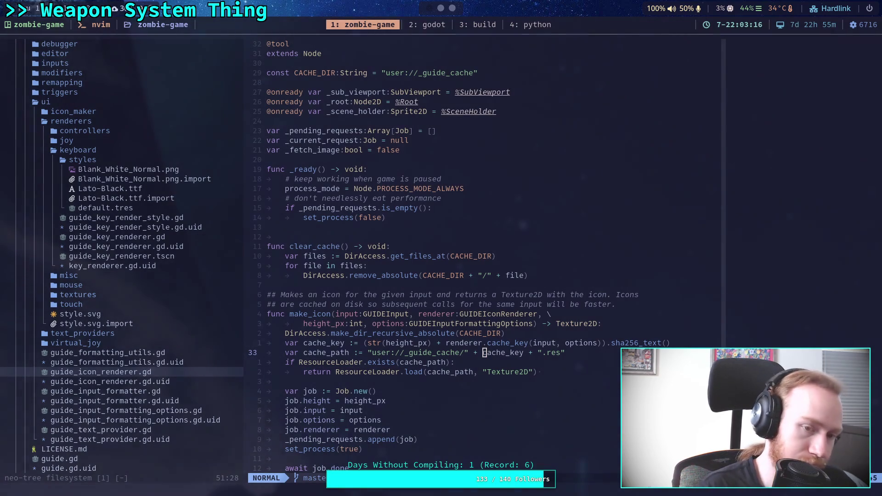
Switch to Firefox and enter 'godot user path for linux' in a new tab.
{"action": "key", "text": "super+2"}
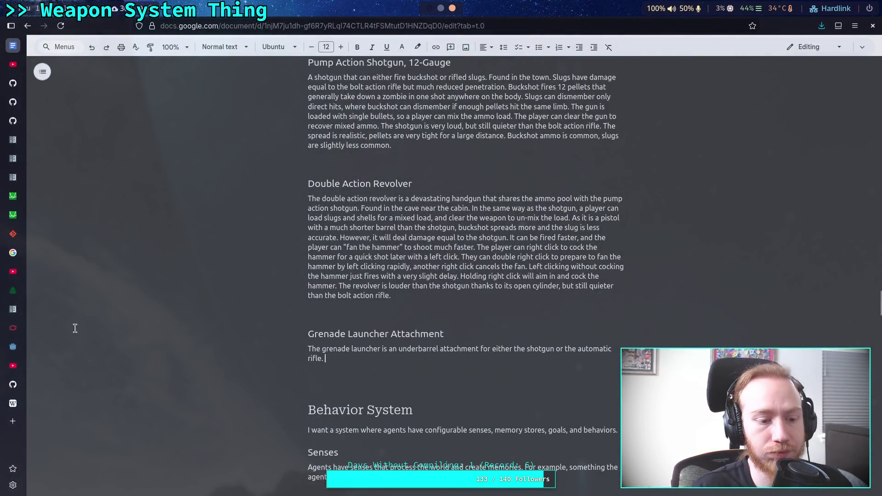
{"action": "left_click", "coordinate": [13, 421]}
{"action": "type", "text": "godot"}
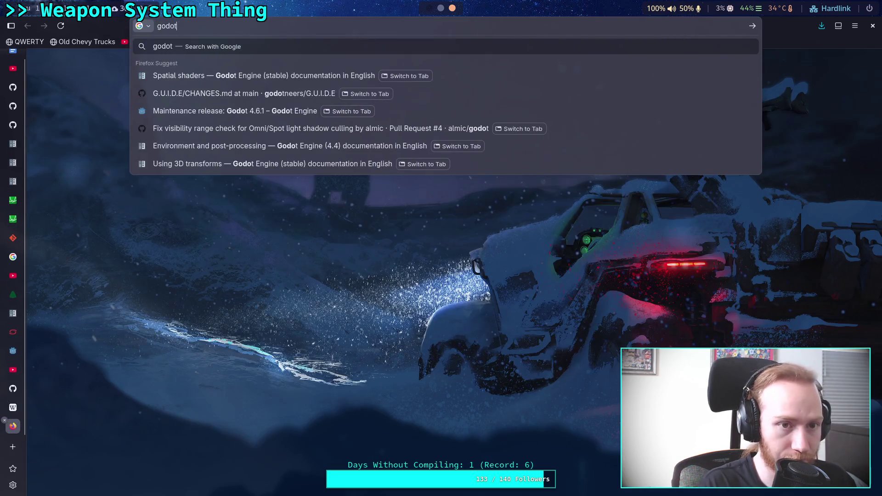
{"action": "type", "text": " user "}
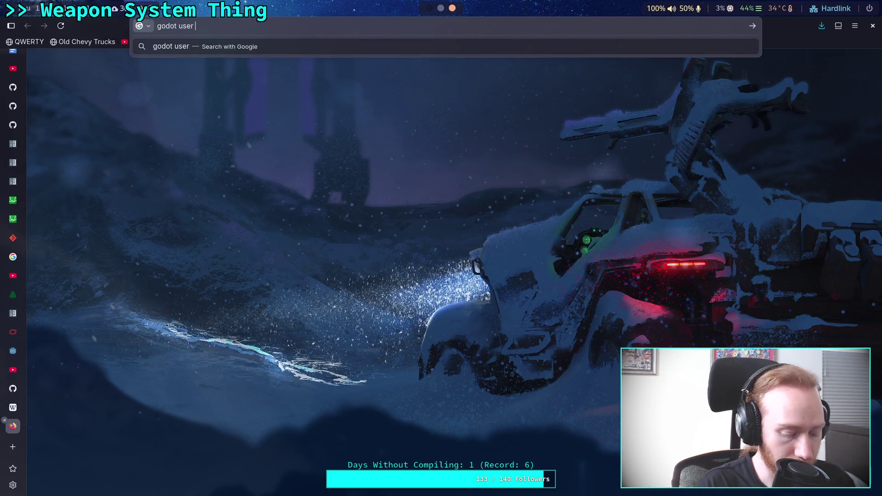
{"action": "type", "text": "path for lin"}
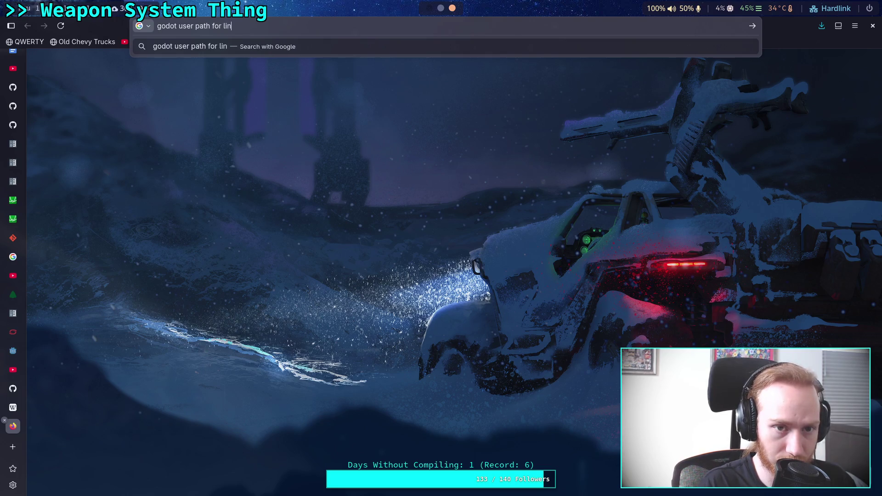
{"action": "type", "text": "ux"}
Run the 'godot user path for linux' search and open the 'File paths in Godot projects' docs page.
{"action": "key", "text": "Return"}
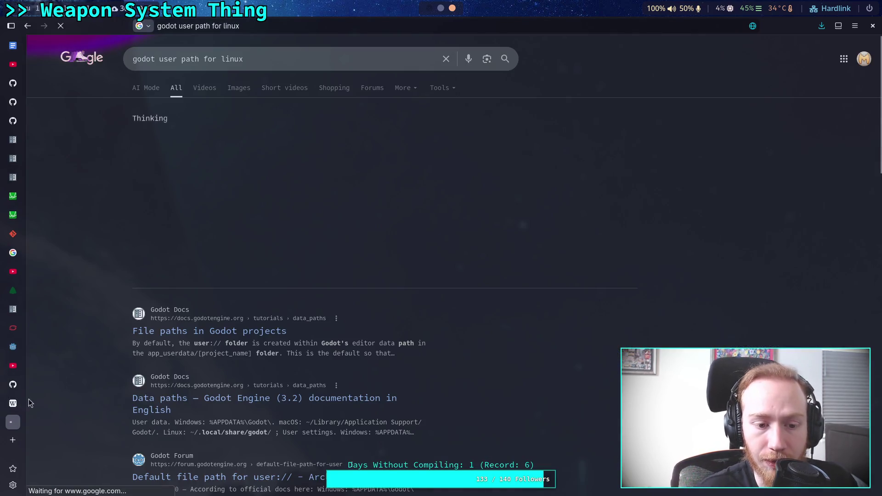
{"action": "left_click", "coordinate": [184, 331]}
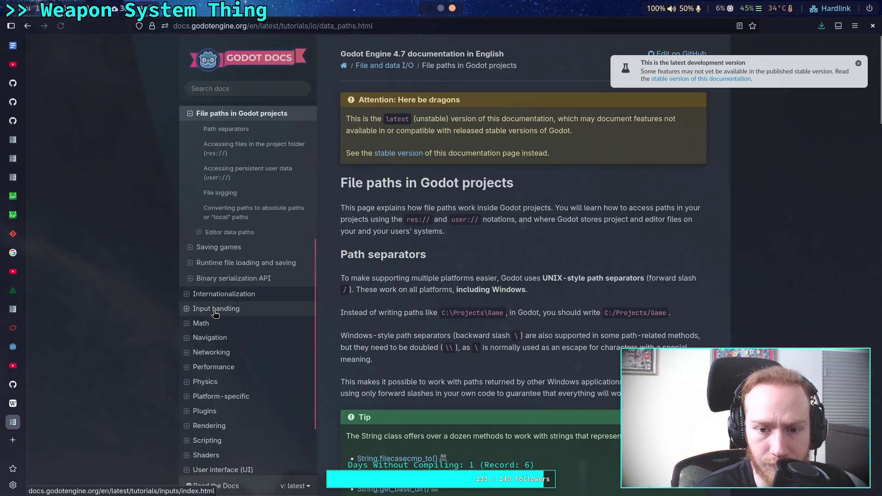
Scroll the docs down to 'Accessing persistent user data (user://)' and its Linux paths table.
{"action": "scroll", "coordinate": [481, 318], "scroll_direction": "down", "scroll_amount": 4}
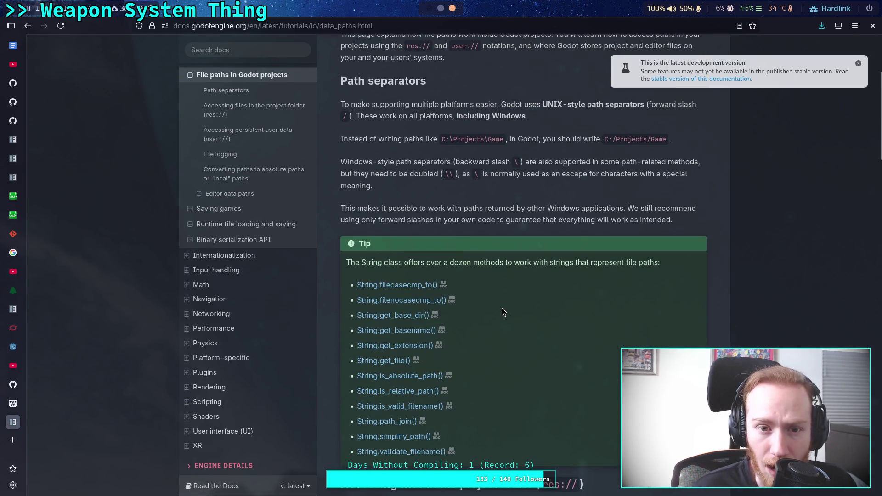
{"action": "scroll", "coordinate": [502, 311], "scroll_direction": "down", "scroll_amount": 6}
{"action": "scroll", "coordinate": [502, 311], "scroll_direction": "down", "scroll_amount": 4}
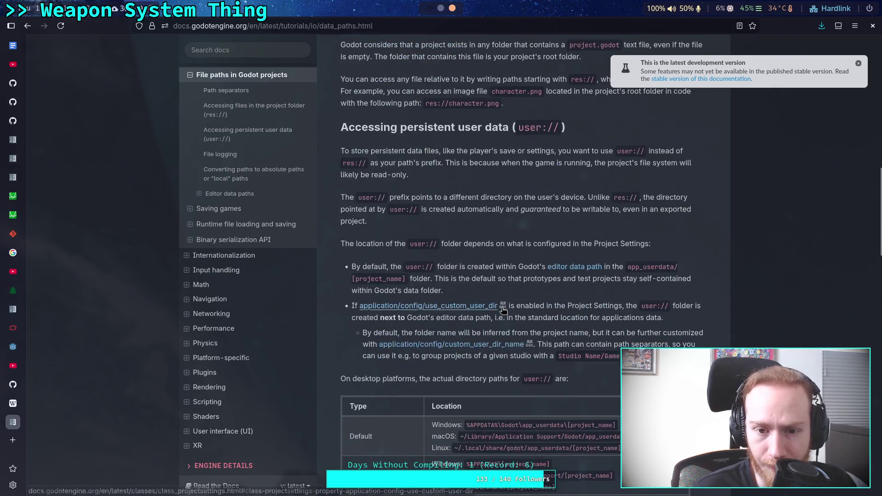
{"action": "scroll", "coordinate": [511, 266], "scroll_direction": "down", "scroll_amount": 1}
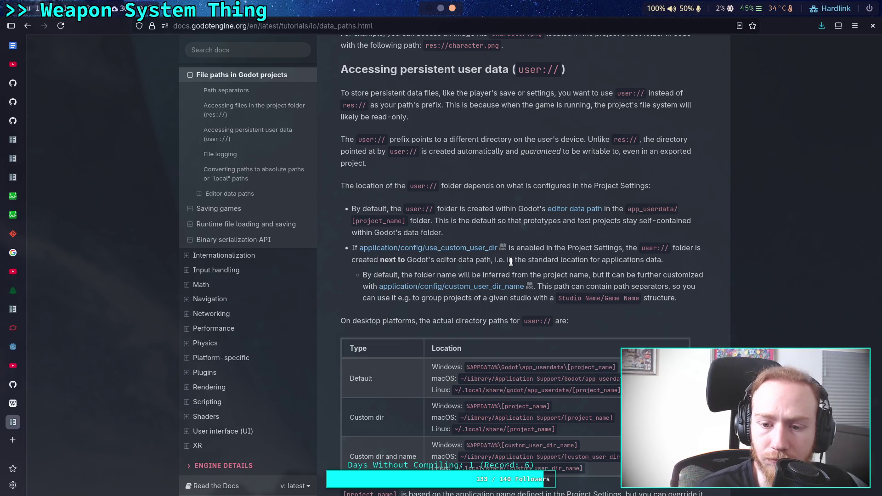
{"action": "scroll", "coordinate": [511, 260], "scroll_direction": "down", "scroll_amount": 5}
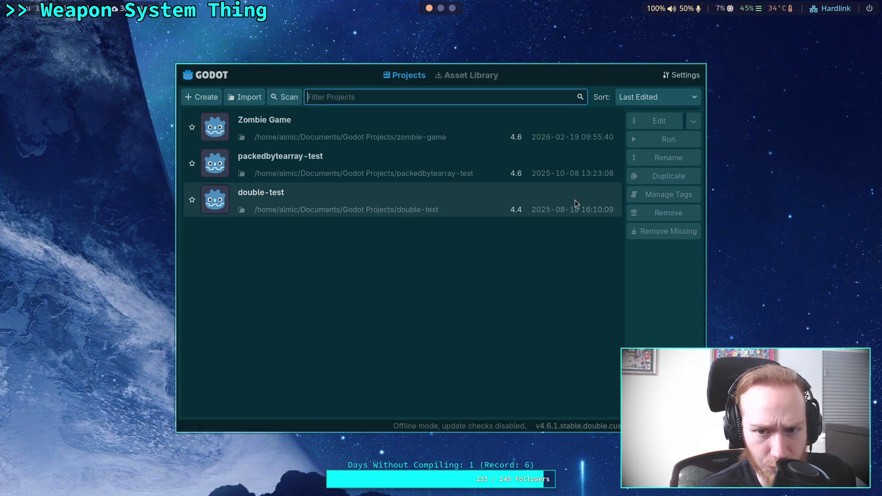
Select the Zombie Game project in the Project Manager and open it in the editor.
{"action": "left_click", "coordinate": [558, 138]}
{"action": "left_click", "coordinate": [641, 128]}
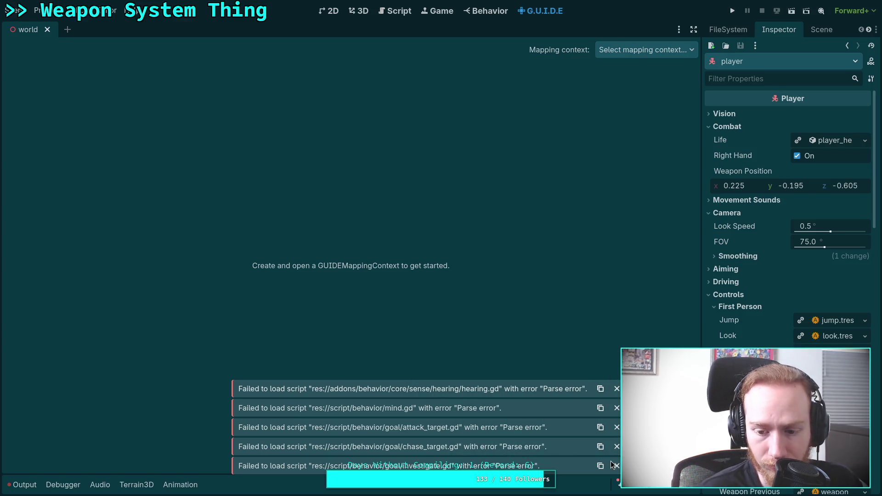
Load the first_person.tres mapping context and browse its 14 action mappings in G.U.I.D.E.
{"action": "left_click", "coordinate": [661, 54]}
{"action": "left_click", "coordinate": [641, 90]}
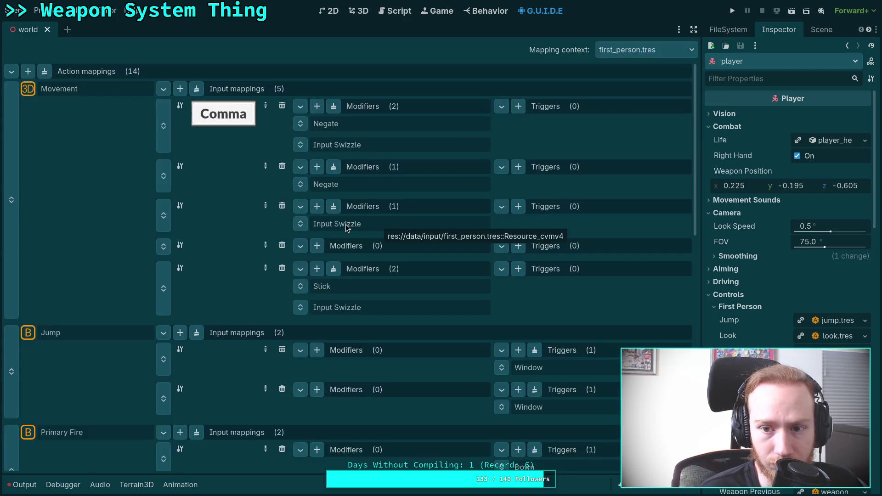
{"action": "scroll", "coordinate": [272, 246], "scroll_direction": "down", "scroll_amount": 15}
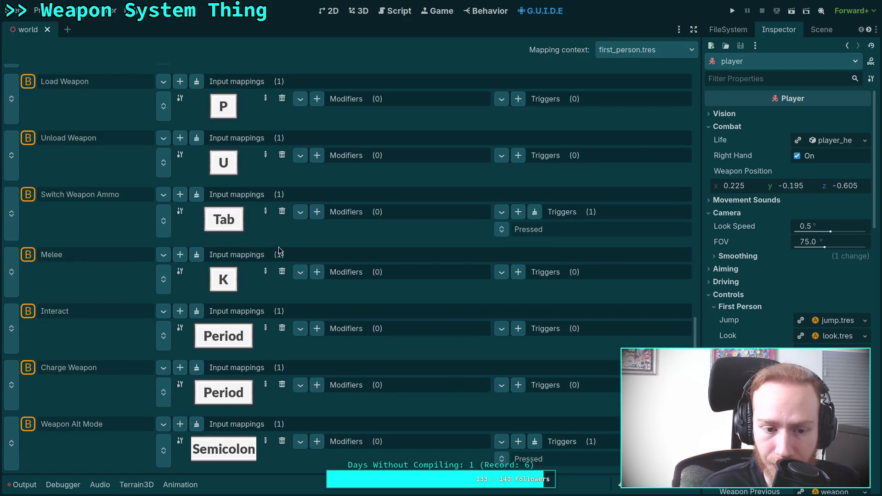
{"action": "scroll", "coordinate": [302, 349], "scroll_direction": "up", "scroll_amount": 5}
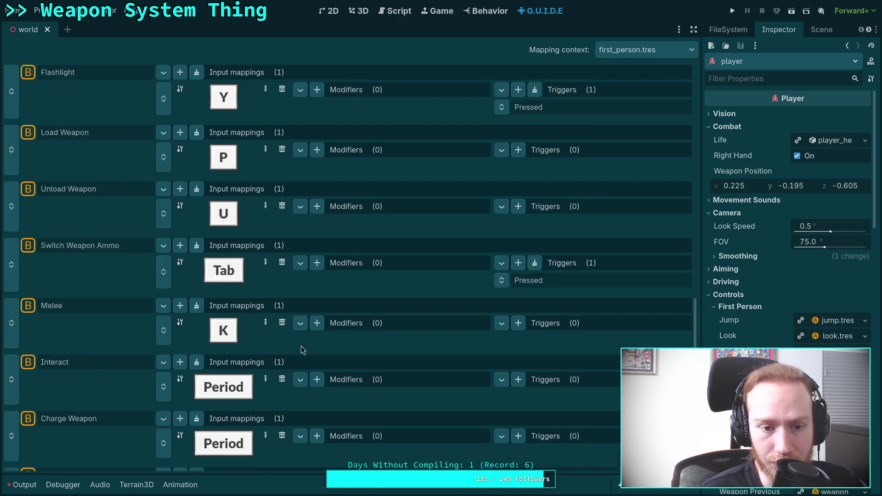
{"action": "scroll", "coordinate": [385, 360], "scroll_direction": "down", "scroll_amount": 5}
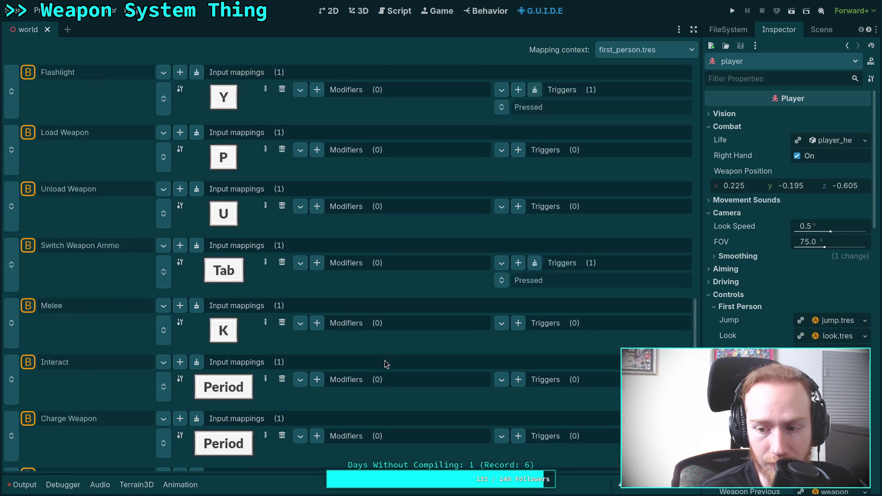
{"action": "scroll", "coordinate": [387, 358], "scroll_direction": "up", "scroll_amount": 7}
{"action": "scroll", "coordinate": [387, 357], "scroll_direction": "up", "scroll_amount": 6}
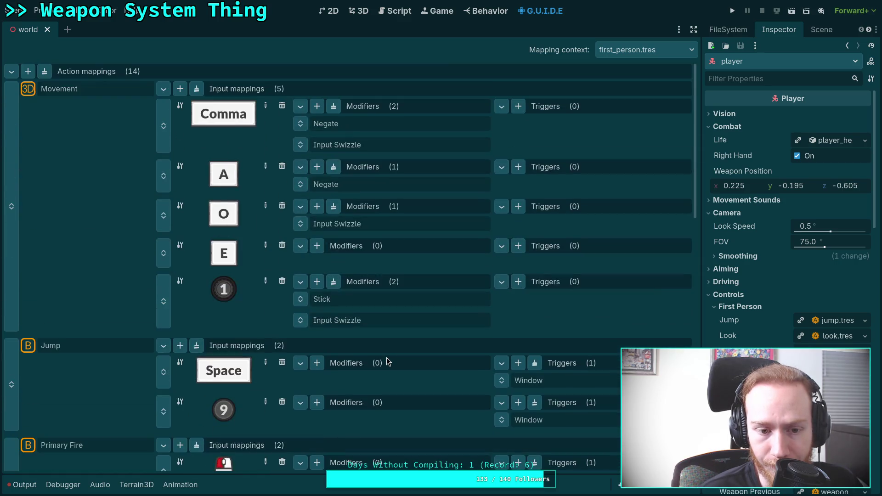
{"action": "scroll", "coordinate": [387, 362], "scroll_direction": "down", "scroll_amount": 5}
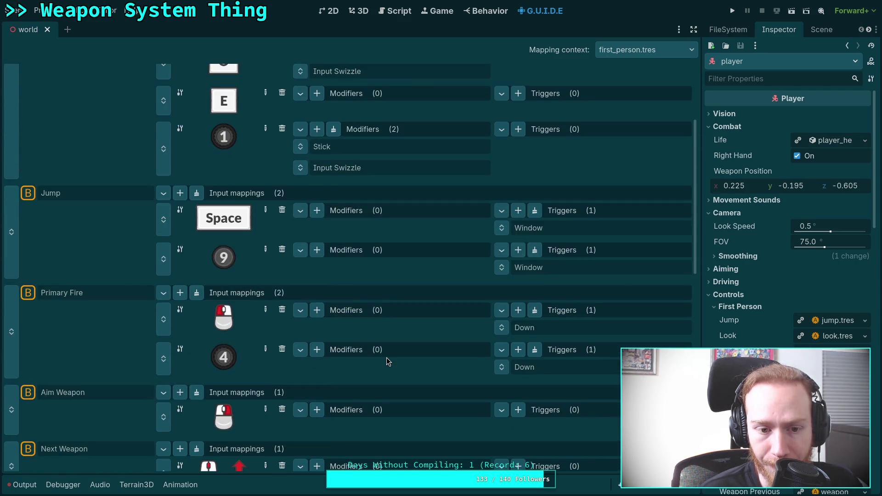
{"action": "scroll", "coordinate": [387, 362], "scroll_direction": "up", "scroll_amount": 5}
{"action": "scroll", "coordinate": [386, 358], "scroll_direction": "down", "scroll_amount": 10}
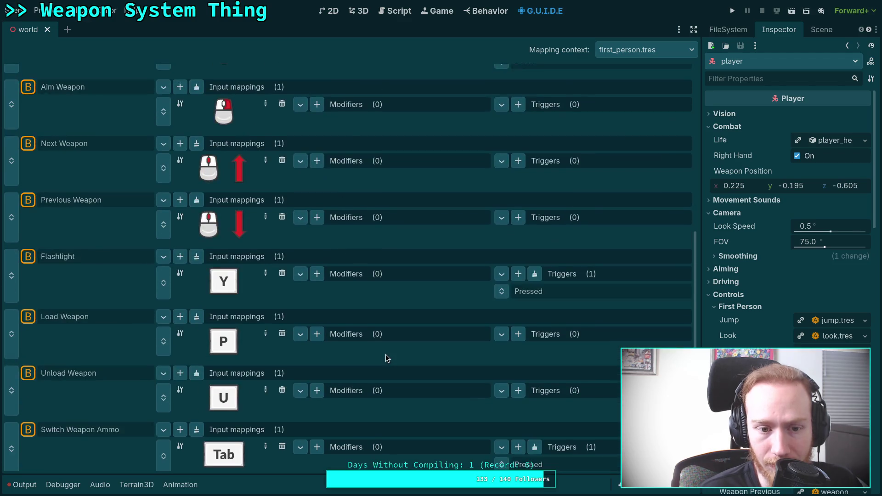
{"action": "scroll", "coordinate": [378, 340], "scroll_direction": "up", "scroll_amount": 4}
{"action": "scroll", "coordinate": [377, 337], "scroll_direction": "down", "scroll_amount": 5}
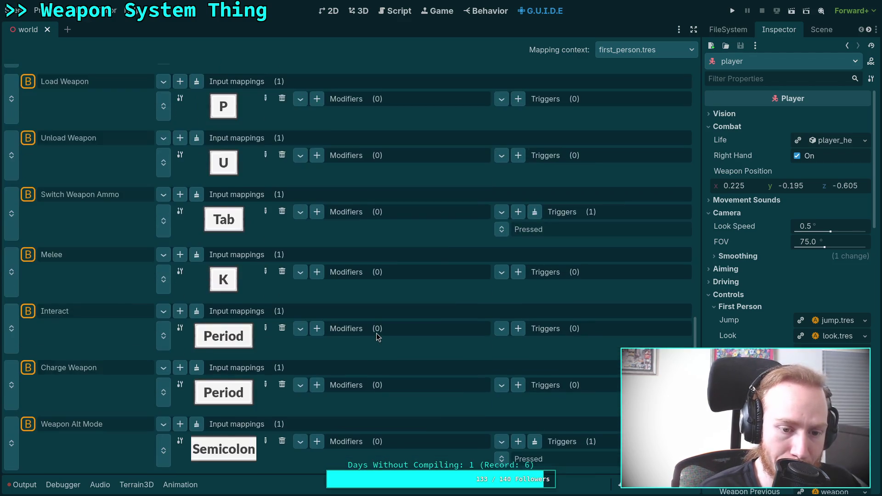
{"action": "scroll", "coordinate": [377, 338], "scroll_direction": "up", "scroll_amount": 5}
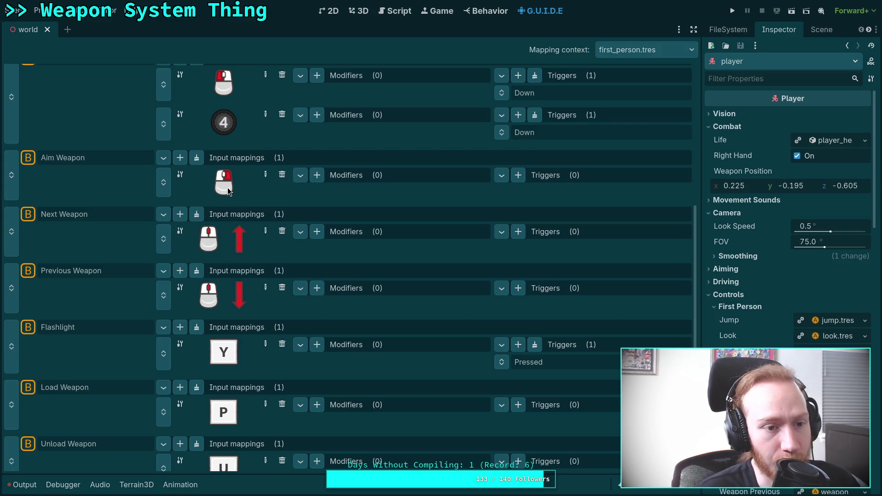
Show Primary Fire's gamepad binding, Joy Axis Trigger Right, in the Inspector.
{"action": "scroll", "coordinate": [214, 235], "scroll_direction": "up", "scroll_amount": 3}
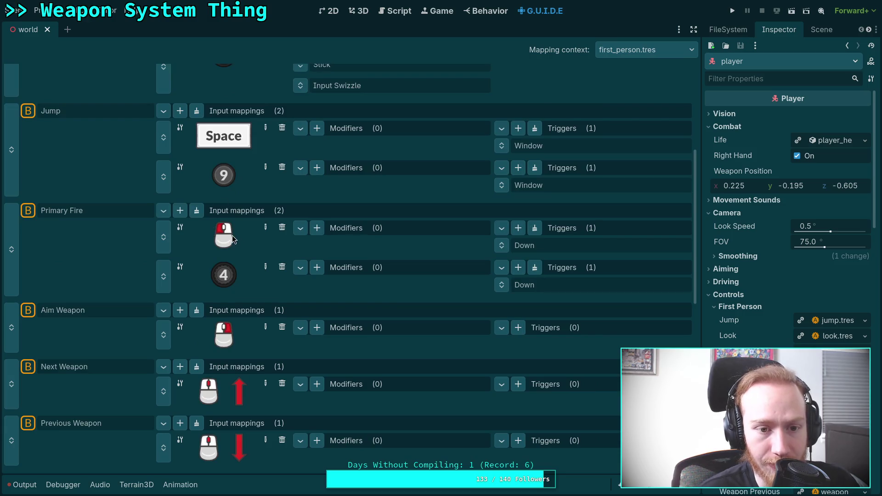
{"action": "scroll", "coordinate": [231, 274], "scroll_direction": "up", "scroll_amount": 1}
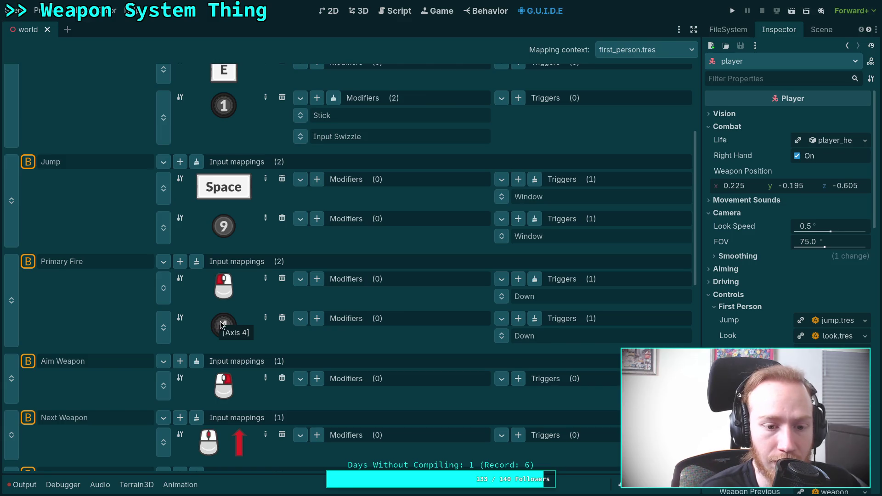
{"action": "scroll", "coordinate": [223, 325], "scroll_direction": "up", "scroll_amount": 4}
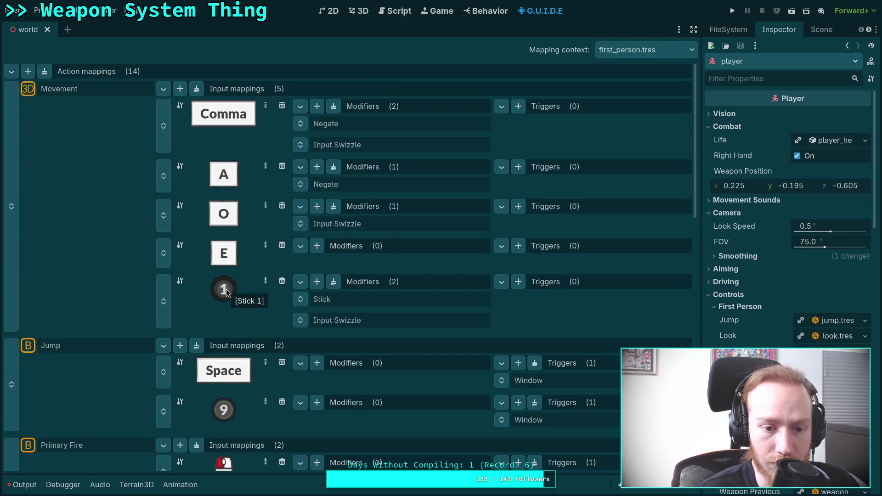
{"action": "scroll", "coordinate": [227, 292], "scroll_direction": "down", "scroll_amount": 4}
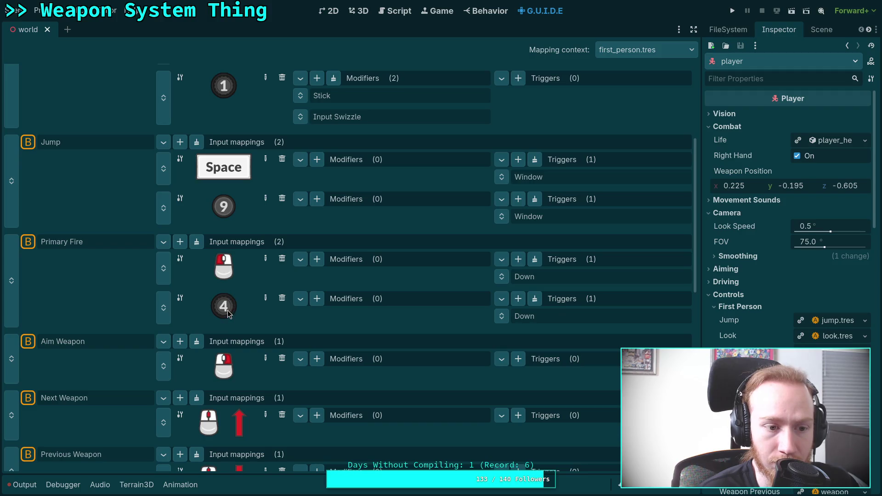
{"action": "scroll", "coordinate": [229, 310], "scroll_direction": "up", "scroll_amount": 4}
{"action": "scroll", "coordinate": [227, 308], "scroll_direction": "down", "scroll_amount": 1}
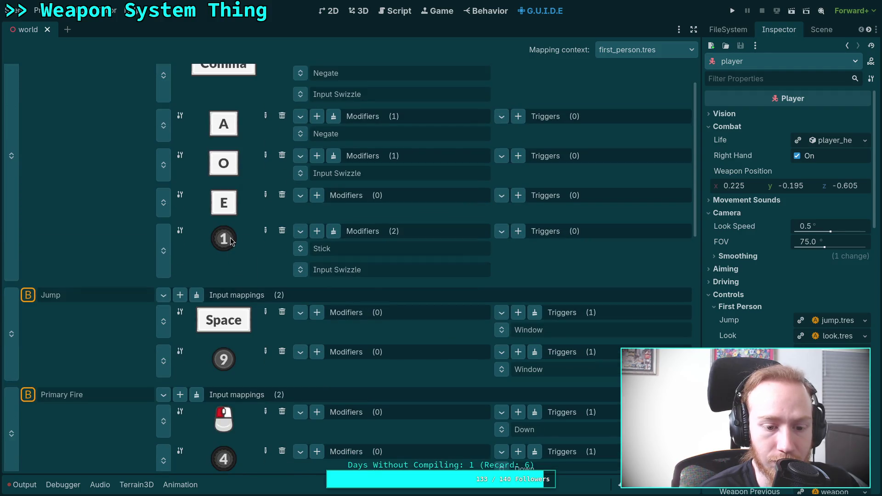
{"action": "scroll", "coordinate": [230, 242], "scroll_direction": "down", "scroll_amount": 2}
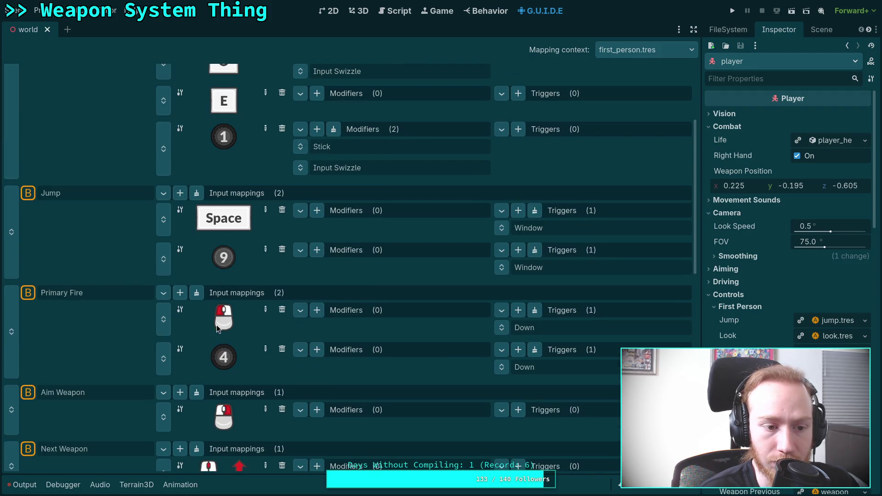
{"action": "left_click", "coordinate": [230, 356]}
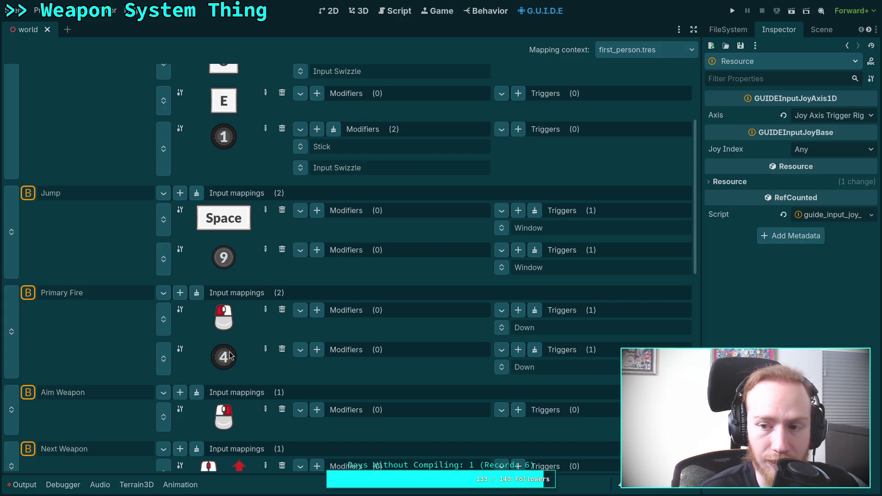
Widen the Inspector and review the Axis and Joy Index options without changing them.
{"action": "left_click_drag", "start_coordinate": [699, 209], "coordinate": [598, 229]}
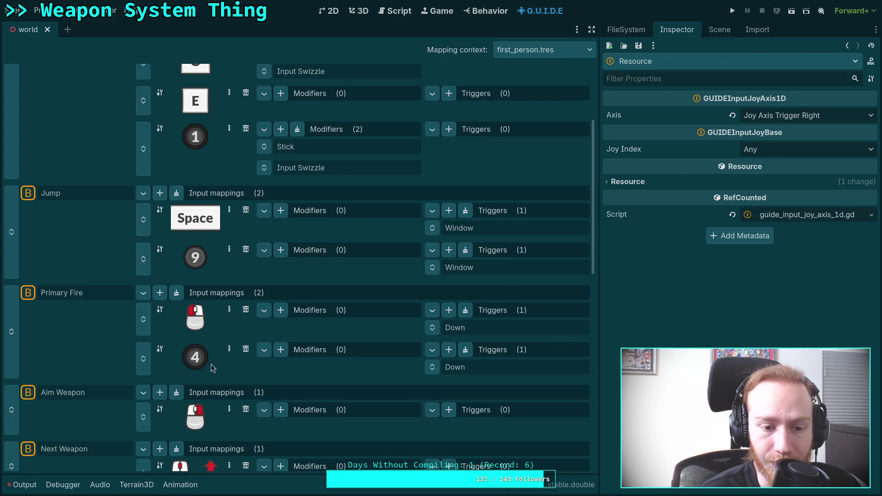
{"action": "left_click", "coordinate": [783, 119]}
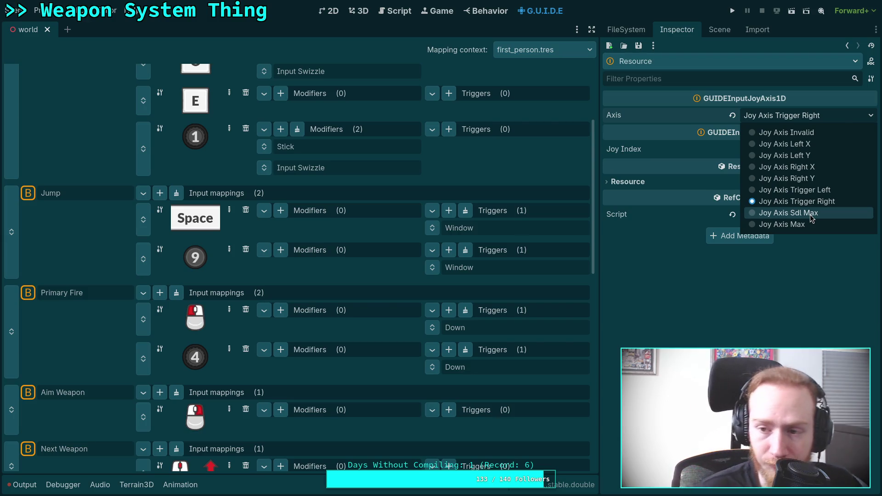
{"action": "left_click", "coordinate": [756, 238]}
{"action": "left_click", "coordinate": [776, 151]}
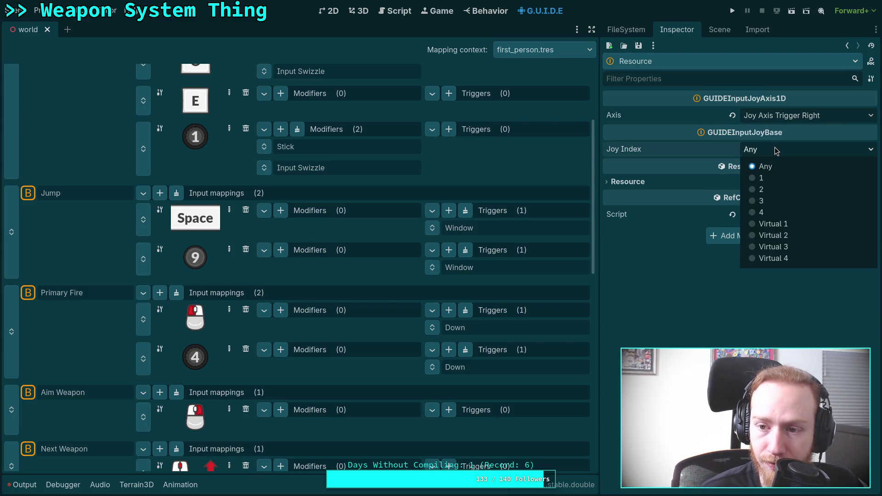
{"action": "left_click", "coordinate": [776, 151]}
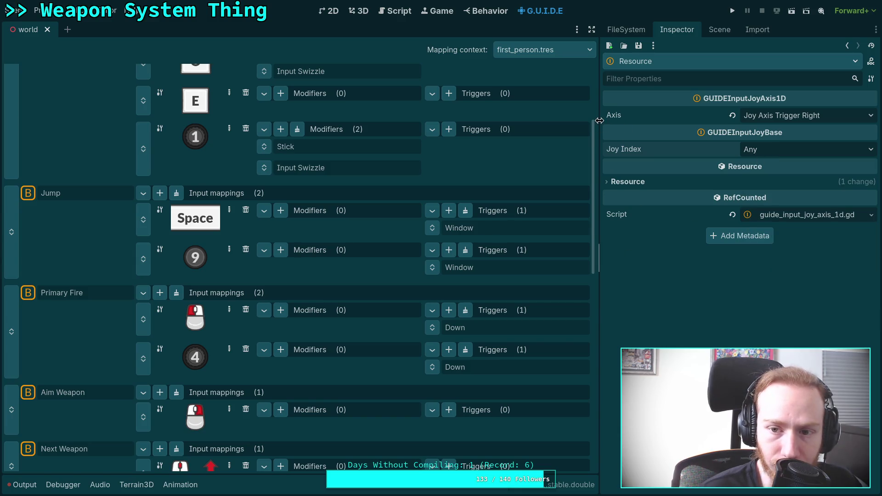
{"action": "left_click_drag", "start_coordinate": [599, 124], "coordinate": [691, 119]}
Confirm Jump's gamepad binding stays Joy Button Left Shoulder, then open Project Settings.
{"action": "scroll", "coordinate": [449, 297], "scroll_direction": "down", "scroll_amount": 10}
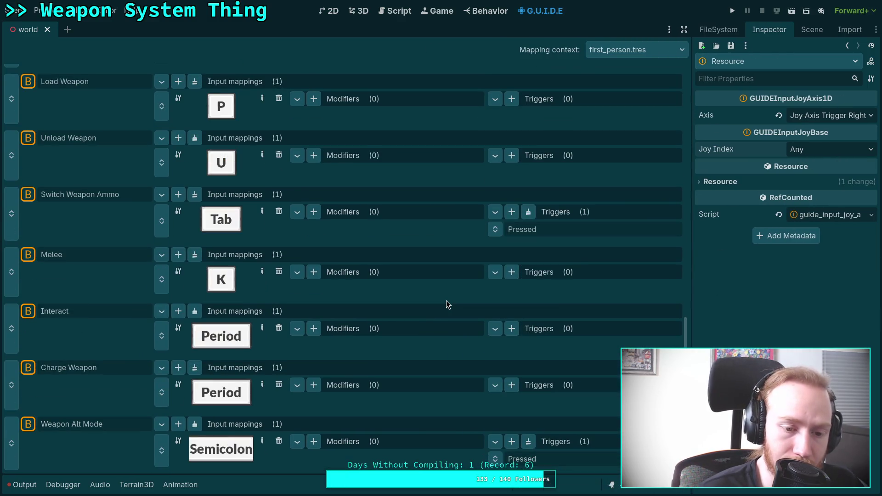
{"action": "scroll", "coordinate": [445, 301], "scroll_direction": "up", "scroll_amount": 2}
{"action": "scroll", "coordinate": [446, 301], "scroll_direction": "up", "scroll_amount": 5}
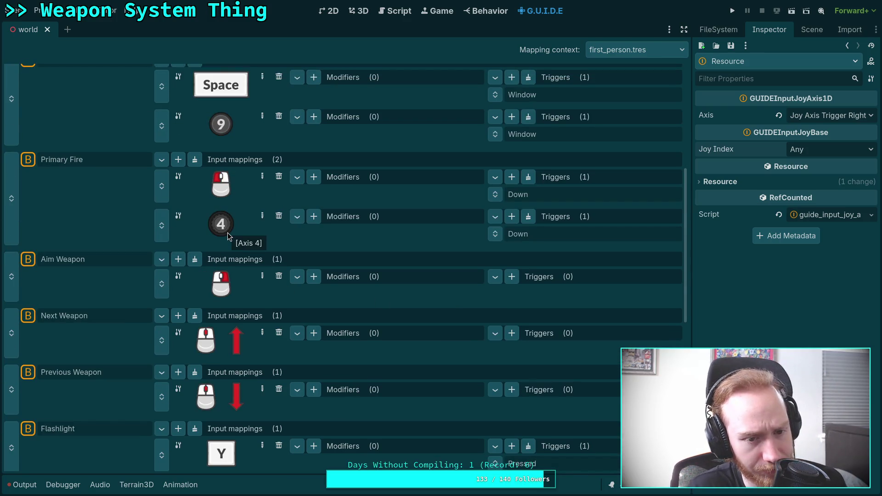
{"action": "scroll", "coordinate": [230, 233], "scroll_direction": "up", "scroll_amount": 1}
{"action": "scroll", "coordinate": [344, 345], "scroll_direction": "up", "scroll_amount": 3}
{"action": "scroll", "coordinate": [345, 345], "scroll_direction": "down", "scroll_amount": 4}
{"action": "scroll", "coordinate": [344, 345], "scroll_direction": "up", "scroll_amount": 6}
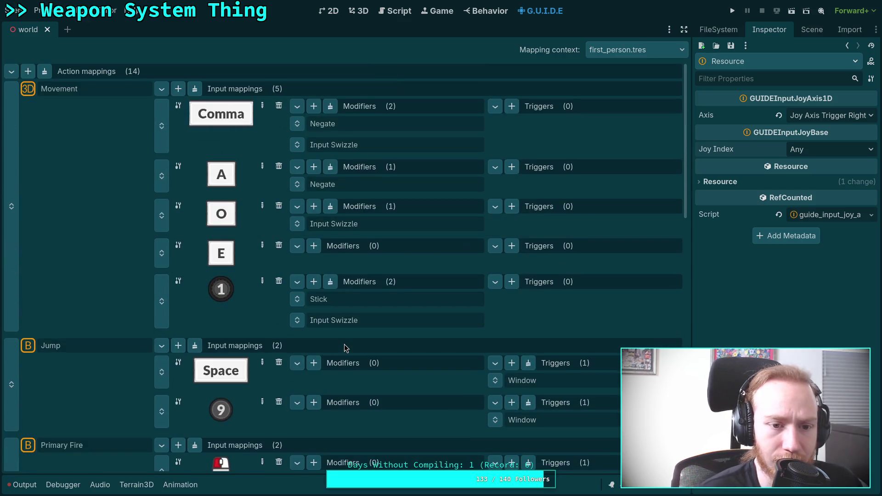
{"action": "scroll", "coordinate": [345, 347], "scroll_direction": "down", "scroll_amount": 3}
{"action": "left_click", "coordinate": [227, 262]}
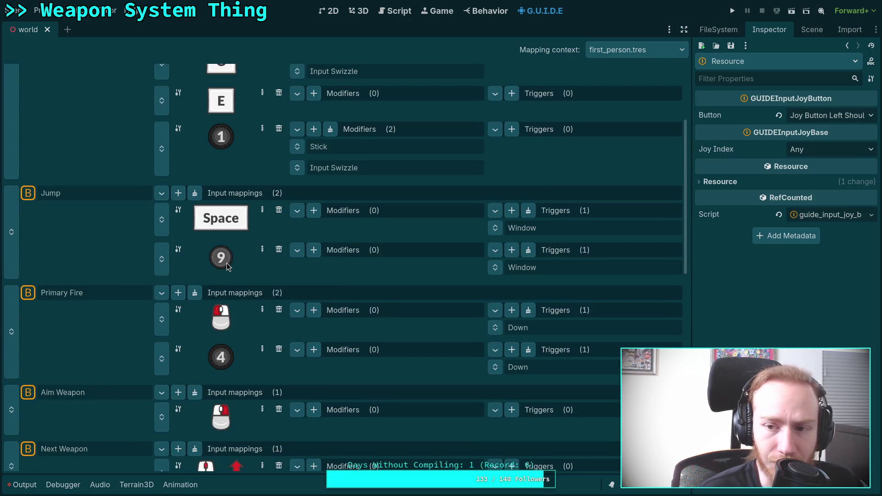
{"action": "left_click", "coordinate": [838, 115]}
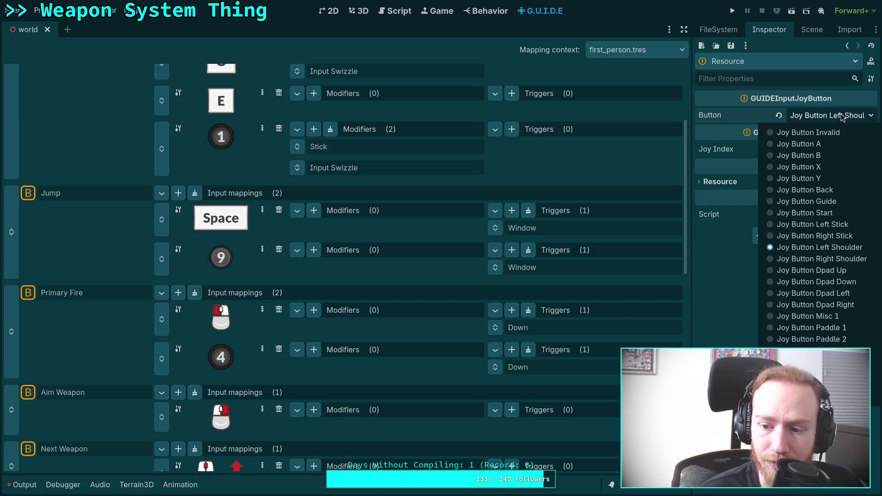
{"action": "left_click", "coordinate": [717, 300]}
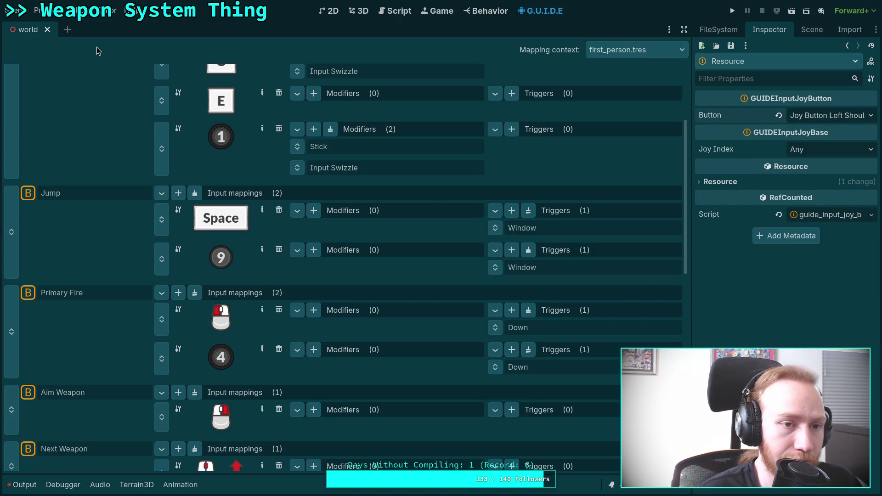
{"action": "left_click", "coordinate": [46, 11]}
{"action": "left_click", "coordinate": [60, 24]}
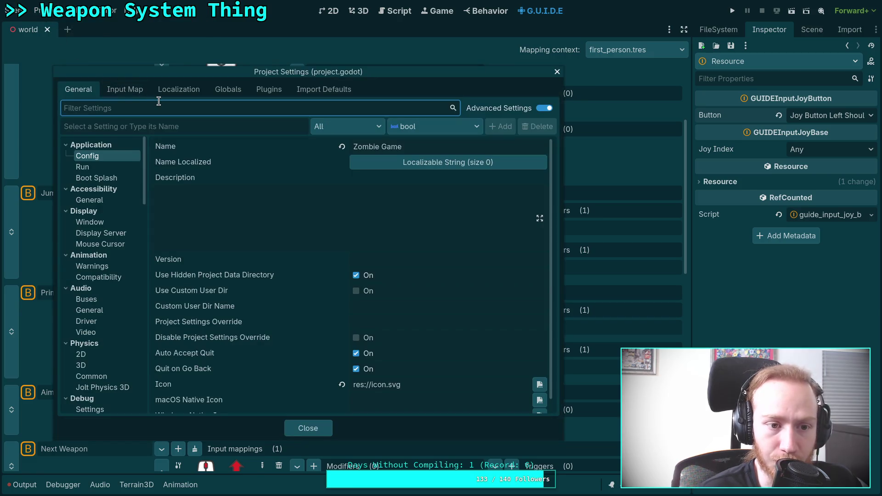
Under Guide > Editor, set Joy Icons to a fixed Microsoft Controller joy type and close.
{"action": "scroll", "coordinate": [135, 270], "scroll_direction": "down", "scroll_amount": 15}
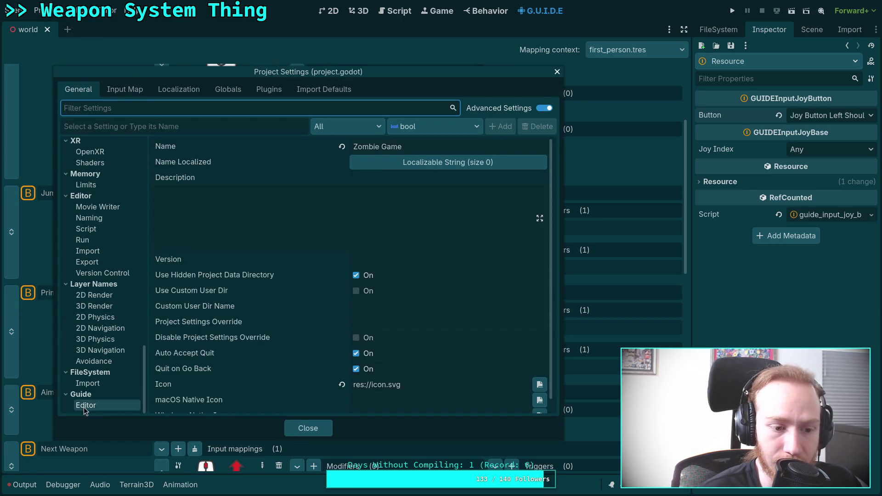
{"action": "left_click", "coordinate": [86, 405]}
{"action": "left_click", "coordinate": [419, 147]}
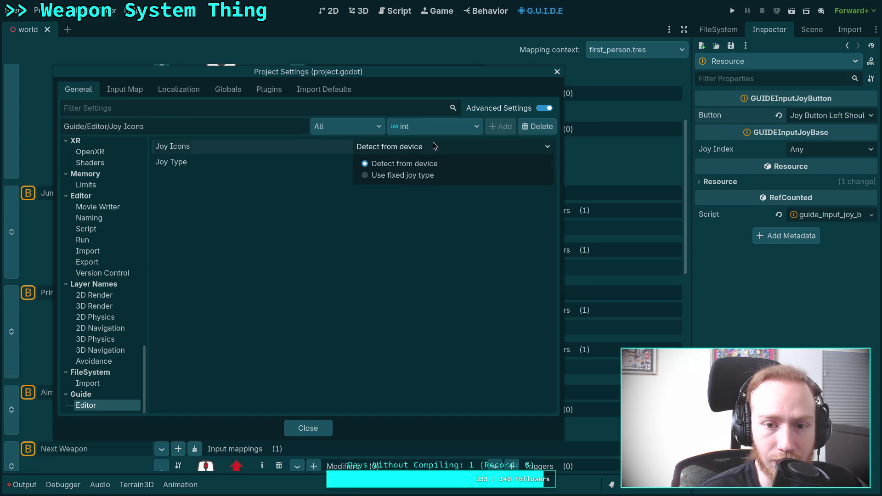
{"action": "left_click", "coordinate": [384, 178]}
{"action": "left_click", "coordinate": [400, 166]}
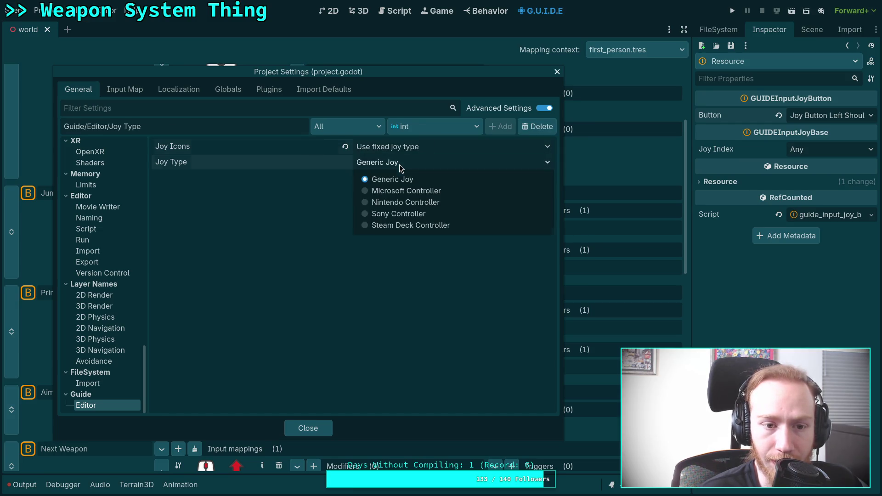
{"action": "left_click", "coordinate": [407, 190]}
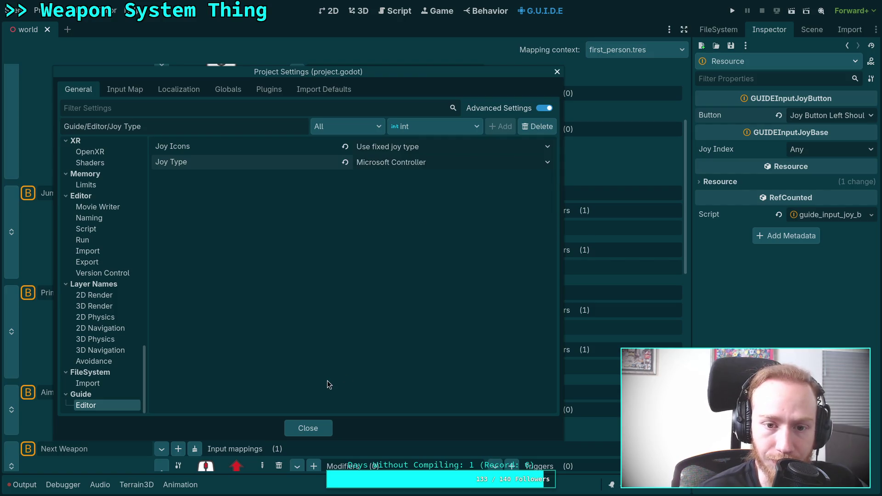
{"action": "left_click", "coordinate": [307, 427]}
{"action": "scroll", "coordinate": [247, 340], "scroll_direction": "down", "scroll_amount": 3}
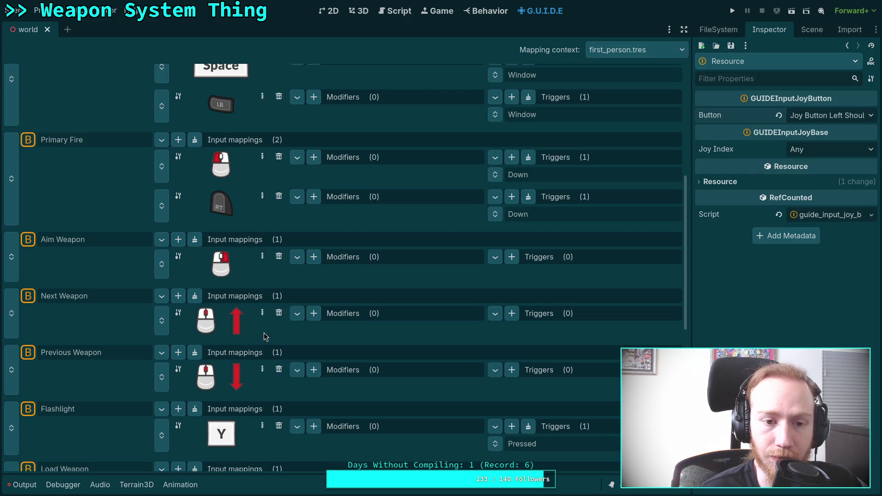
Review the new LB and RT icons in the mappings, then switch to editing player.gd.
{"action": "scroll", "coordinate": [264, 333], "scroll_direction": "up", "scroll_amount": 6}
{"action": "scroll", "coordinate": [264, 329], "scroll_direction": "down", "scroll_amount": 4}
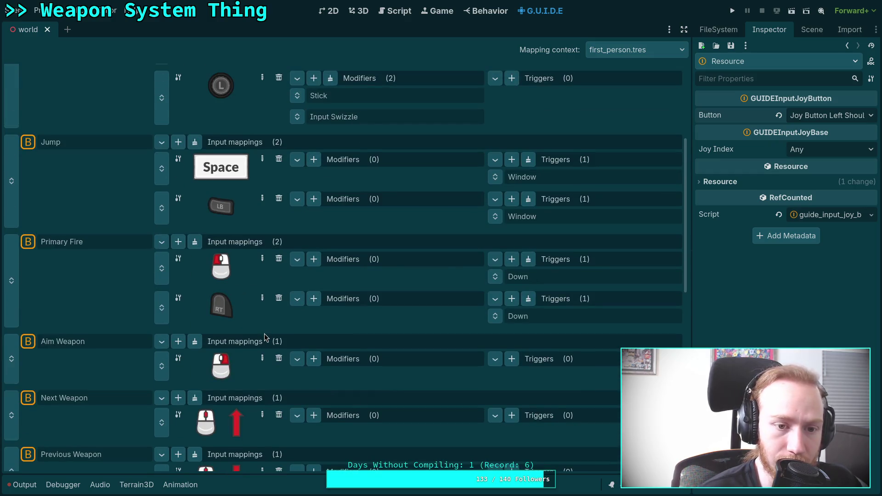
{"action": "scroll", "coordinate": [263, 333], "scroll_direction": "down", "scroll_amount": 10}
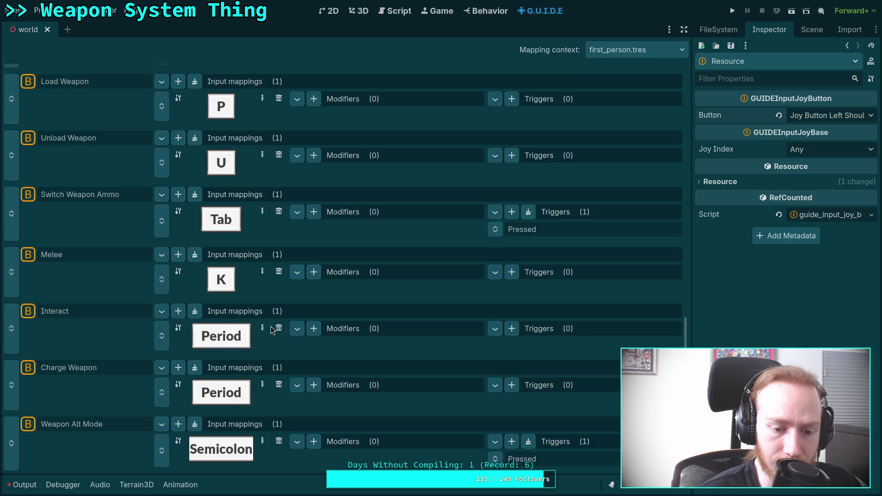
{"action": "scroll", "coordinate": [271, 330], "scroll_direction": "up", "scroll_amount": 10}
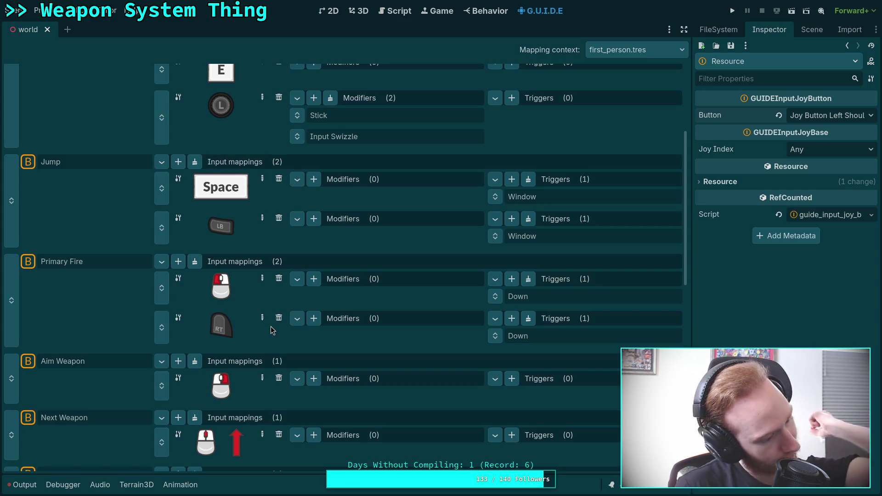
{"action": "scroll", "coordinate": [271, 330], "scroll_direction": "up", "scroll_amount": 4}
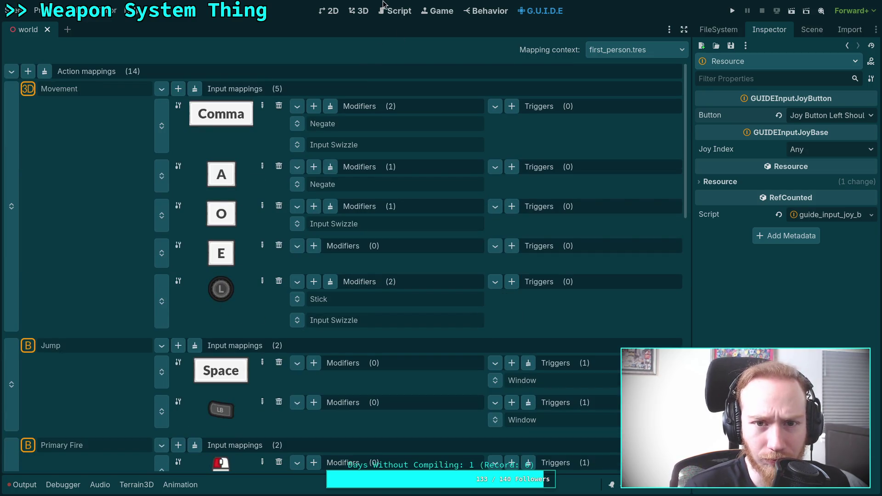
{"action": "left_click", "coordinate": [393, 10]}
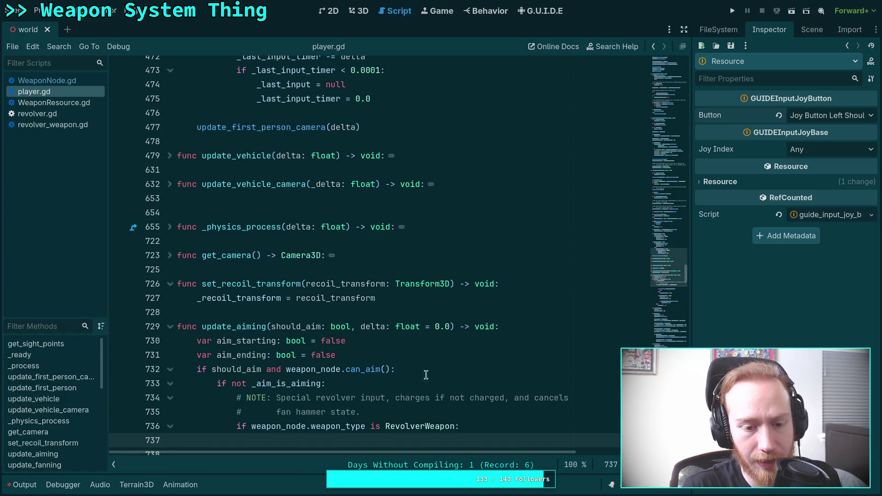
{"action": "left_click", "coordinate": [331, 312]}
{"action": "scroll", "coordinate": [419, 344], "scroll_direction": "down", "scroll_amount": 8}
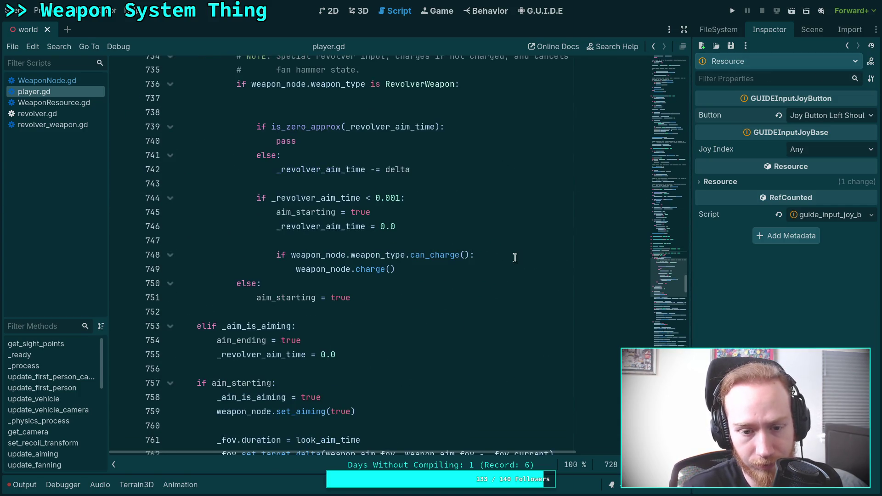
{"action": "left_click", "coordinate": [356, 314]}
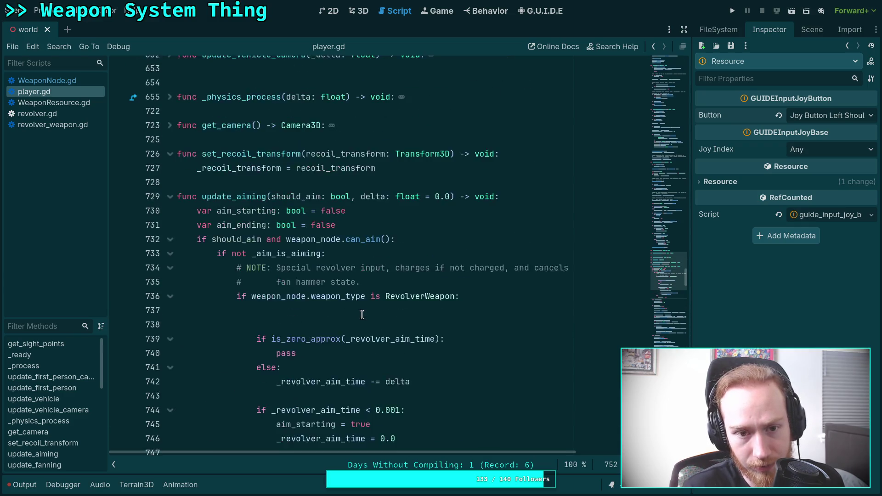
{"action": "scroll", "coordinate": [356, 315], "scroll_direction": "up", "scroll_amount": 7}
{"action": "scroll", "coordinate": [304, 282], "scroll_direction": "down", "scroll_amount": 15}
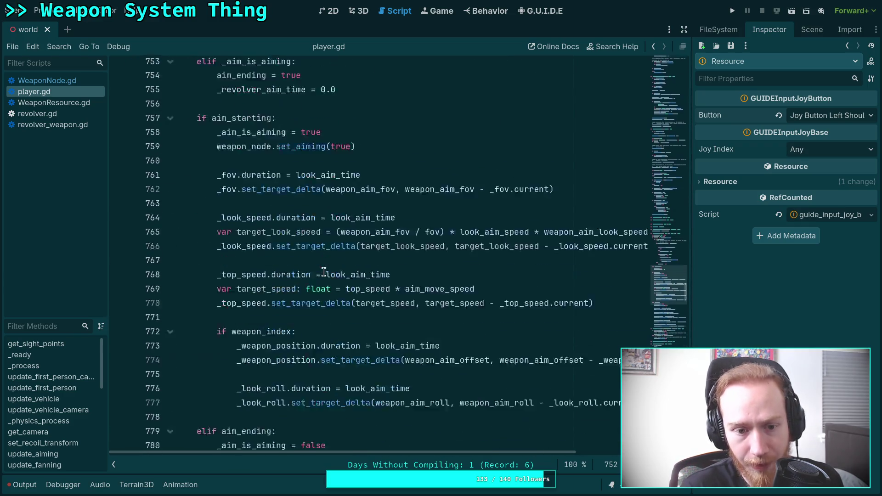
{"action": "scroll", "coordinate": [334, 275], "scroll_direction": "down", "scroll_amount": 5}
{"action": "left_click", "coordinate": [329, 264]}
{"action": "scroll", "coordinate": [329, 263], "scroll_direction": "down", "scroll_amount": 4}
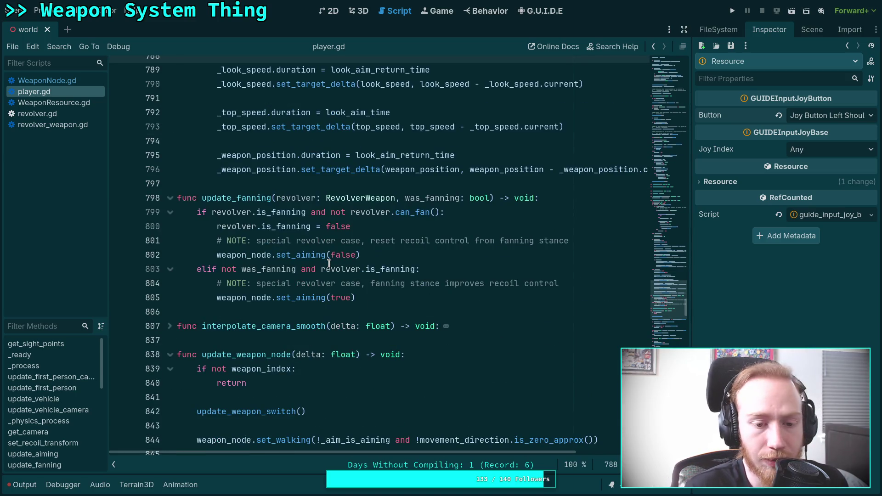
{"action": "scroll", "coordinate": [329, 263], "scroll_direction": "down", "scroll_amount": 5}
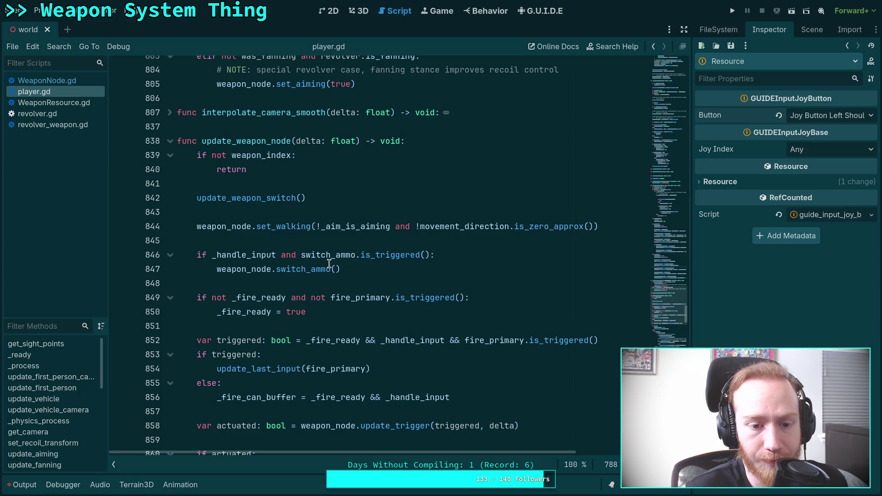
{"action": "scroll", "coordinate": [329, 263], "scroll_direction": "down", "scroll_amount": 9}
{"action": "scroll", "coordinate": [329, 263], "scroll_direction": "down", "scroll_amount": 5}
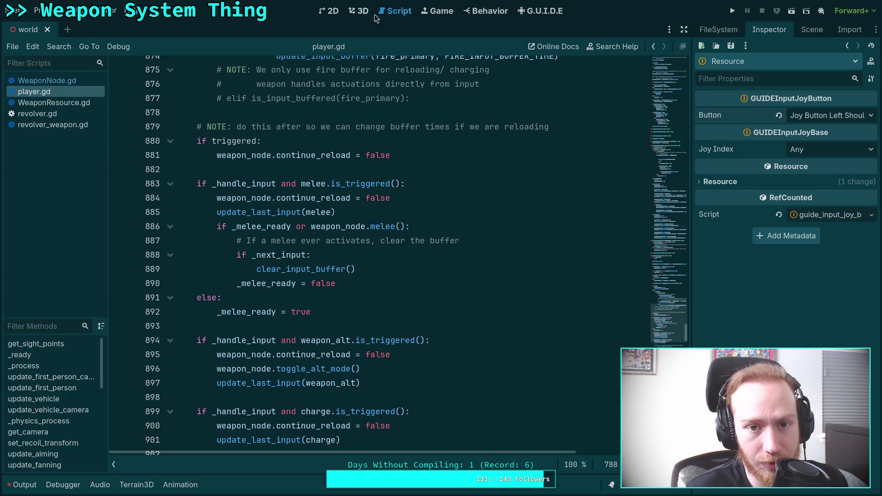
{"action": "left_click", "coordinate": [483, 14]}
In the G.U.I.D.E editor, inspect Flashlight's Y key and start rebinding Weapon Alt Mode's Semicolon.
{"action": "left_click", "coordinate": [552, 16]}
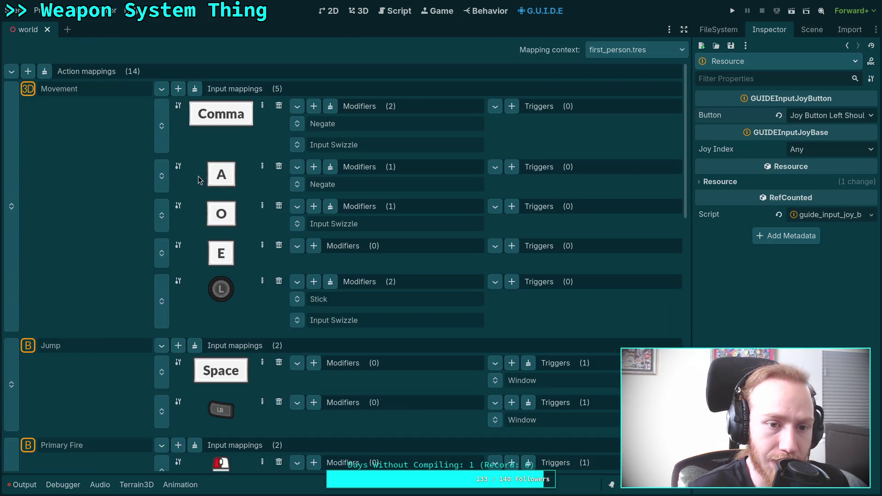
{"action": "scroll", "coordinate": [227, 276], "scroll_direction": "down", "scroll_amount": 5}
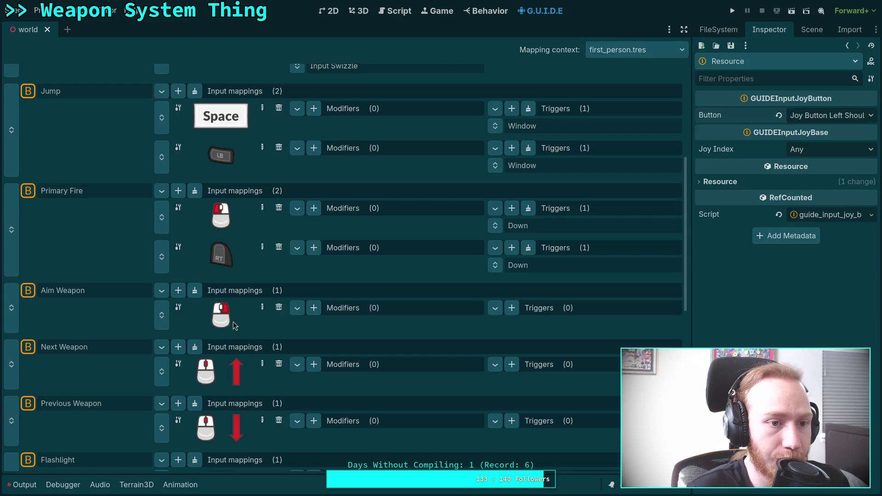
{"action": "scroll", "coordinate": [235, 325], "scroll_direction": "down", "scroll_amount": 2}
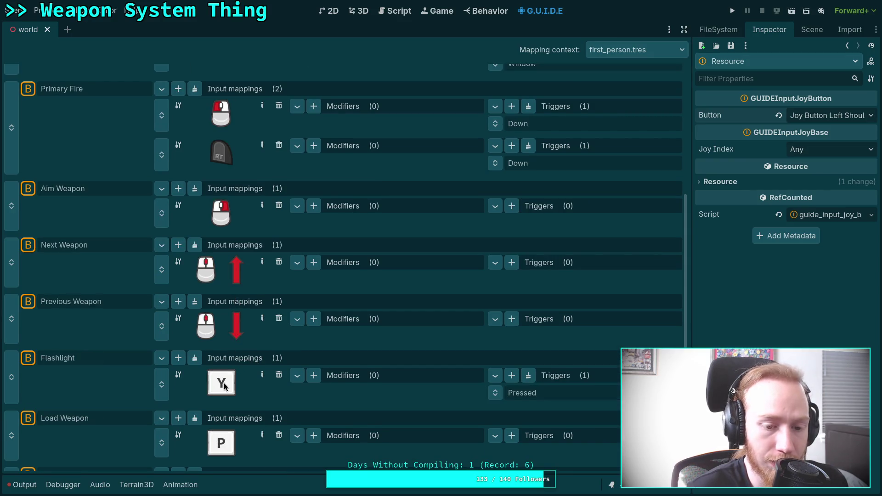
{"action": "left_click", "coordinate": [225, 386]}
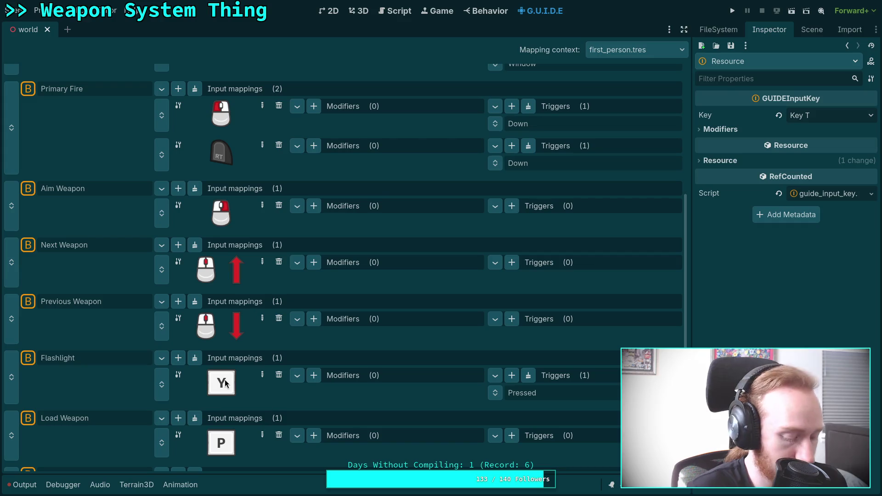
{"action": "scroll", "coordinate": [227, 383], "scroll_direction": "down", "scroll_amount": 5}
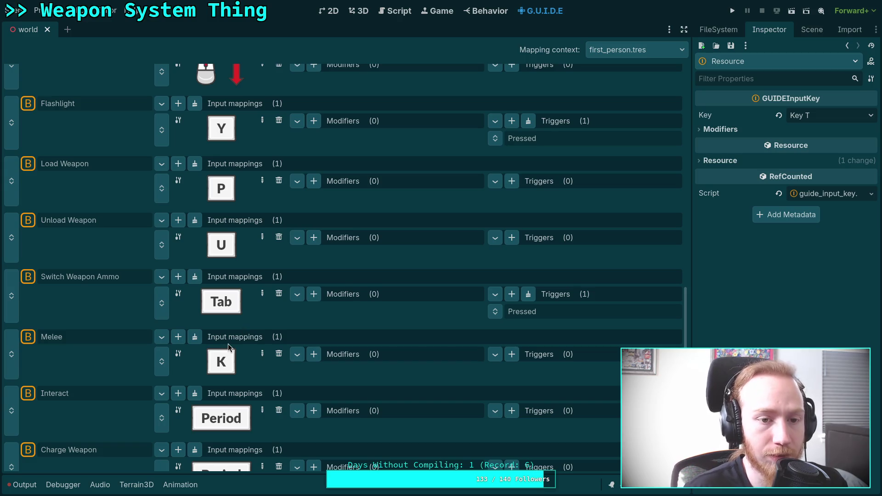
{"action": "scroll", "coordinate": [228, 349], "scroll_direction": "down", "scroll_amount": 3}
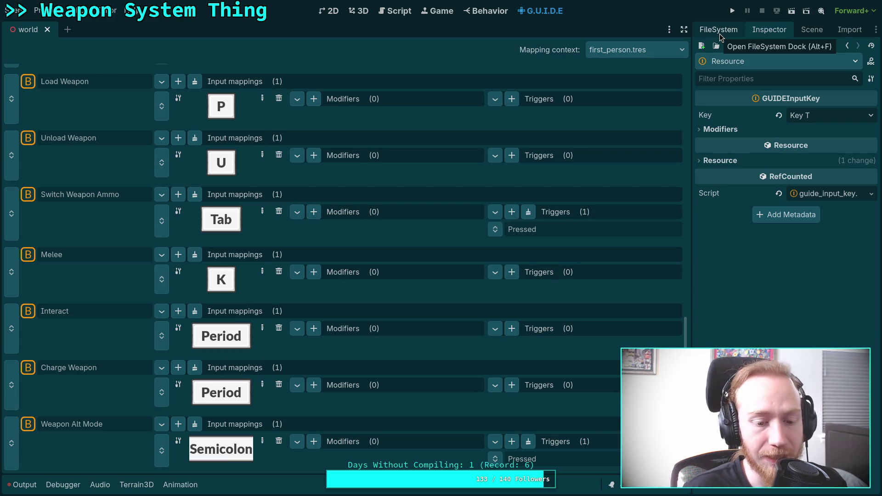
{"action": "left_click", "coordinate": [261, 441]}
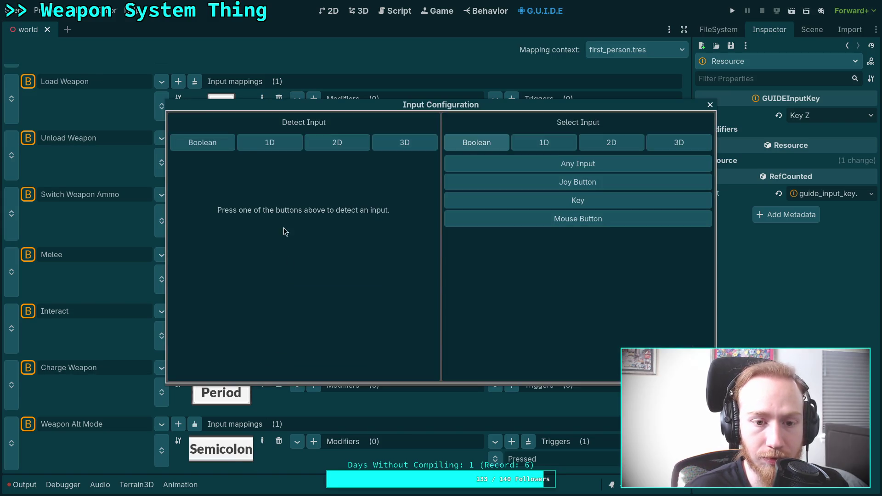
Bind Weapon Alt Mode to the Apostrophe key and check it in the mapping list.
{"action": "key", "text": "apostrophe"}
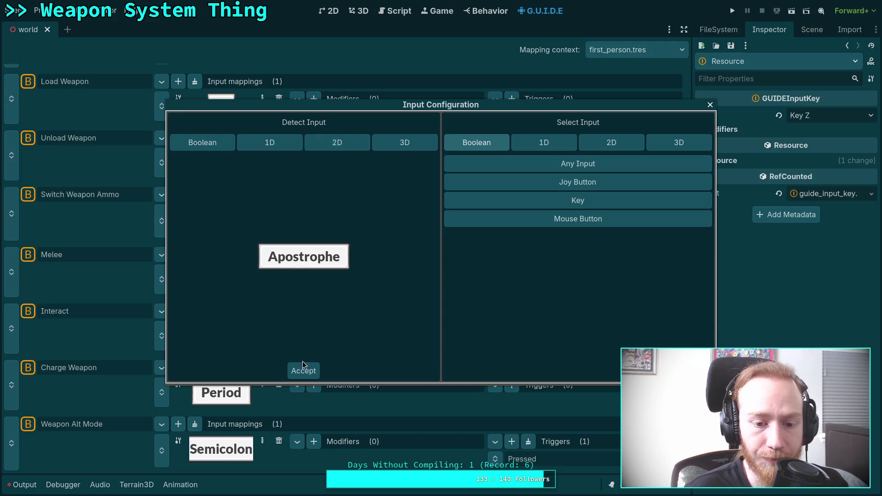
{"action": "left_click", "coordinate": [294, 369]}
{"action": "scroll", "coordinate": [255, 338], "scroll_direction": "up", "scroll_amount": 10}
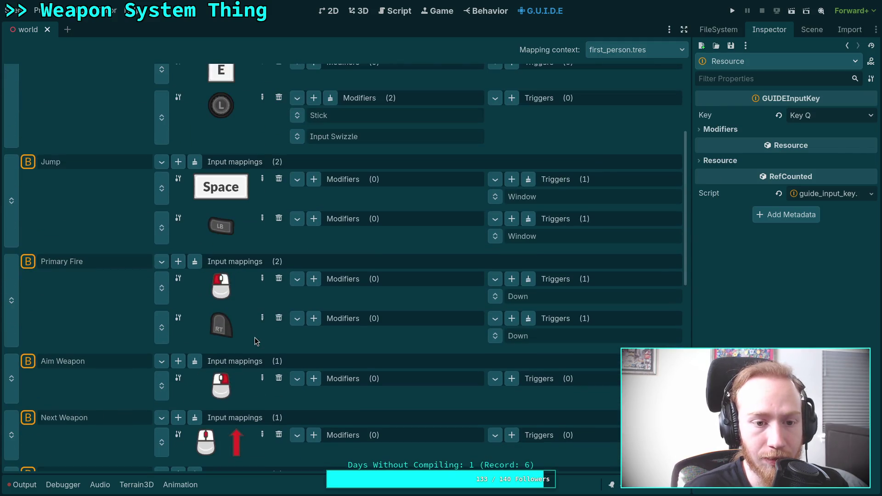
{"action": "scroll", "coordinate": [254, 337], "scroll_direction": "down", "scroll_amount": 10}
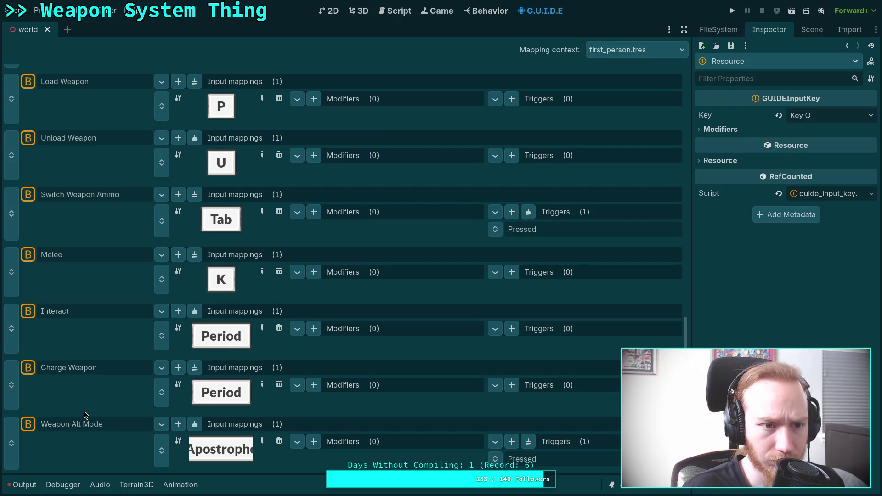
{"action": "scroll", "coordinate": [83, 411], "scroll_direction": "up", "scroll_amount": 10}
{"action": "scroll", "coordinate": [83, 411], "scroll_direction": "down", "scroll_amount": 10}
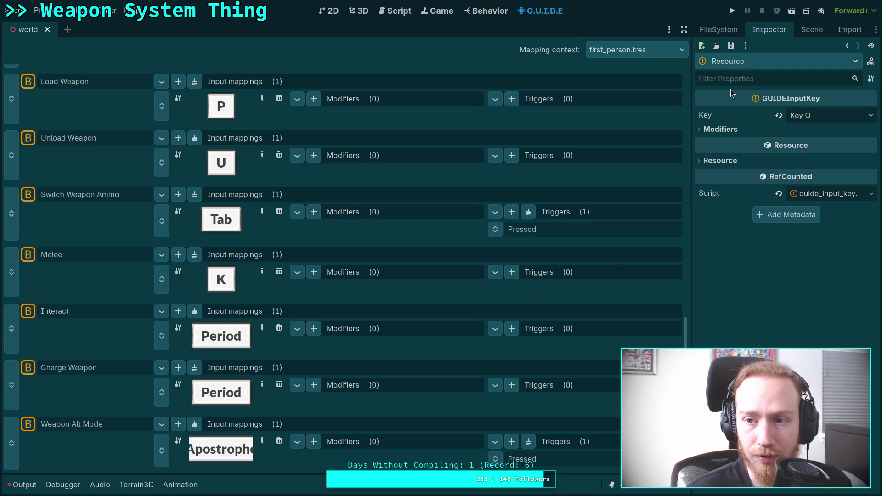
{"action": "left_click", "coordinate": [717, 30]}
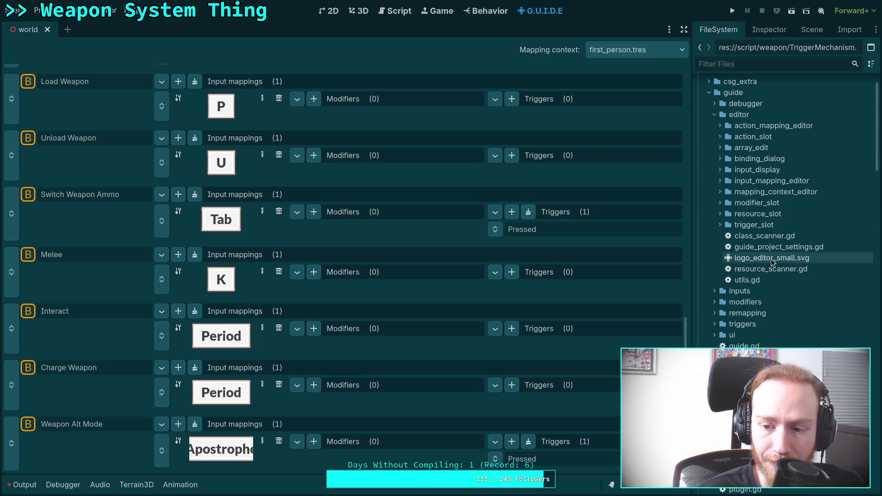
Collapse the guide, addons and character folders, then create a new resource in first_person.
{"action": "scroll", "coordinate": [716, 184], "scroll_direction": "up", "scroll_amount": 2}
{"action": "left_click", "coordinate": [707, 136]}
{"action": "left_click", "coordinate": [703, 106]}
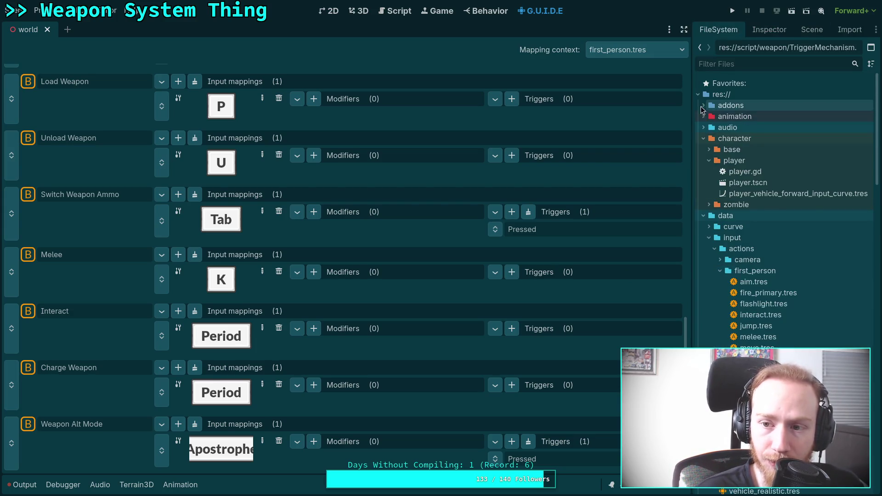
{"action": "left_click", "coordinate": [703, 138]}
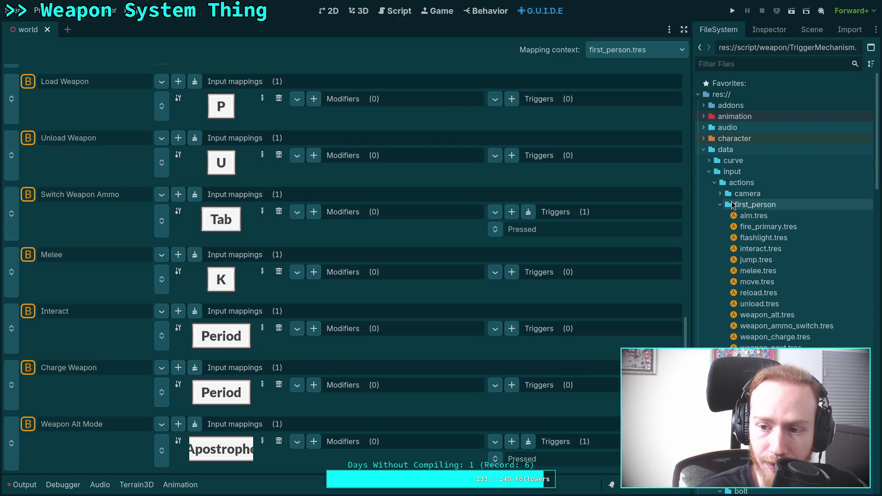
{"action": "right_click", "coordinate": [732, 205]}
{"action": "mouse_move", "coordinate": [798, 212]}
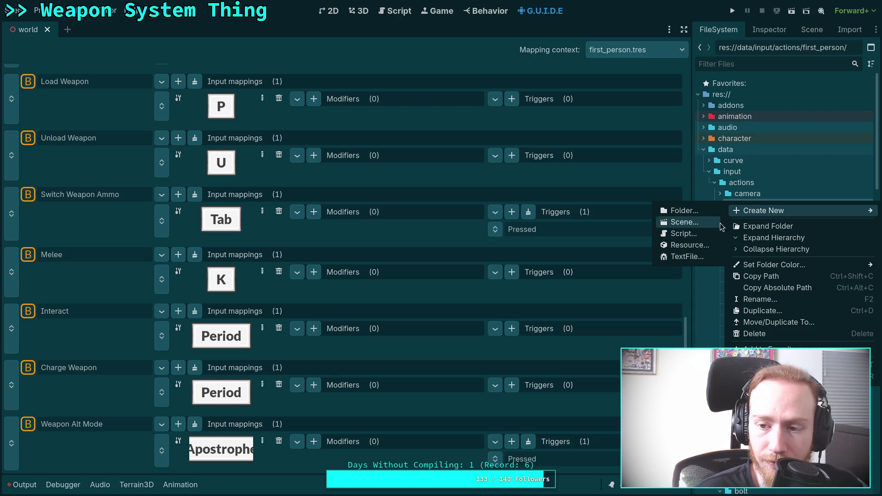
{"action": "left_click", "coordinate": [752, 201]}
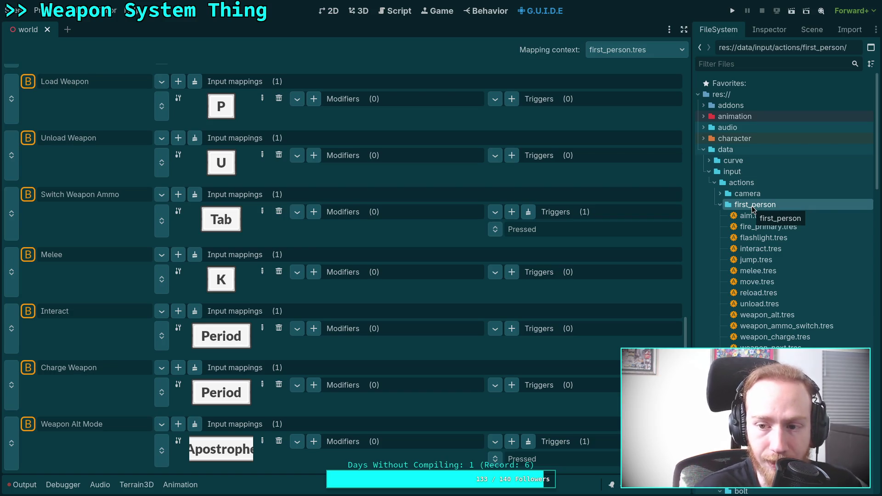
{"action": "right_click", "coordinate": [729, 203]}
{"action": "mouse_move", "coordinate": [766, 210]}
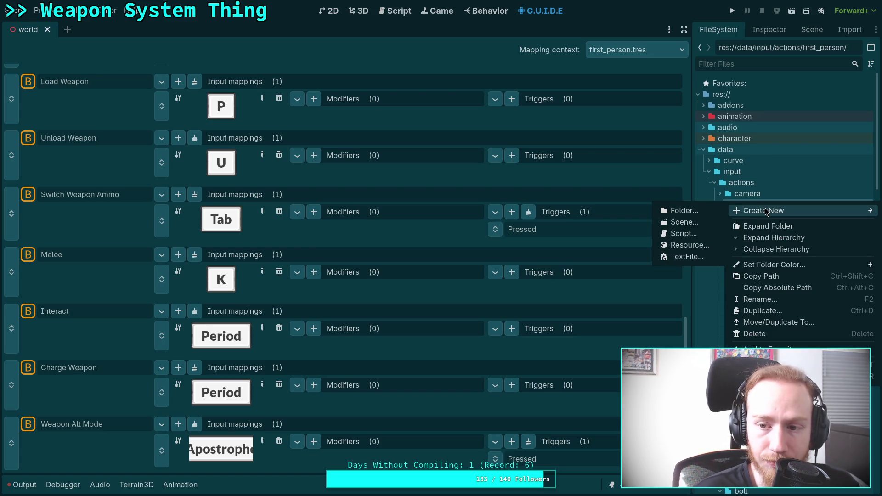
{"action": "left_click", "coordinate": [679, 246]}
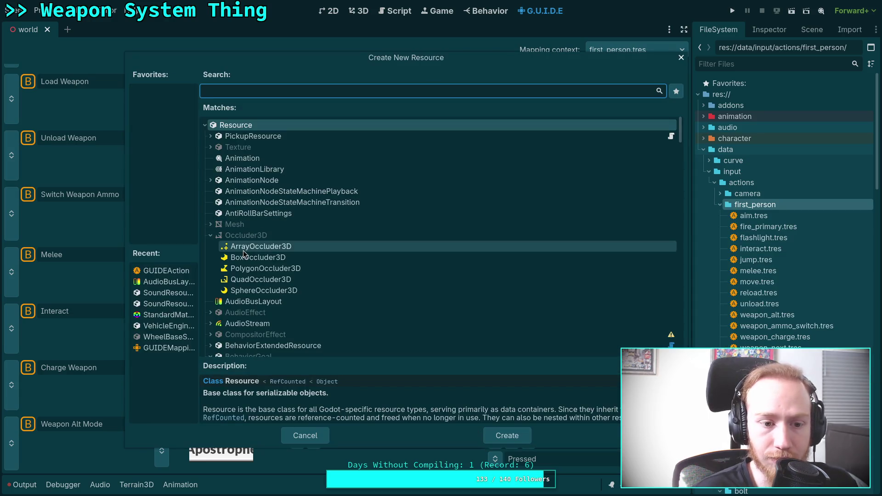
Create a GUIDEAction resource and save it as weapon_select_switch.tres in first_person.
{"action": "left_click", "coordinate": [165, 270]}
{"action": "left_click", "coordinate": [507, 436]}
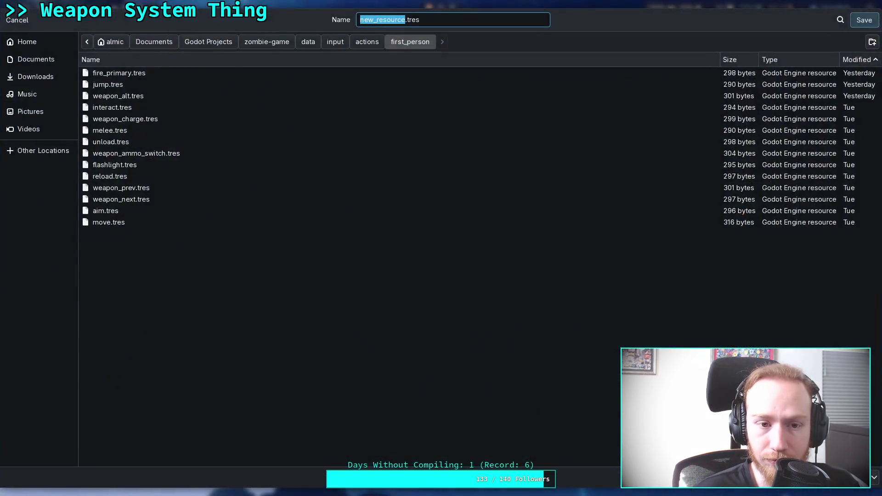
{"action": "left_click", "coordinate": [405, 19]}
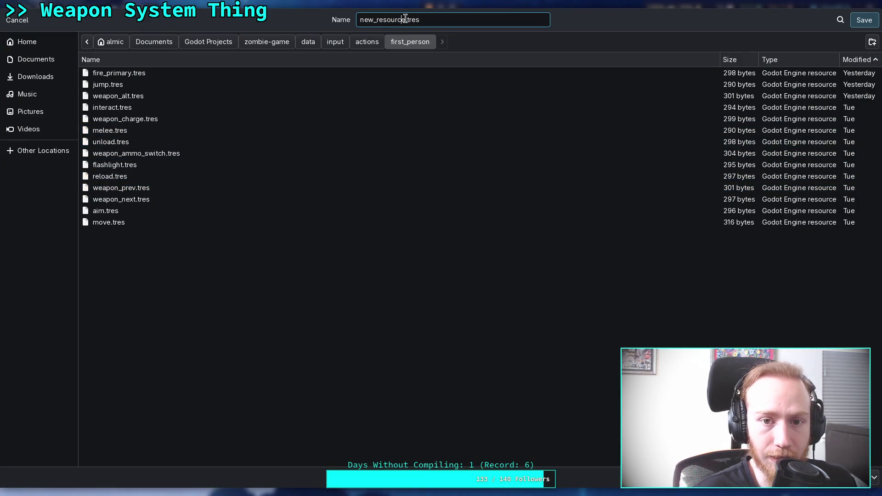
{"action": "double_click", "coordinate": [404, 19]}
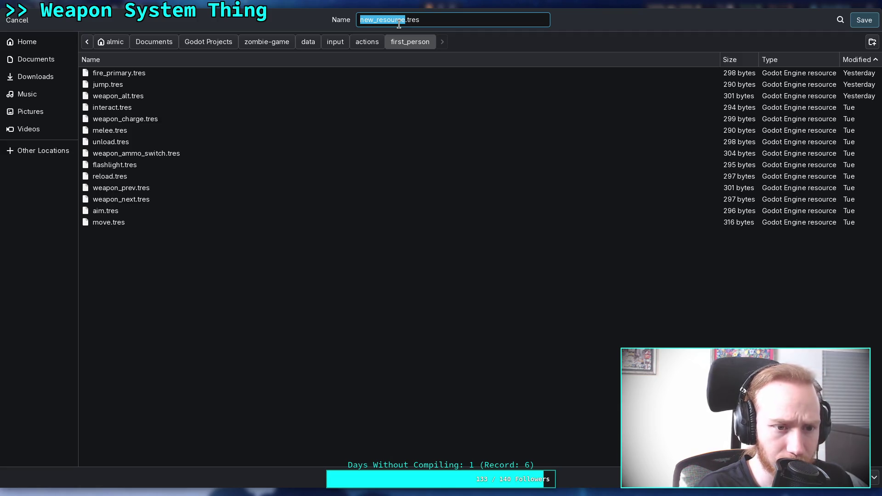
{"action": "type", "text": "weapon_"}
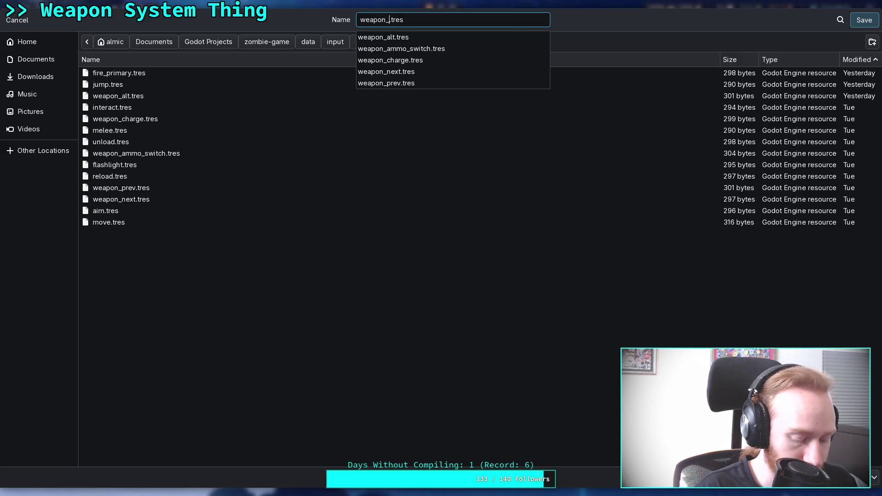
{"action": "type", "text": "select_s"}
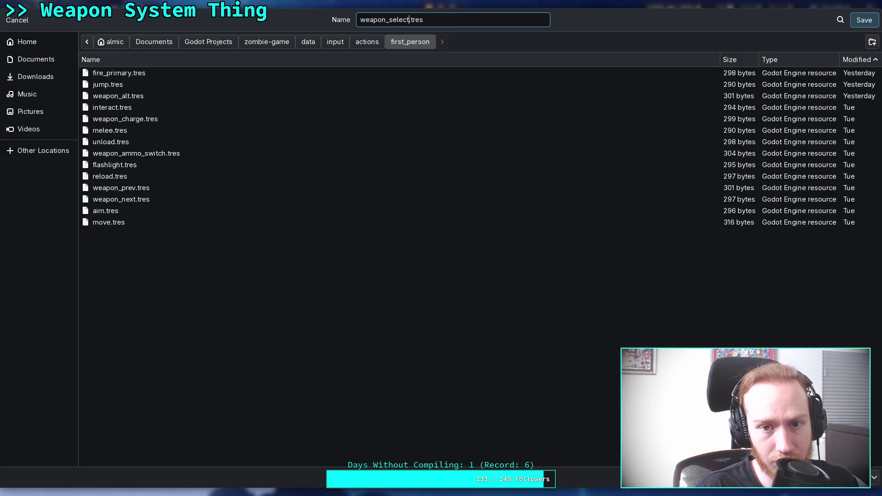
{"action": "type", "text": "w"}
{"action": "type", "text": "itch"}
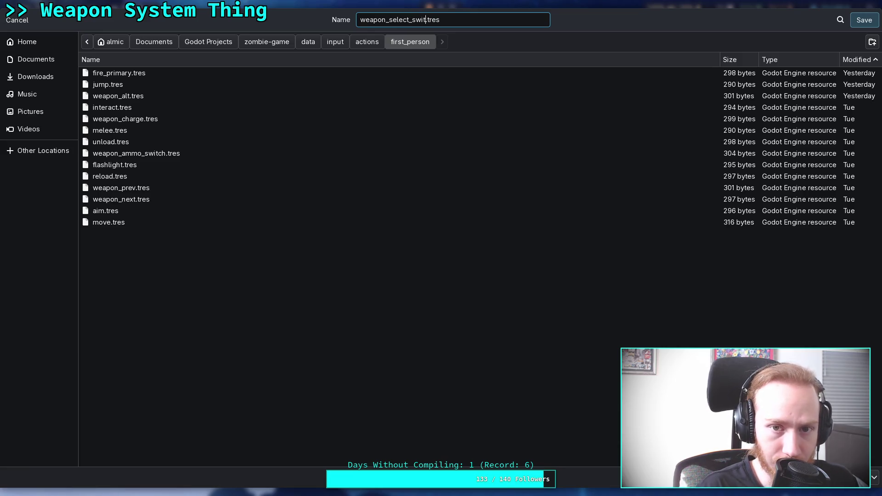
{"action": "key", "text": "Return"}
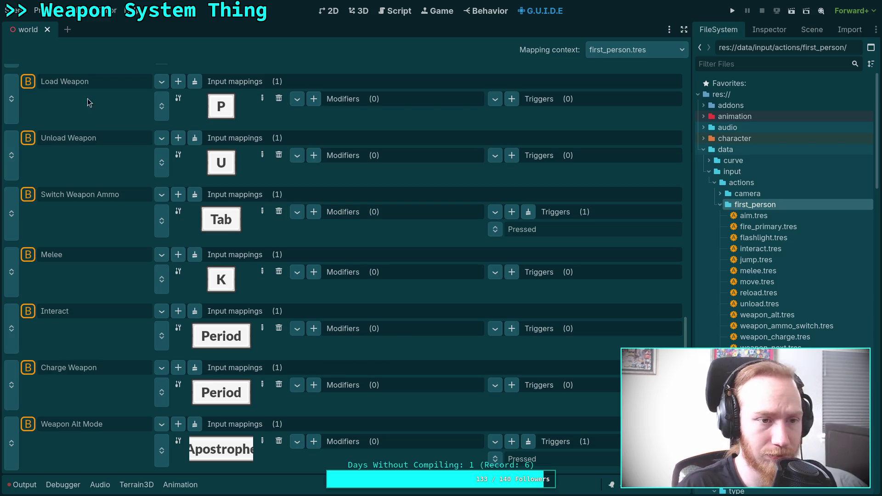
Assign weapon_select_switch.tres to the empty action slot in first_person.tres.
{"action": "scroll", "coordinate": [350, 414], "scroll_direction": "up", "scroll_amount": 15}
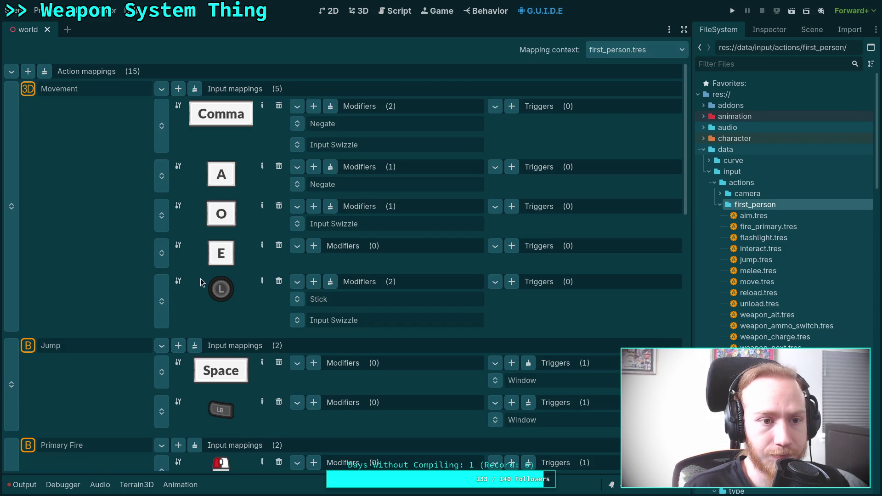
{"action": "scroll", "coordinate": [216, 280], "scroll_direction": "down", "scroll_amount": 15}
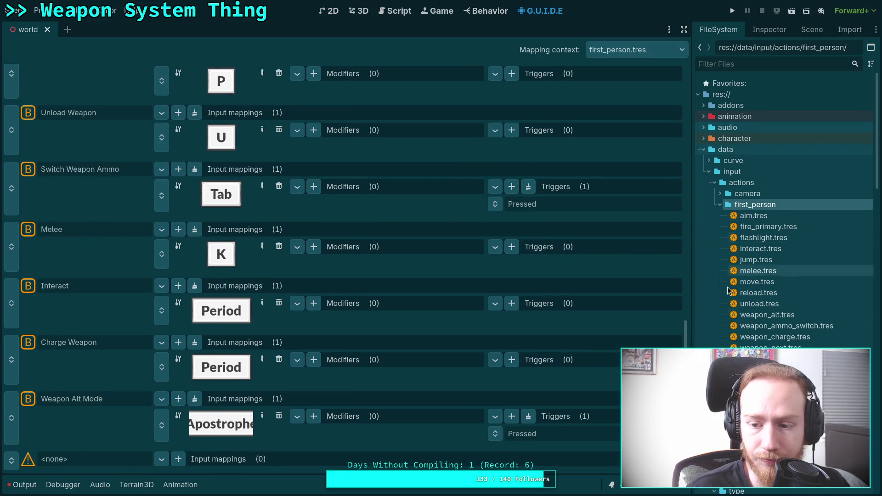
{"action": "left_click", "coordinate": [771, 349]}
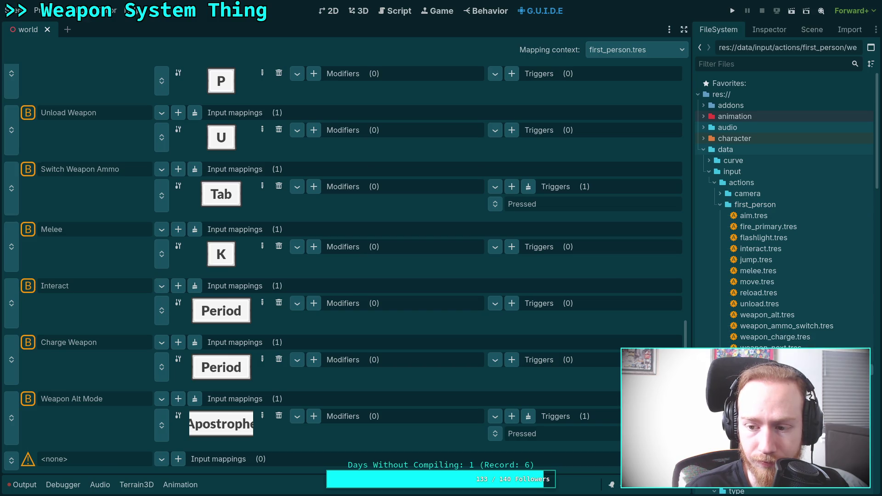
{"action": "mouse_move", "coordinate": [772, 359]}
{"action": "left_mouse_down"}
{"action": "mouse_move", "coordinate": [253, 445]}
{"action": "mouse_move", "coordinate": [68, 463]}
{"action": "left_mouse_up"}
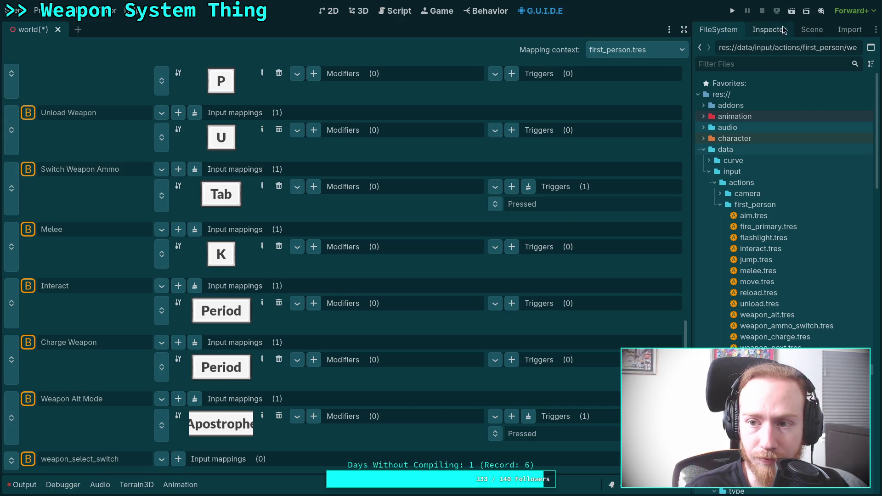
Make the action remappable, name it 'Switch Fire Mode', and add one input mapping.
{"action": "left_click", "coordinate": [766, 29]}
{"action": "left_click", "coordinate": [799, 216]}
{"action": "left_click", "coordinate": [802, 232]}
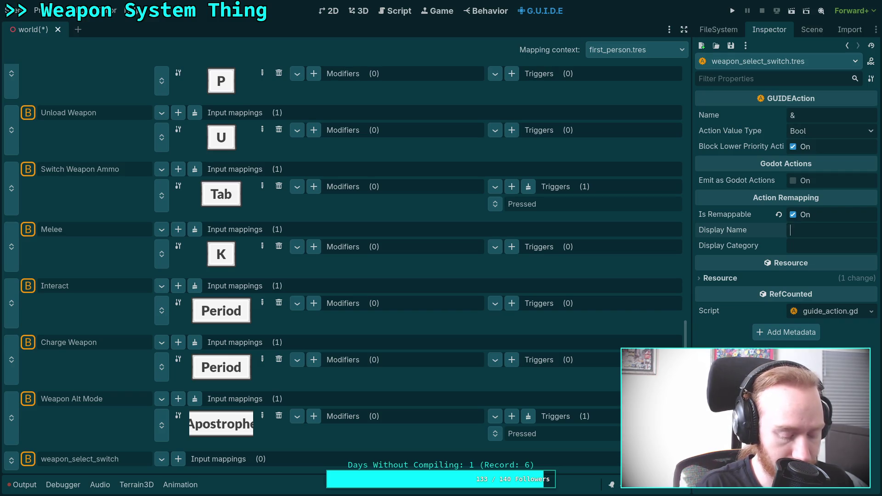
{"action": "type", "text": "Switch F"}
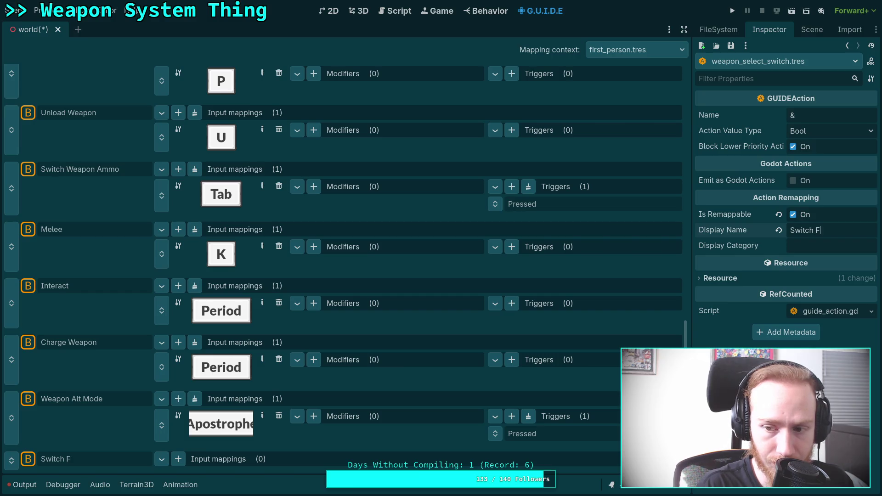
{"action": "type", "text": "ire Mode"}
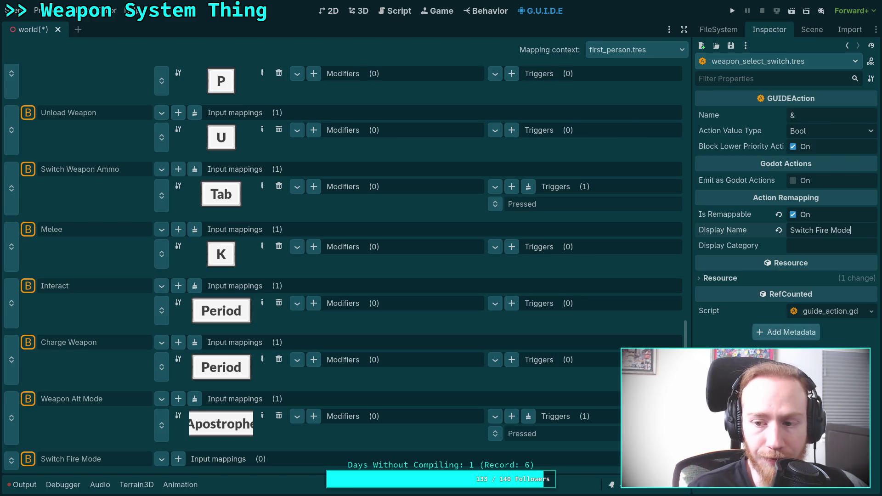
{"action": "left_click", "coordinate": [179, 460]}
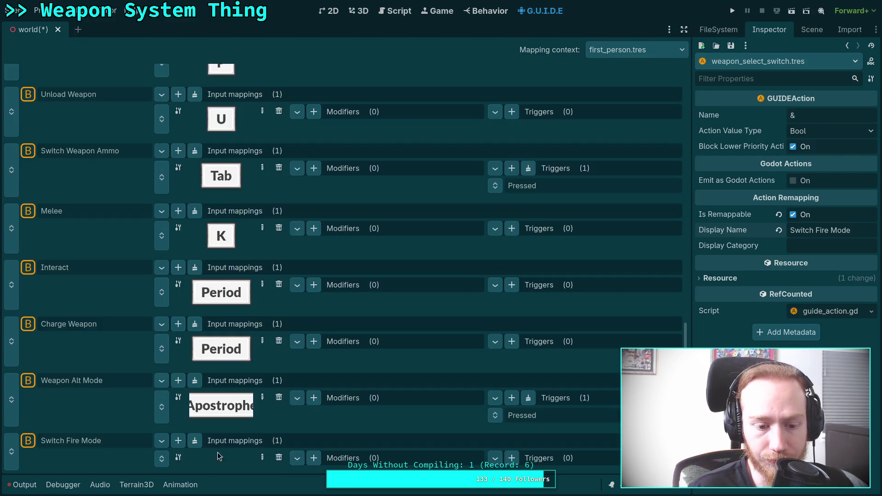
Bind Switch Fire Mode's new mapping to the Semicolon key as a boolean input.
{"action": "left_click", "coordinate": [255, 464]}
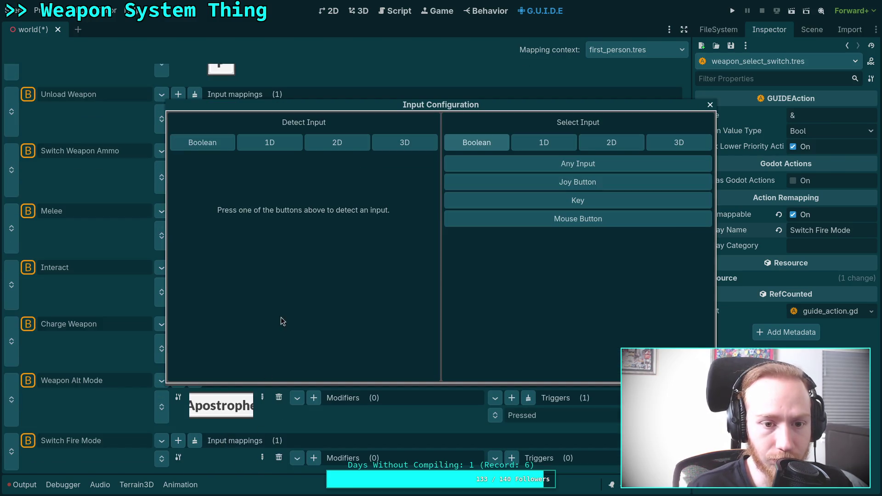
{"action": "left_click", "coordinate": [205, 144]}
{"action": "key", "text": "semicolon"}
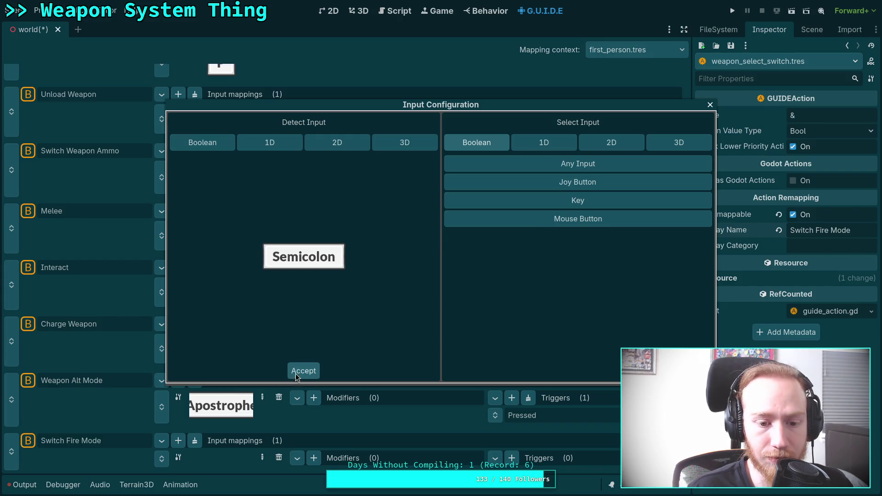
{"action": "left_click", "coordinate": [297, 372]}
{"action": "scroll", "coordinate": [291, 372], "scroll_direction": "up", "scroll_amount": 15}
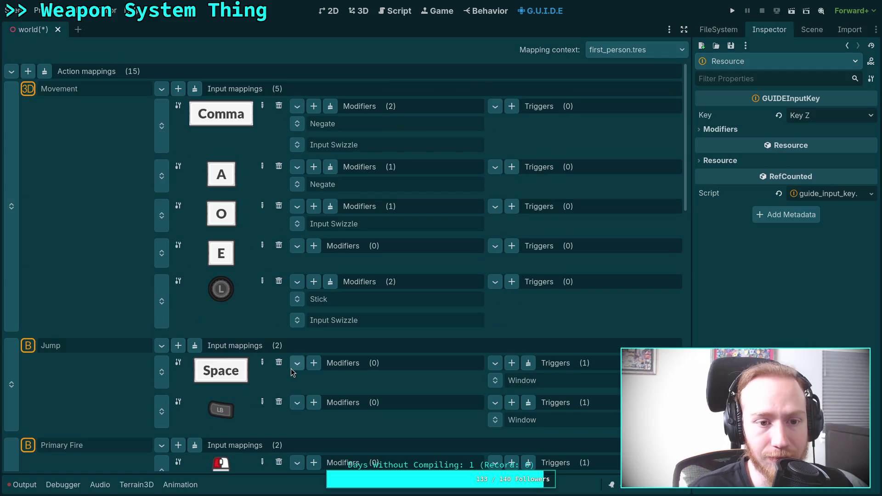
{"action": "scroll", "coordinate": [288, 367], "scroll_direction": "down", "scroll_amount": 15}
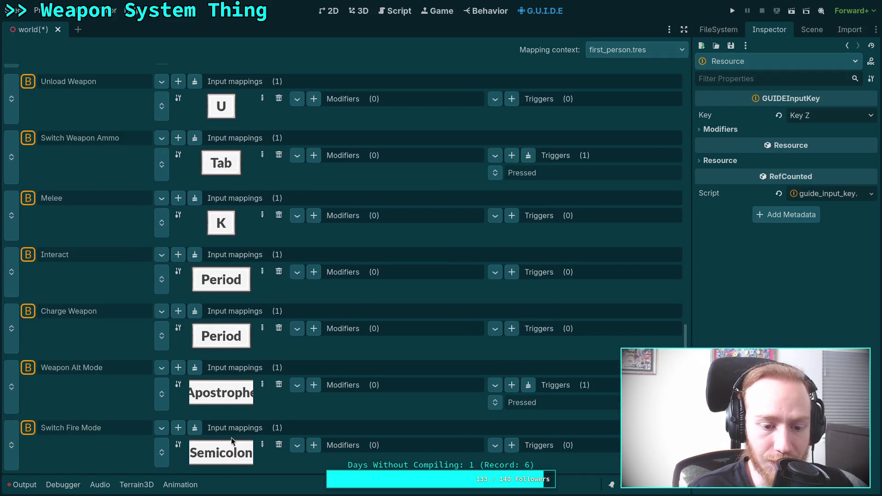
{"action": "scroll", "coordinate": [252, 346], "scroll_direction": "up", "scroll_amount": 8}
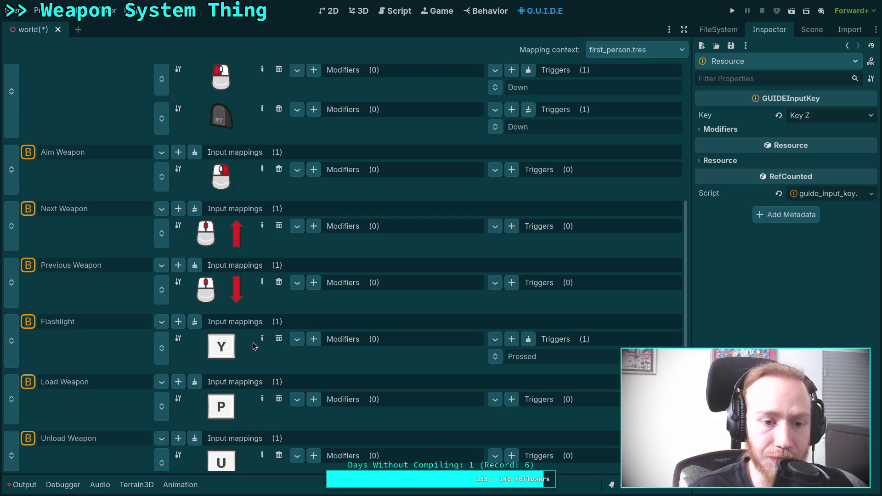
{"action": "scroll", "coordinate": [253, 345], "scroll_direction": "down", "scroll_amount": 8}
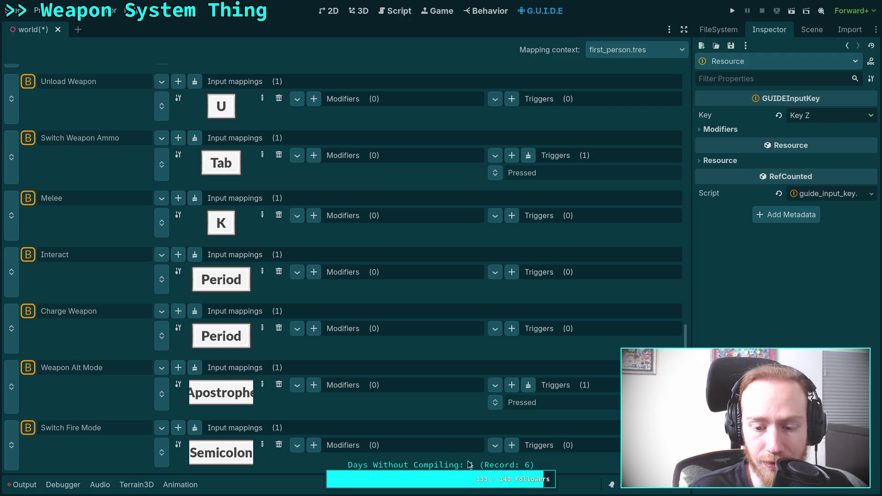
{"action": "left_click", "coordinate": [511, 445]}
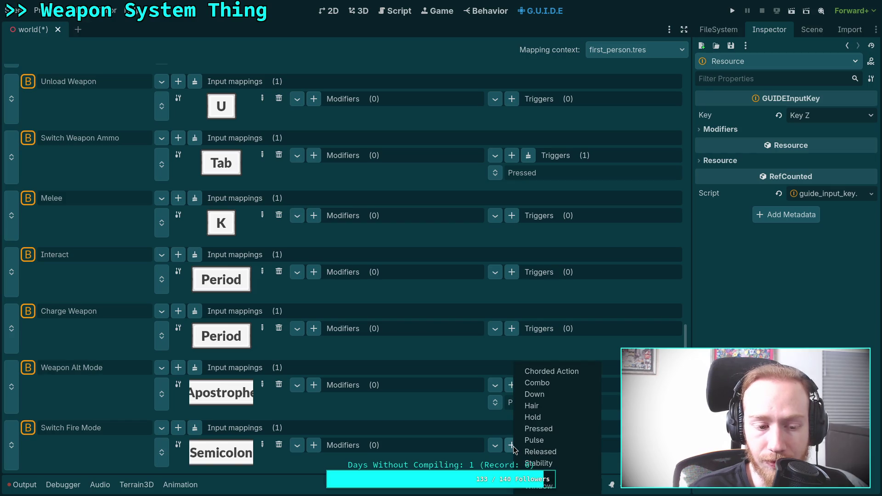
Add a Pressed trigger to Switch Fire Mode and compare its settings with Weapon Alt Mode.
{"action": "left_click", "coordinate": [556, 429]}
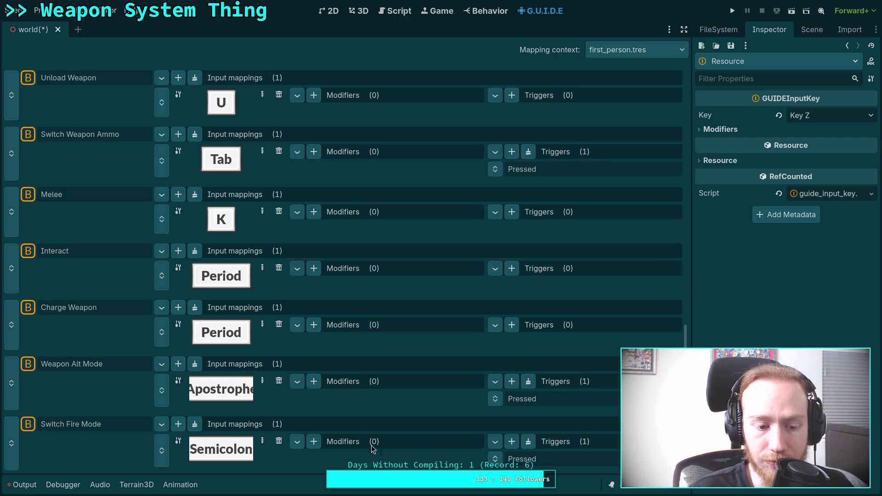
{"action": "left_click", "coordinate": [135, 422]}
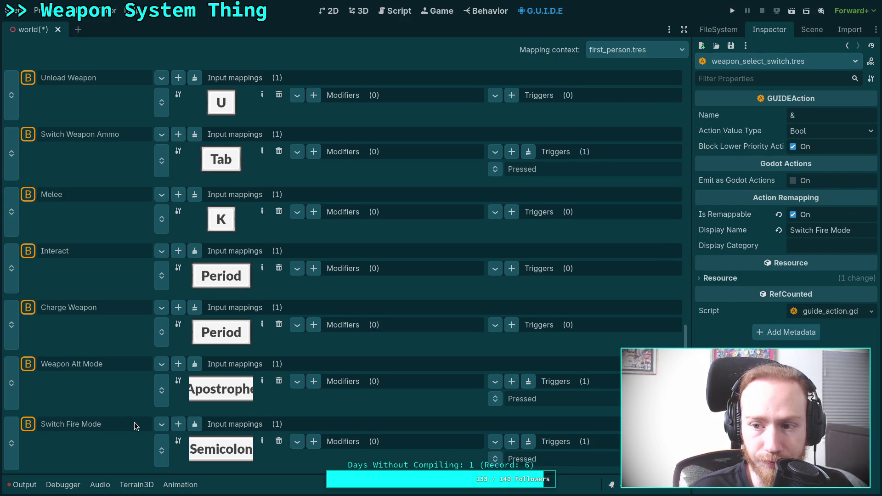
{"action": "left_click", "coordinate": [106, 365]}
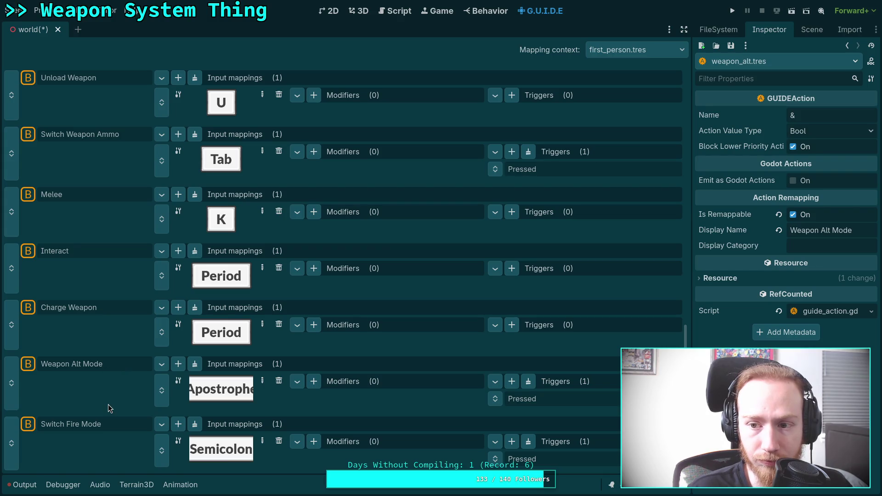
{"action": "left_click", "coordinate": [104, 423]}
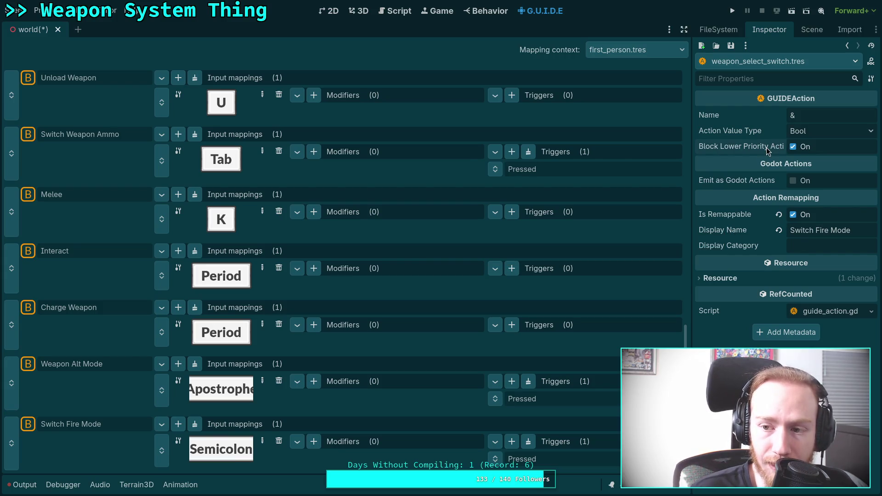
Widen the Inspector and review the Charge Weapon, Interact, Melee and Switch Weapon Ammo actions.
{"action": "mouse_move", "coordinate": [766, 151]}
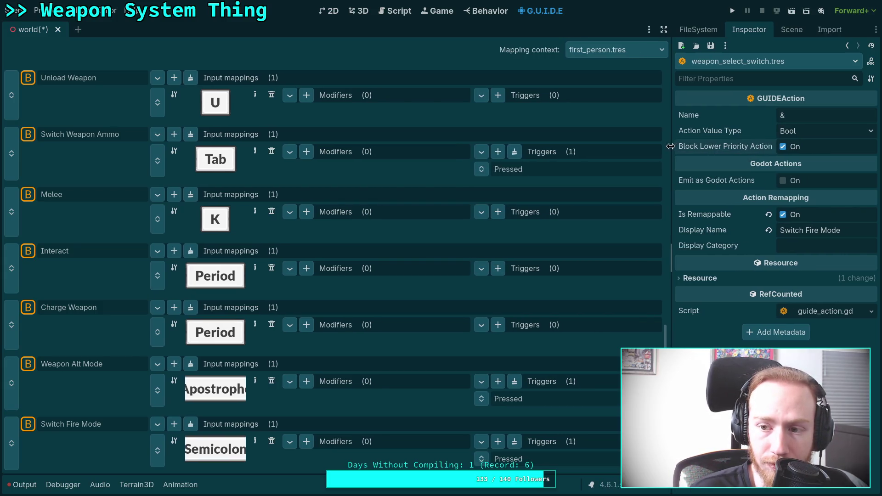
{"action": "left_click_drag", "start_coordinate": [693, 159], "coordinate": [656, 165]}
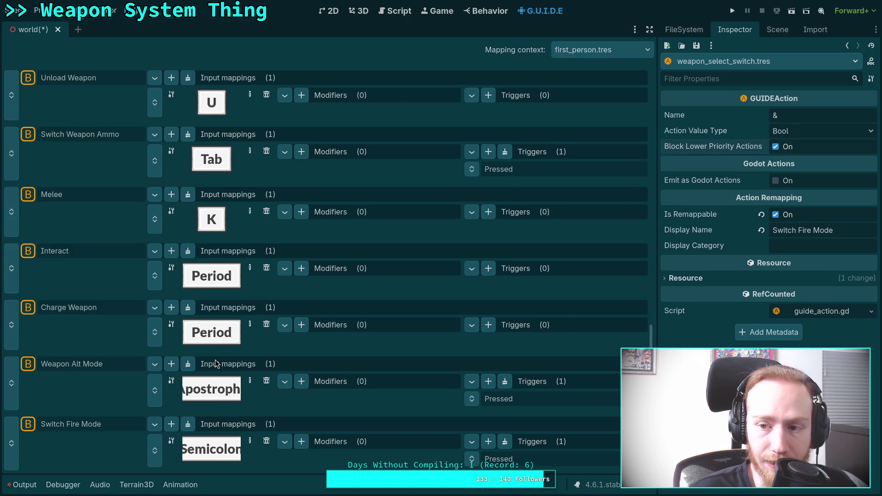
{"action": "left_click", "coordinate": [203, 331]}
{"action": "left_click", "coordinate": [64, 308]}
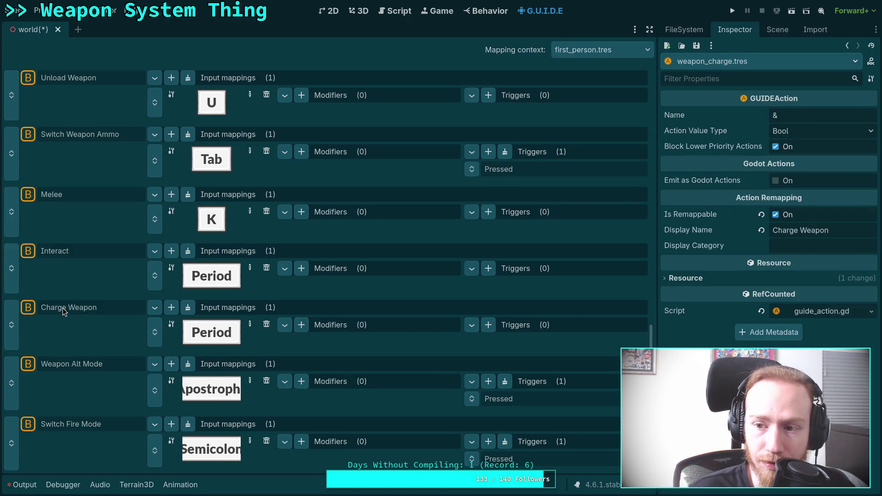
{"action": "left_click", "coordinate": [71, 254]}
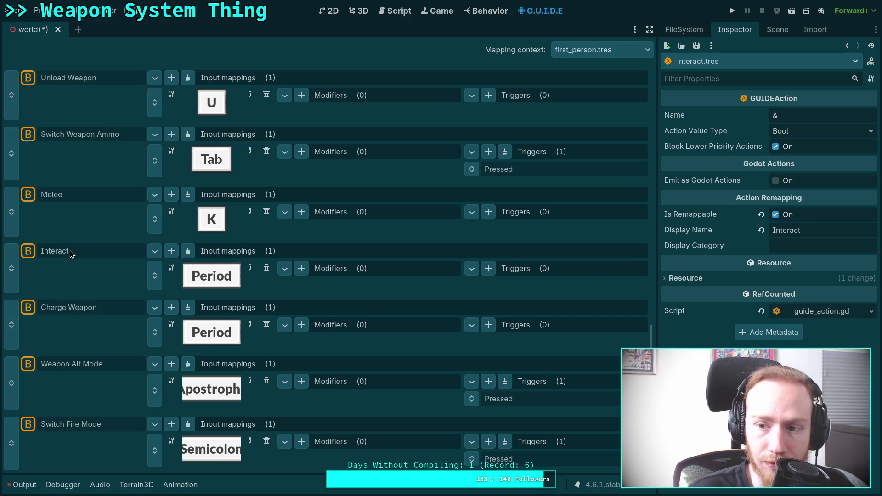
{"action": "left_click", "coordinate": [66, 201]}
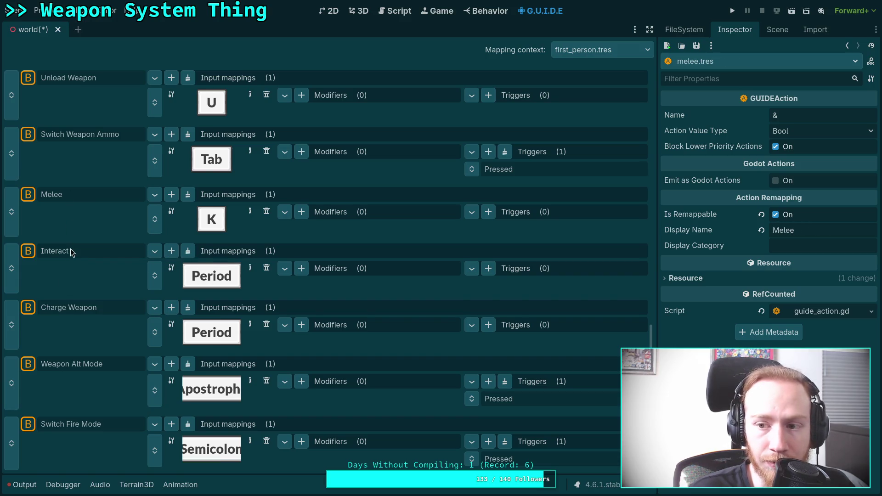
{"action": "left_click", "coordinate": [89, 136]}
{"action": "scroll", "coordinate": [100, 228], "scroll_direction": "up", "scroll_amount": 10}
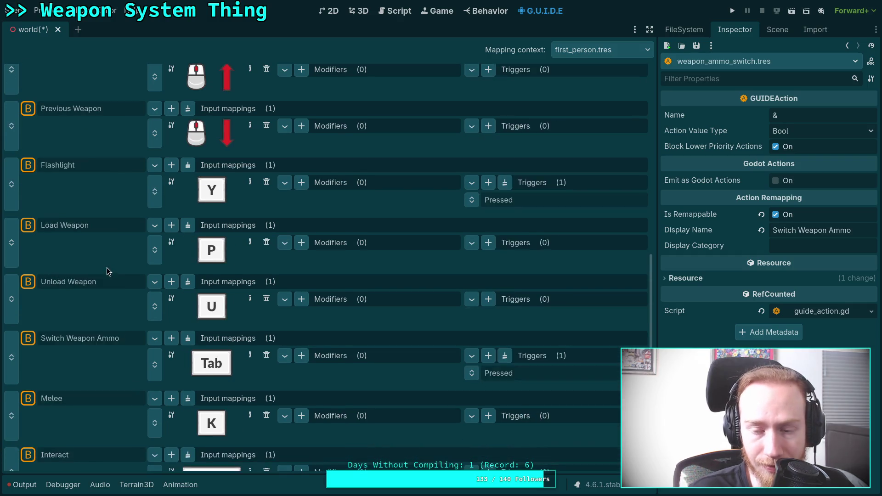
{"action": "scroll", "coordinate": [92, 248], "scroll_direction": "up", "scroll_amount": 6}
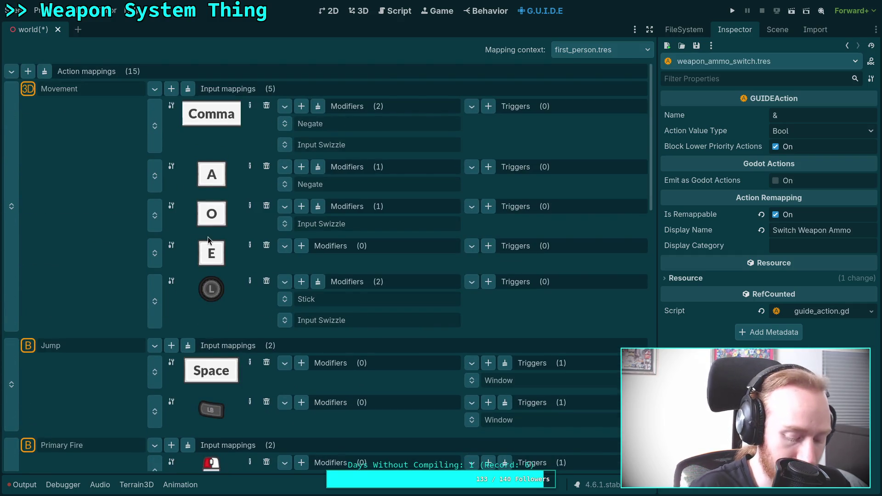
Save the world scene and bring up player.gd in the script editor.
{"action": "key", "text": "ctrl+s"}
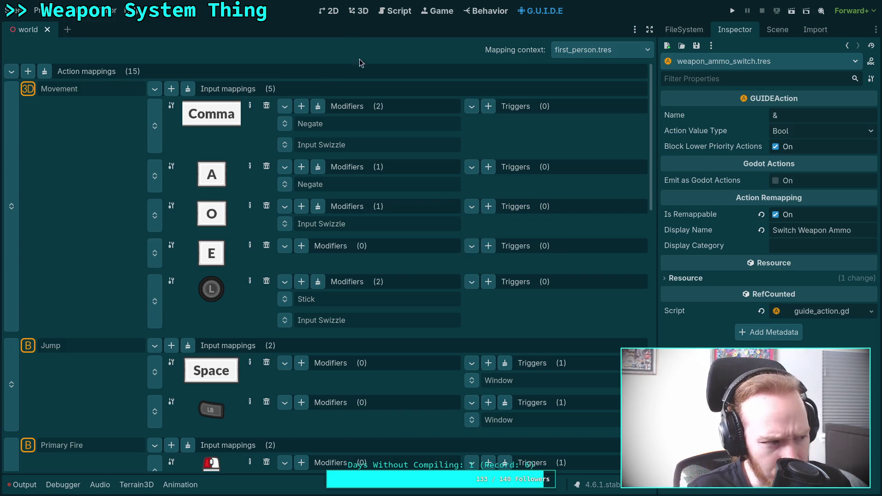
{"action": "left_click", "coordinate": [407, 13]}
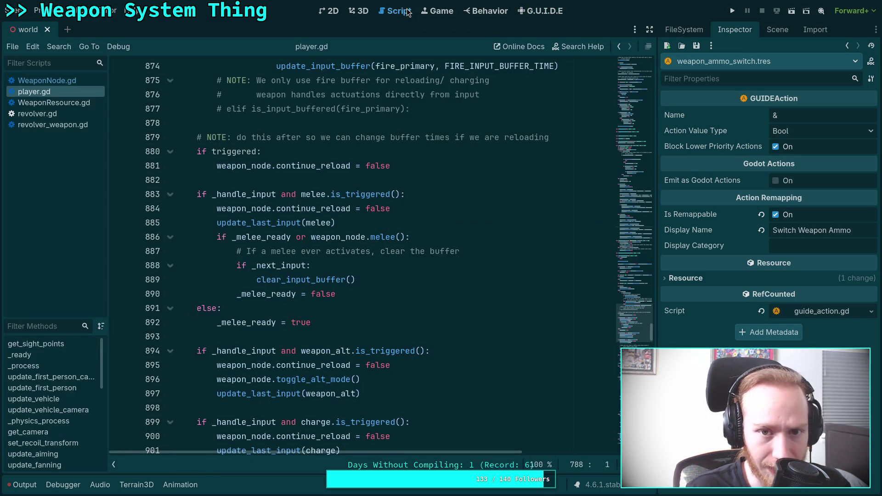
{"action": "left_click", "coordinate": [110, 11]}
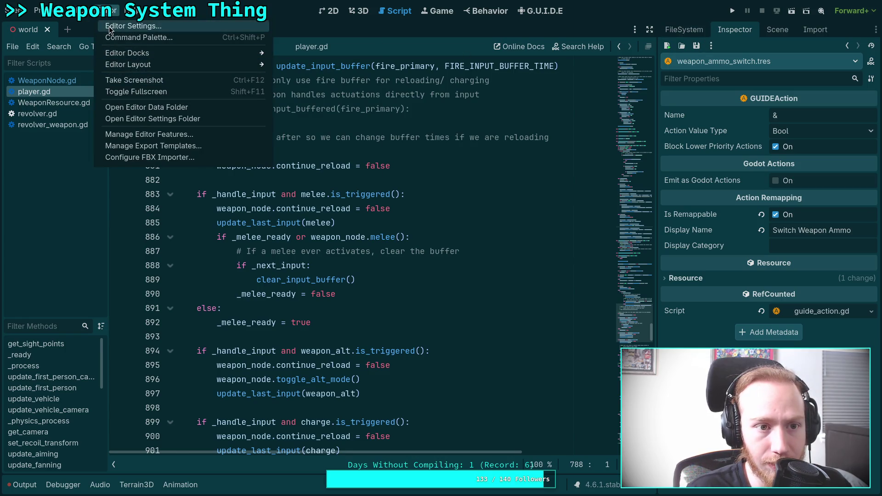
Open Editor Settings at the Text Editor > Behavior section.
{"action": "left_click", "coordinate": [110, 26]}
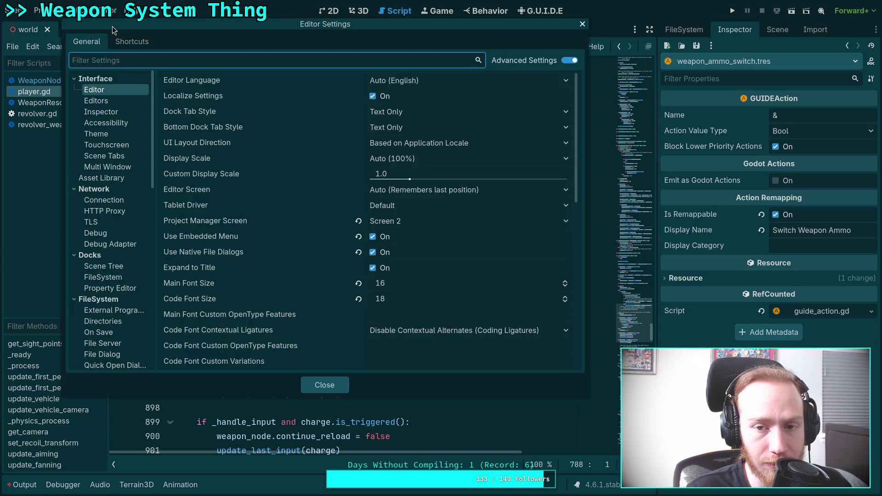
{"action": "scroll", "coordinate": [106, 164], "scroll_direction": "down", "scroll_amount": 15}
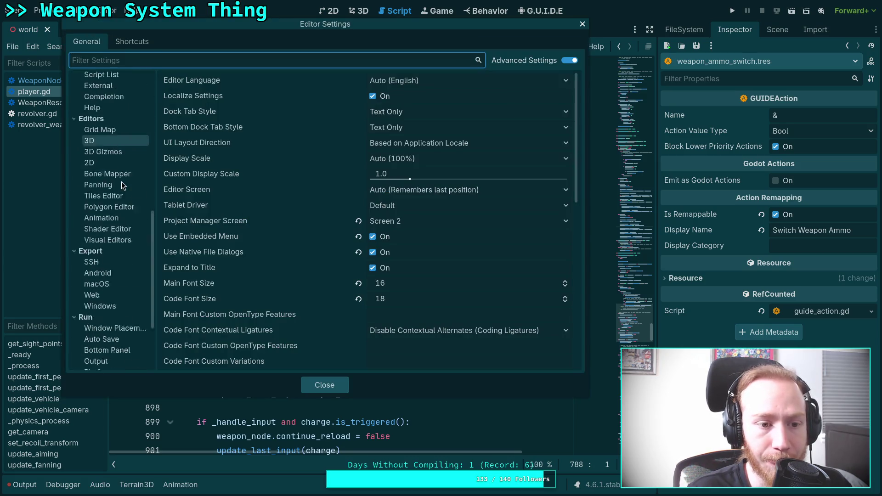
{"action": "scroll", "coordinate": [105, 300], "scroll_direction": "up", "scroll_amount": 10}
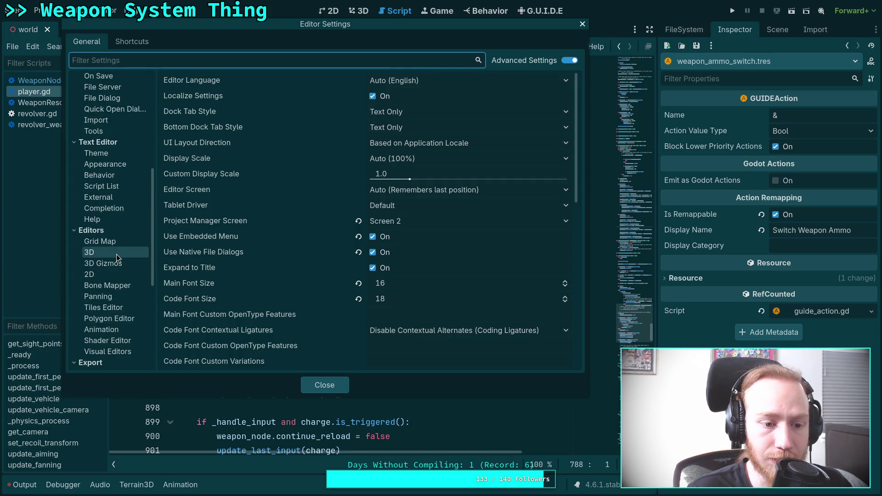
{"action": "scroll", "coordinate": [108, 199], "scroll_direction": "up", "scroll_amount": 5}
{"action": "scroll", "coordinate": [106, 200], "scroll_direction": "up", "scroll_amount": 3}
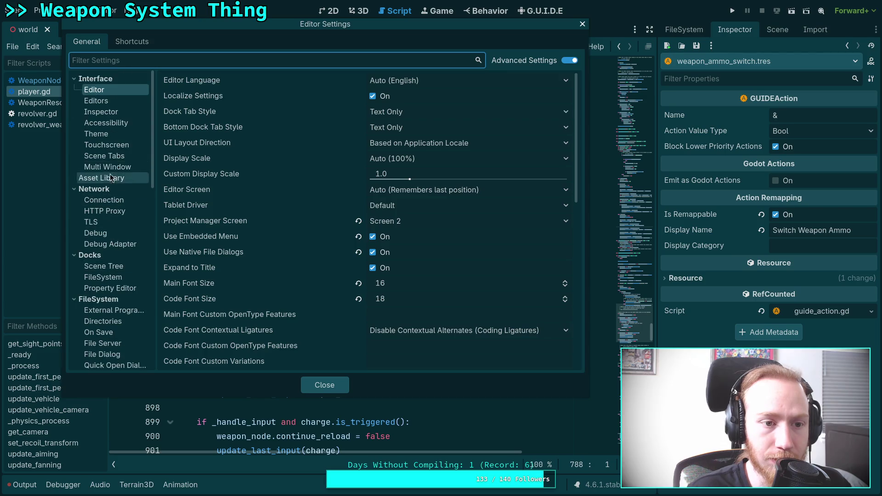
{"action": "scroll", "coordinate": [103, 201], "scroll_direction": "down", "scroll_amount": 6}
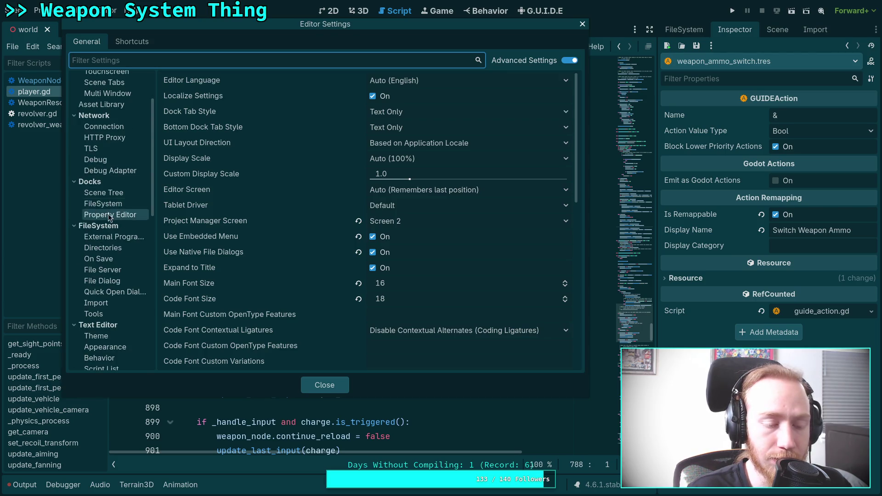
{"action": "left_click", "coordinate": [99, 211]}
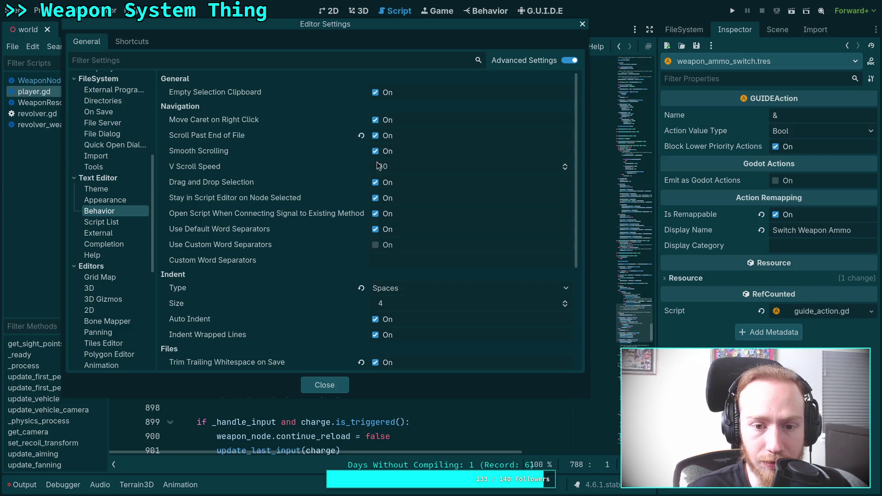
Set Indent Type to Tabs, disable trimming trailing whitespace and final newlines, and close settings.
{"action": "scroll", "coordinate": [389, 207], "scroll_direction": "down", "scroll_amount": 2}
{"action": "left_click", "coordinate": [389, 213]}
{"action": "left_click", "coordinate": [394, 231]}
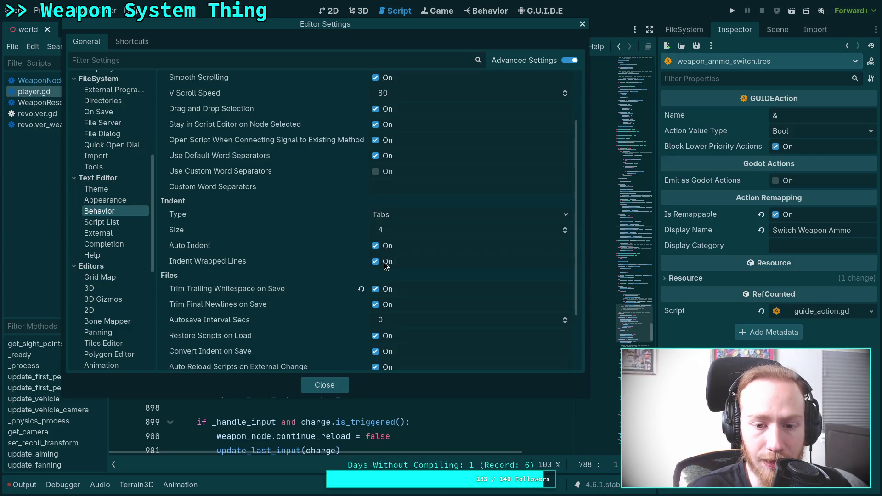
{"action": "left_click", "coordinate": [375, 289]}
{"action": "left_click", "coordinate": [375, 304]}
{"action": "scroll", "coordinate": [299, 295], "scroll_direction": "down", "scroll_amount": 2}
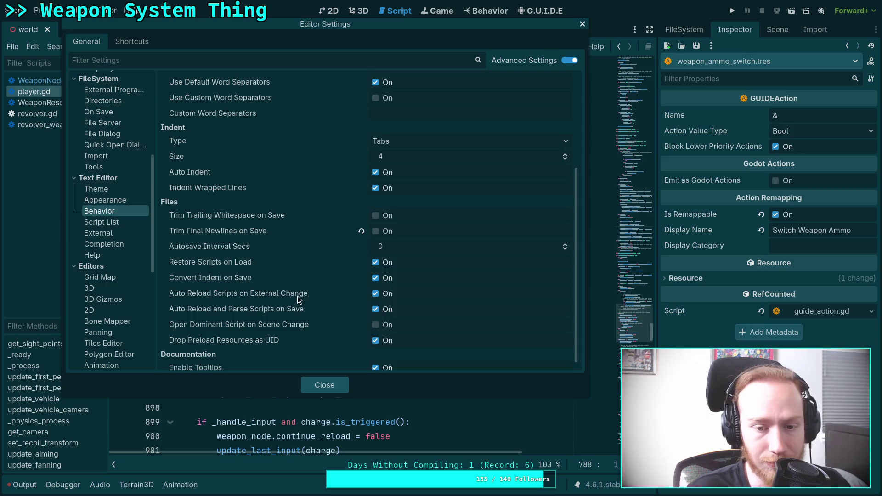
{"action": "mouse_move", "coordinate": [230, 248]}
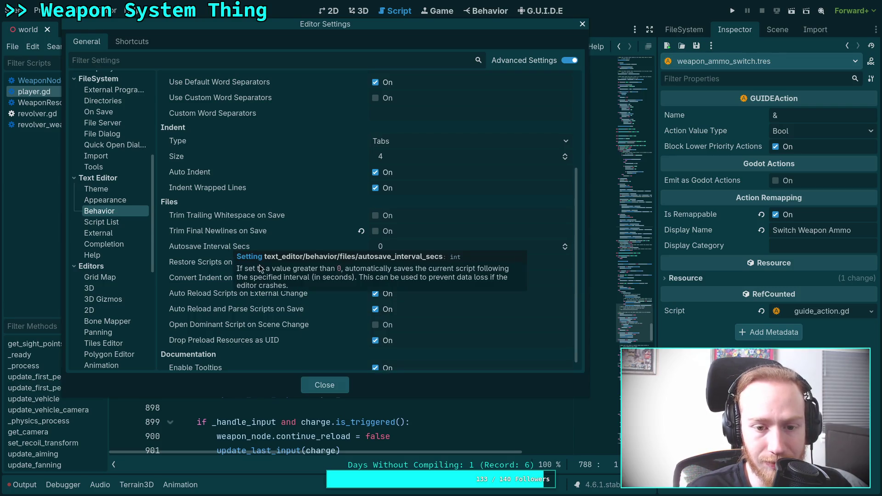
{"action": "left_click", "coordinate": [325, 385]}
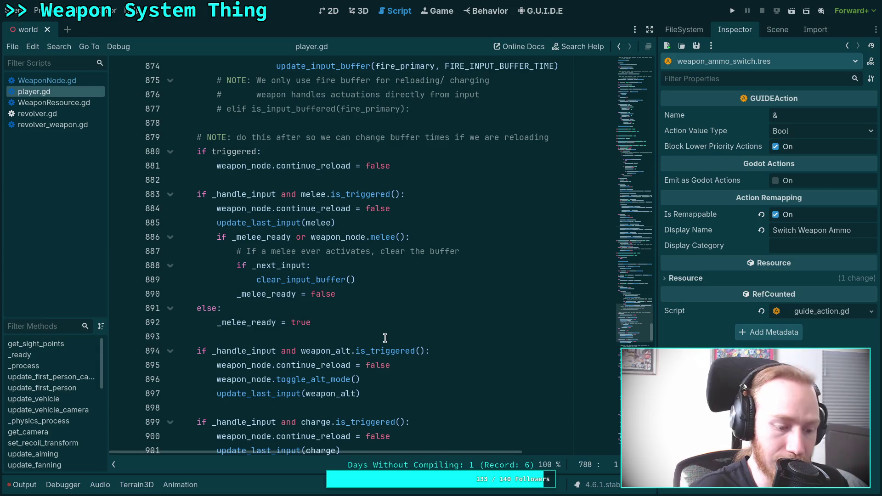
Save the scene and browse WeaponResource.gd, player.gd and revolver_weapon.gd in the script list.
{"action": "key", "text": "ctrl+s"}
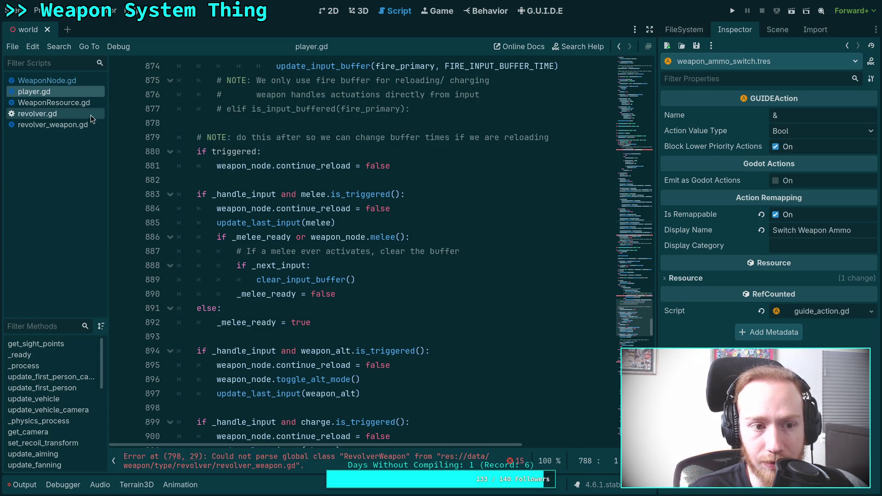
{"action": "left_click", "coordinate": [45, 102]}
{"action": "left_click", "coordinate": [74, 92]}
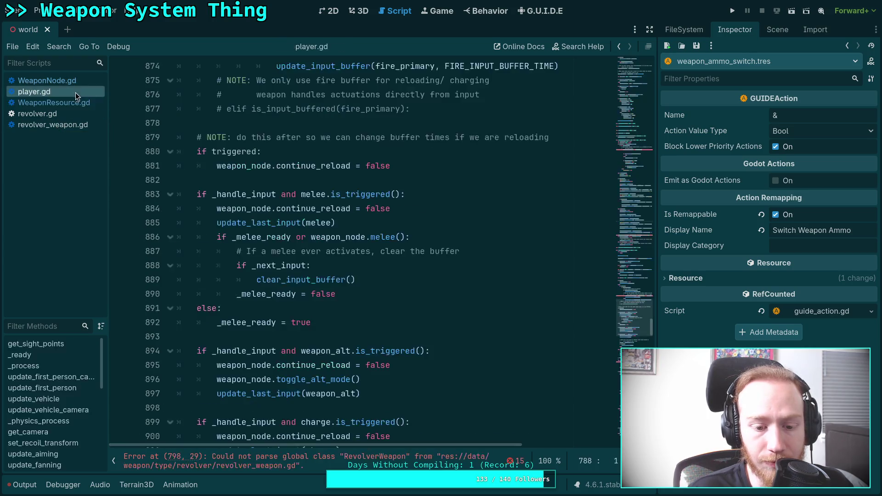
{"action": "scroll", "coordinate": [289, 249], "scroll_direction": "down", "scroll_amount": 6}
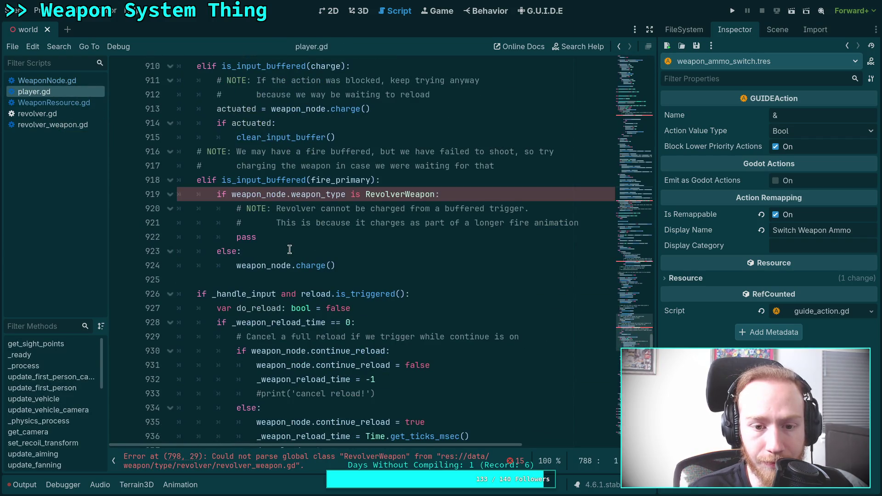
{"action": "scroll", "coordinate": [289, 249], "scroll_direction": "up", "scroll_amount": 20}
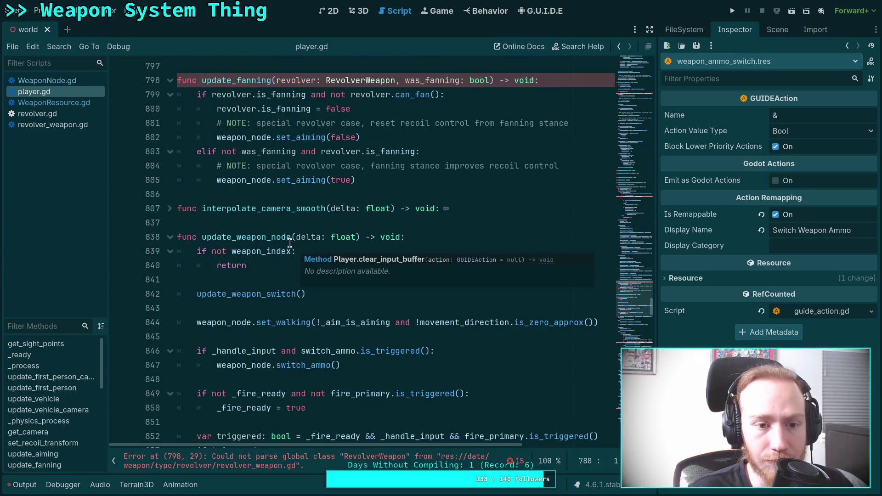
{"action": "scroll", "coordinate": [289, 243], "scroll_direction": "up", "scroll_amount": 4}
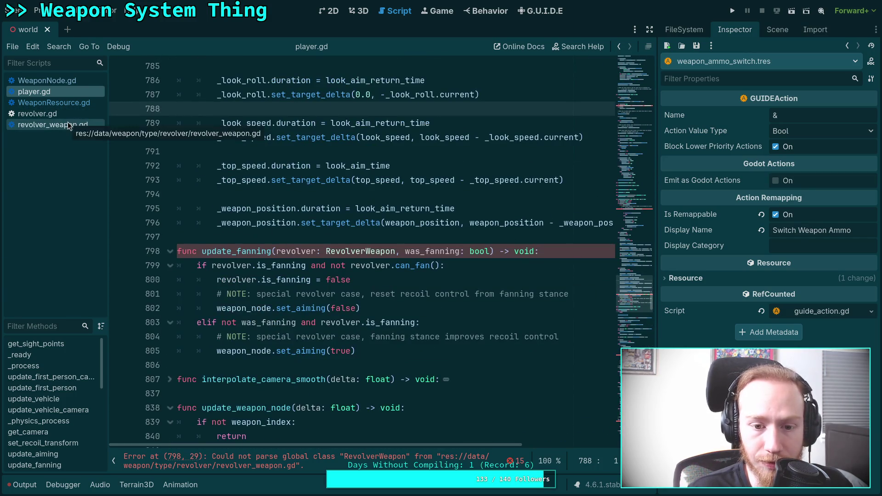
{"action": "left_click", "coordinate": [68, 125]}
{"action": "scroll", "coordinate": [289, 199], "scroll_direction": "down", "scroll_amount": 4}
{"action": "scroll", "coordinate": [289, 200], "scroll_direction": "up", "scroll_amount": 3}
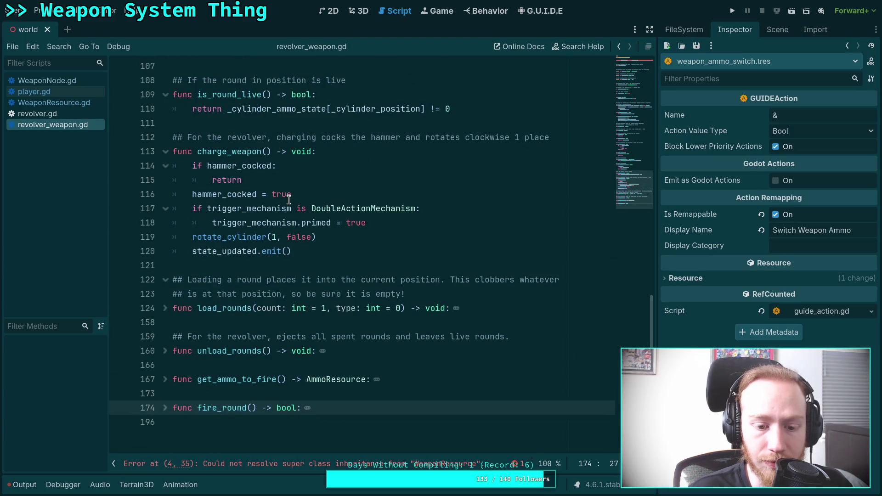
{"action": "scroll", "coordinate": [288, 200], "scroll_direction": "up", "scroll_amount": 20}
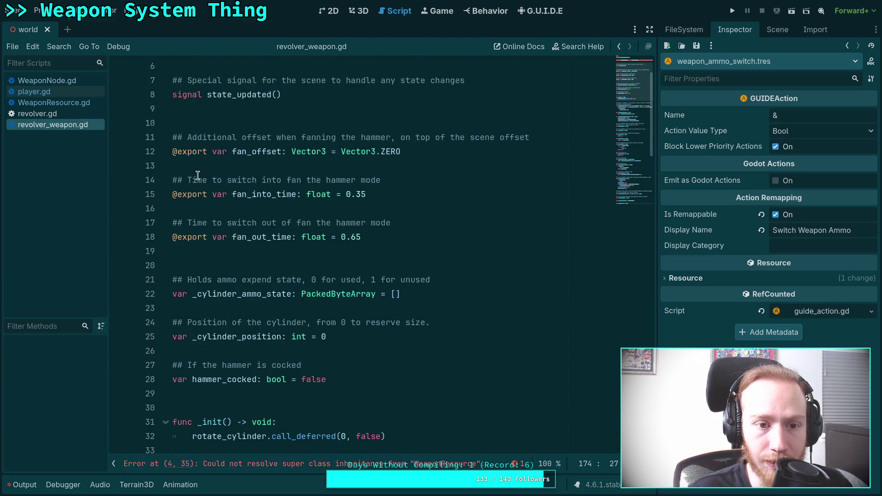
{"action": "scroll", "coordinate": [197, 175], "scroll_direction": "up", "scroll_amount": 2}
In WeaponResource.gd, expand and collapse the is_alt_mode_persistent and eject_round functions.
{"action": "left_click", "coordinate": [69, 104]}
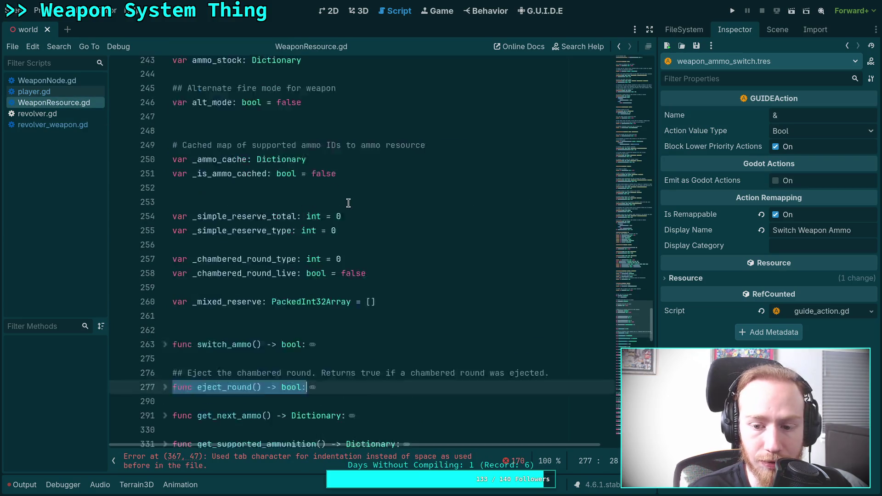
{"action": "scroll", "coordinate": [349, 202], "scroll_direction": "down", "scroll_amount": 15}
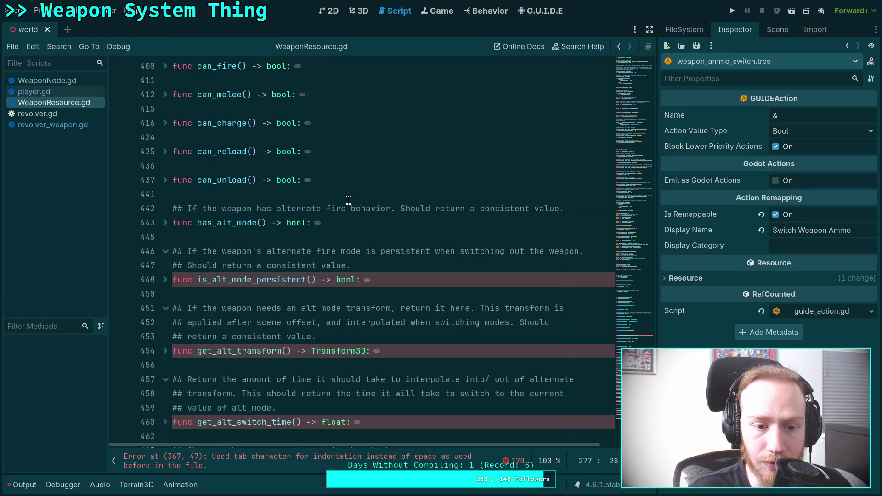
{"action": "scroll", "coordinate": [349, 200], "scroll_direction": "down", "scroll_amount": 1}
{"action": "left_click", "coordinate": [167, 237]}
{"action": "left_click", "coordinate": [166, 237]}
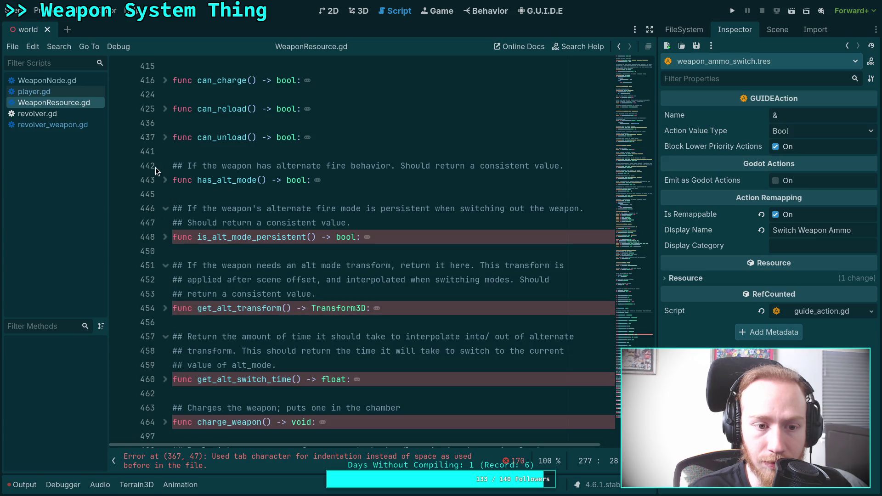
{"action": "left_click", "coordinate": [164, 237]}
{"action": "left_click", "coordinate": [165, 237]}
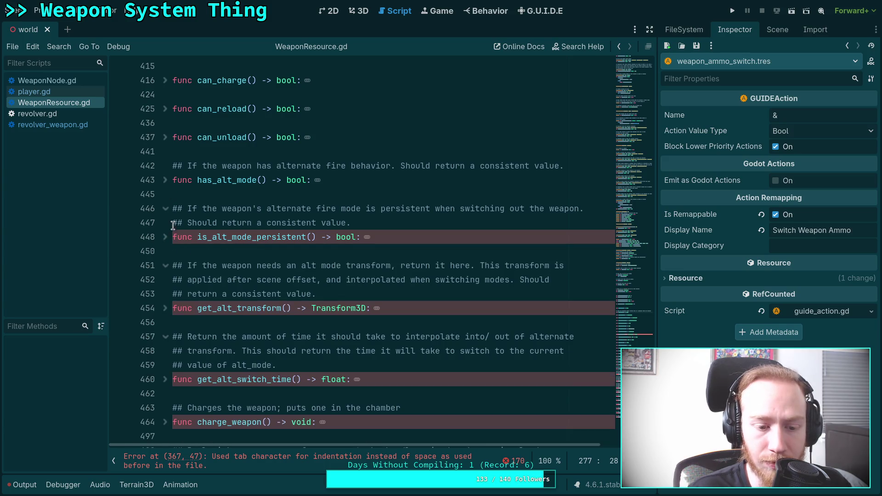
{"action": "scroll", "coordinate": [172, 225], "scroll_direction": "up", "scroll_amount": 13}
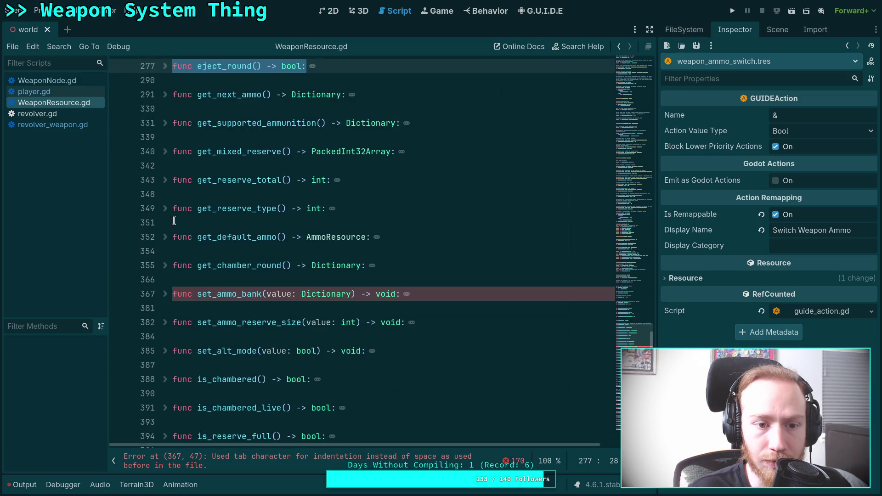
{"action": "left_click", "coordinate": [165, 65]}
{"action": "left_click", "coordinate": [165, 66]}
Expand and collapse set_ammo_bank and get_next_ammo, and show the Scene tree.
{"action": "left_click", "coordinate": [166, 294]}
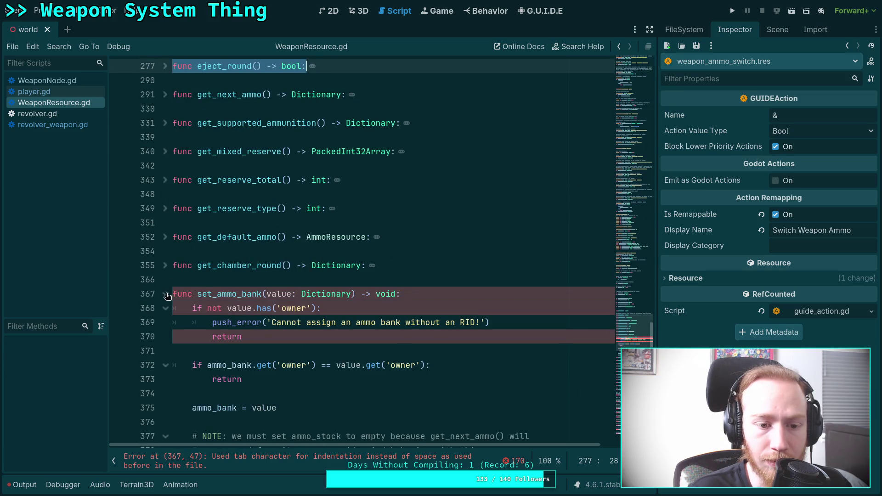
{"action": "left_click", "coordinate": [165, 294]}
{"action": "left_click", "coordinate": [185, 281]}
{"action": "scroll", "coordinate": [212, 259], "scroll_direction": "up", "scroll_amount": 6}
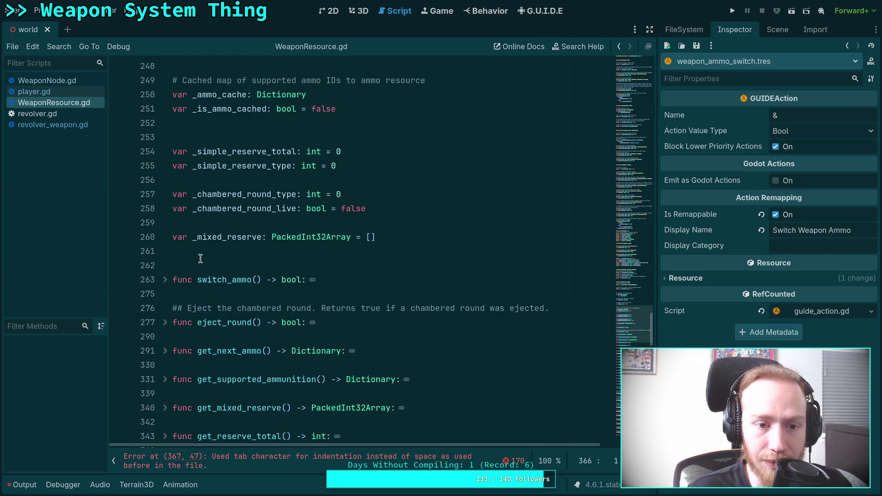
{"action": "left_click", "coordinate": [165, 351]}
{"action": "left_click", "coordinate": [165, 350]}
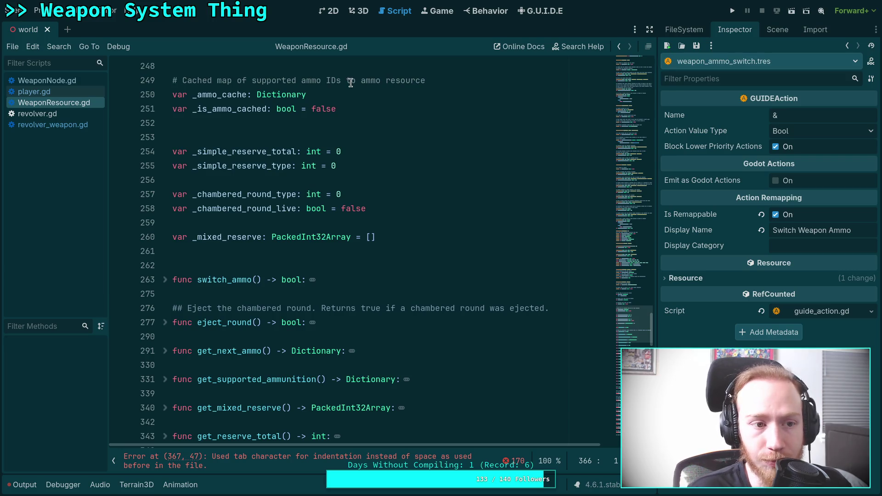
{"action": "left_click", "coordinate": [777, 30]}
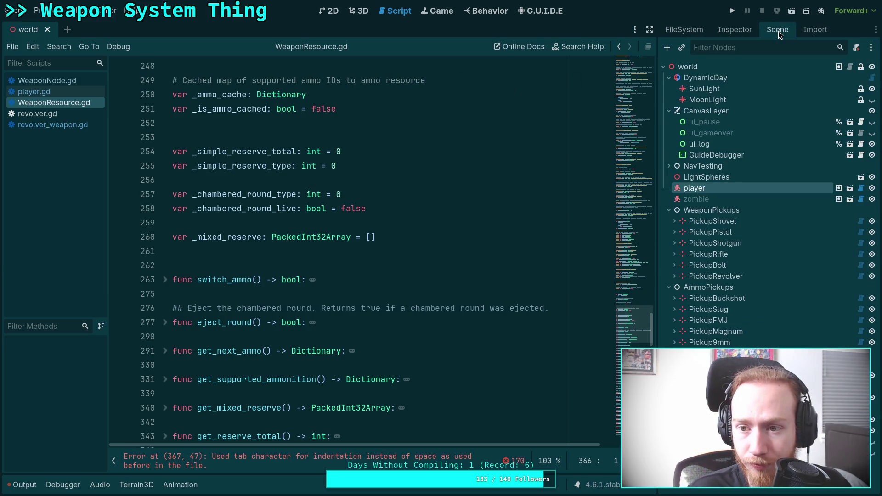
Open guide_action.gd from the addons/guide folder in the FileSystem dock.
{"action": "left_click", "coordinate": [735, 30]}
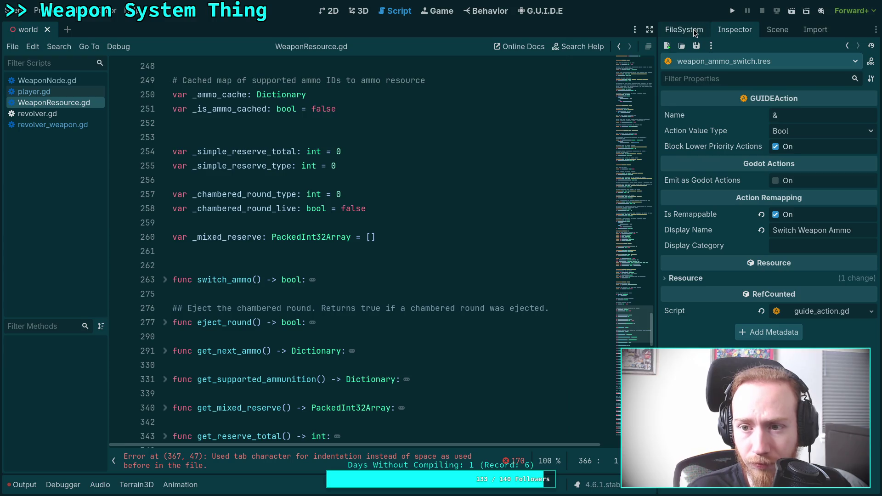
{"action": "left_click", "coordinate": [694, 31]}
{"action": "scroll", "coordinate": [709, 178], "scroll_direction": "down", "scroll_amount": 5}
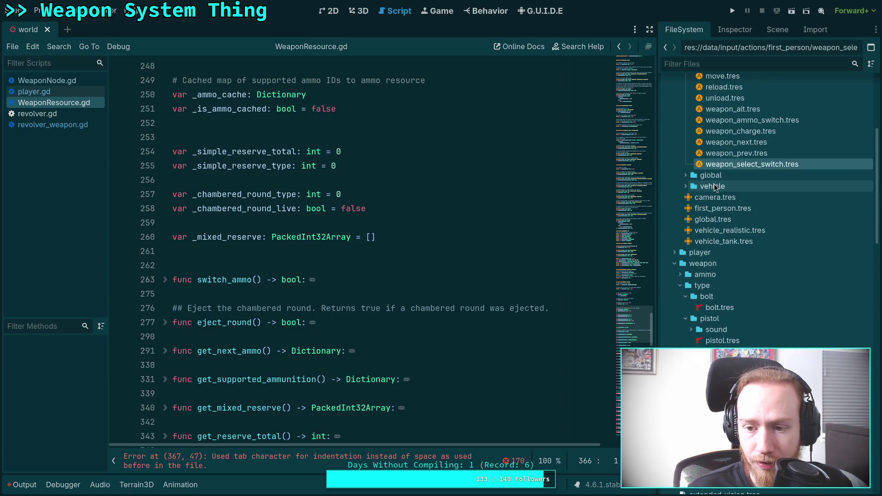
{"action": "scroll", "coordinate": [689, 232], "scroll_direction": "up", "scroll_amount": 5}
{"action": "left_click", "coordinate": [669, 106]}
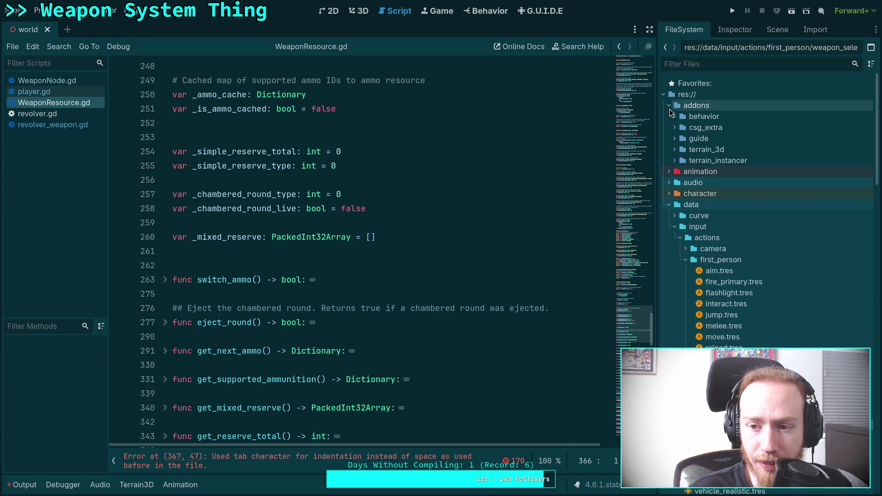
{"action": "left_click", "coordinate": [674, 138]}
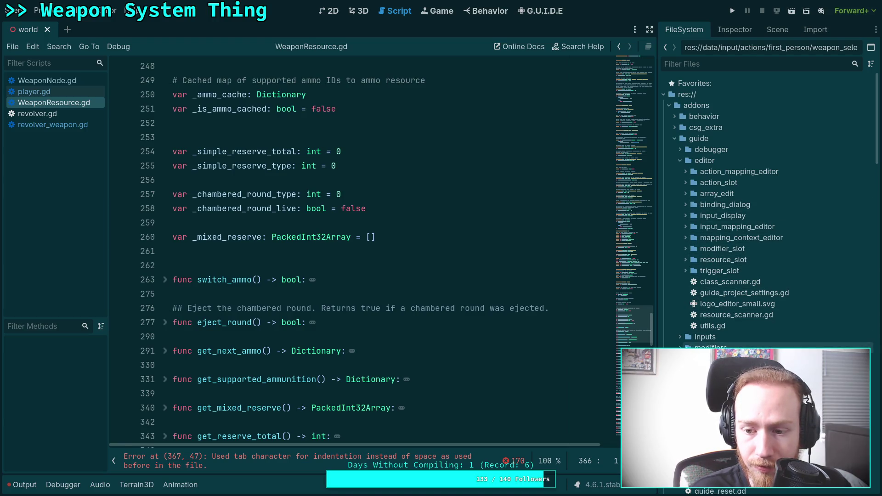
{"action": "scroll", "coordinate": [684, 342], "scroll_direction": "down", "scroll_amount": 4}
{"action": "double_click", "coordinate": [721, 300]}
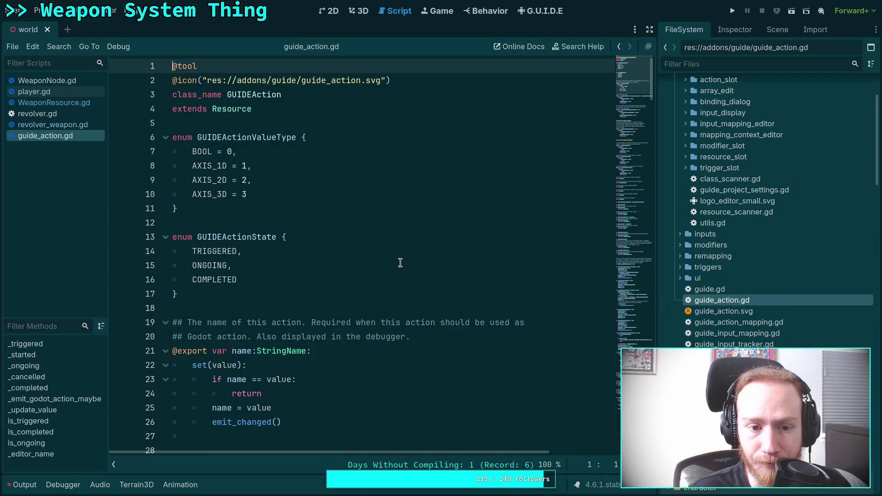
Change the default value on line 40 of guide_action.gd to true.
{"action": "scroll", "coordinate": [290, 234], "scroll_direction": "down", "scroll_amount": 10}
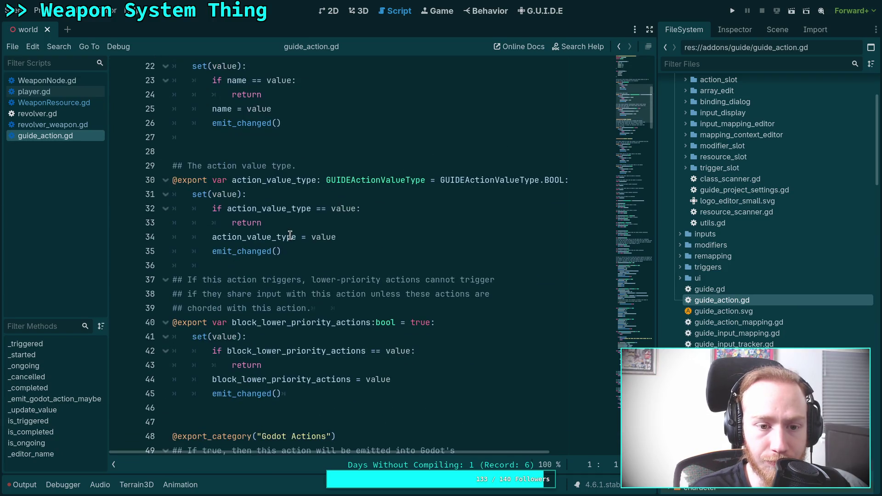
{"action": "double_click", "coordinate": [422, 155]}
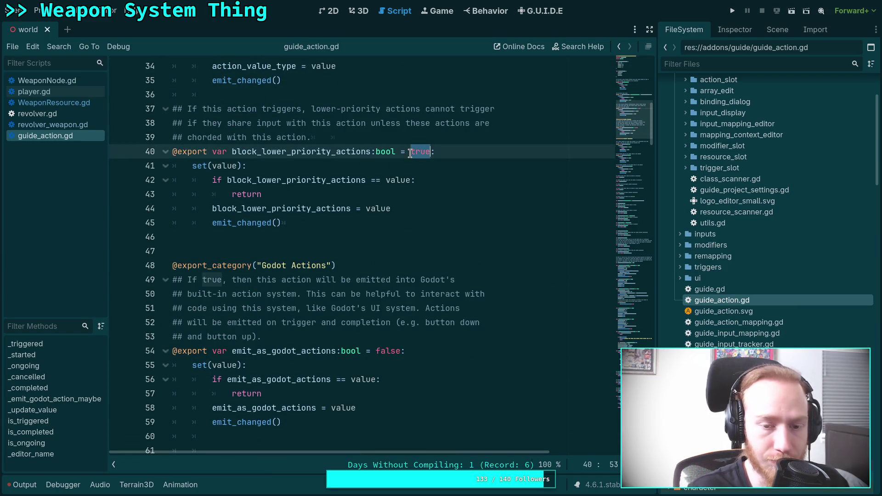
{"action": "type", "text": "falle"}
{"action": "key", "text": "BackSpace"}
{"action": "key", "text": "BackSpace"}
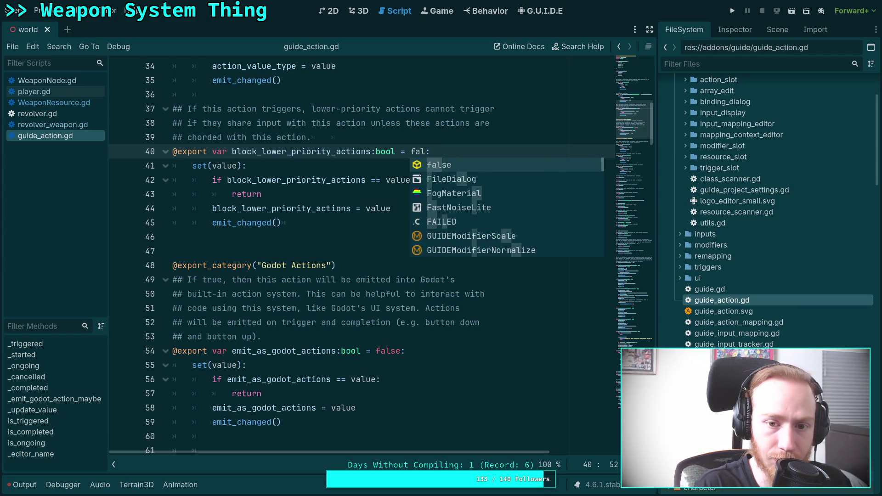
{"action": "key", "text": "Return"}
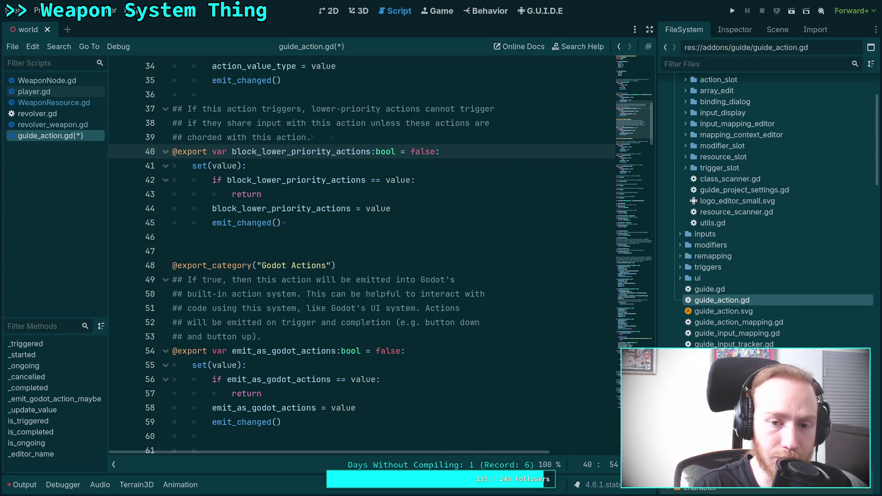
{"action": "key", "text": "BackSpace"}
{"action": "key", "text": "BackSpace"}
{"action": "key", "text": "BackSpace"}
{"action": "type", "text": "true"}
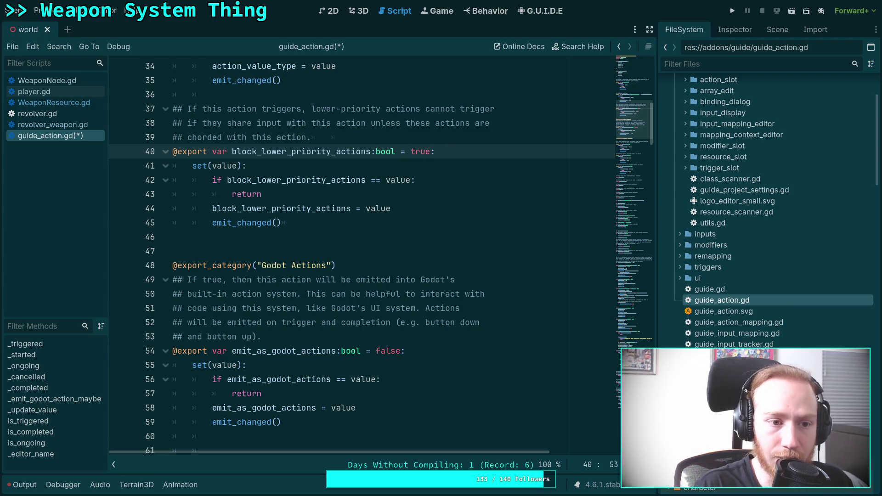
Close guide_action.gd, discarding the unsaved edit.
{"action": "right_click", "coordinate": [71, 136]}
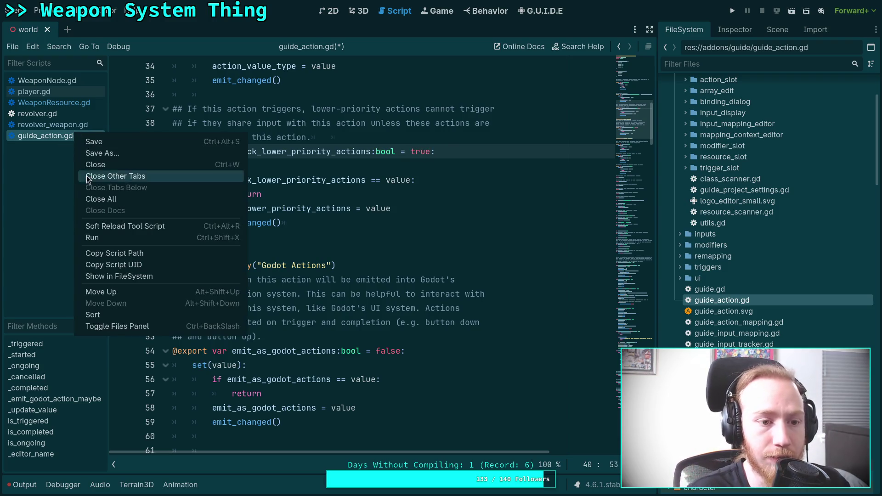
{"action": "left_click", "coordinate": [115, 164]}
{"action": "left_click", "coordinate": [417, 260]}
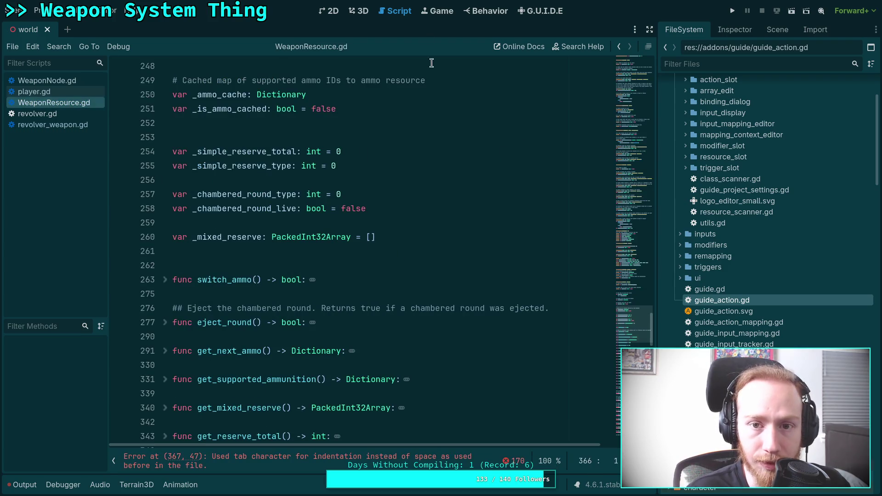
In the G.U.I.D.E editor, turn off Block Lower Priority Actions for Movement and Primary Fire.
{"action": "left_click", "coordinate": [544, 11]}
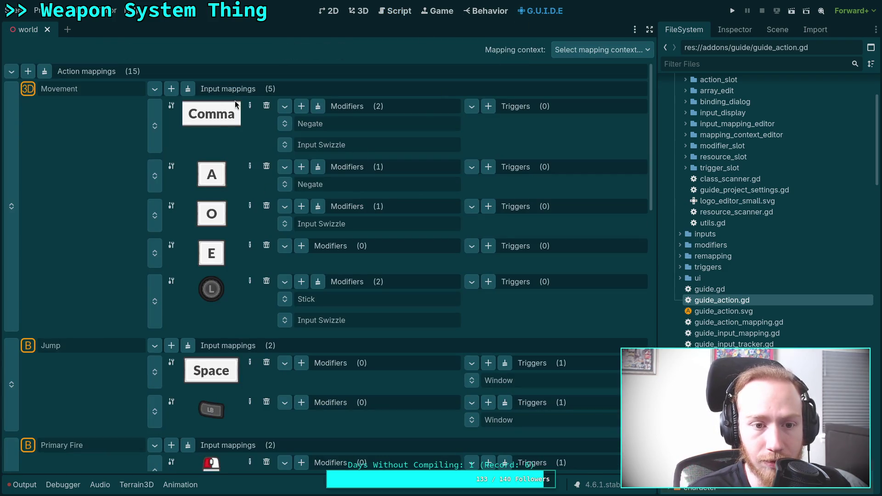
{"action": "left_click", "coordinate": [734, 30]}
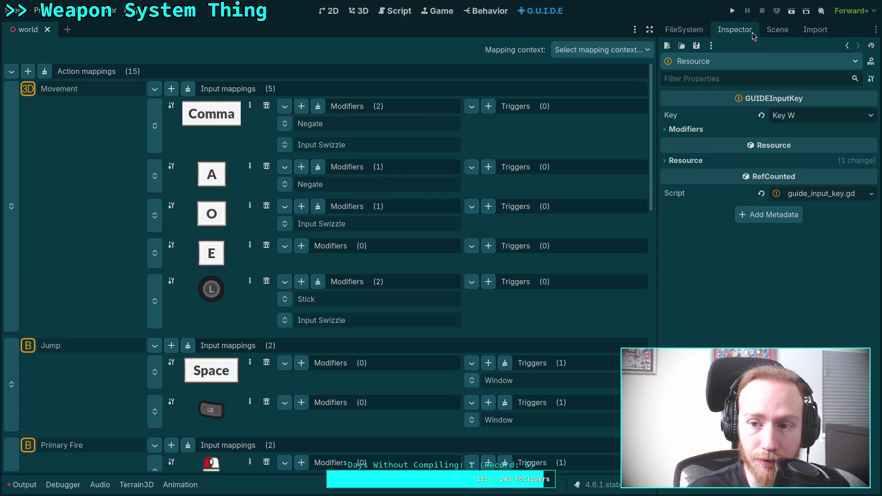
{"action": "left_click", "coordinate": [77, 92]}
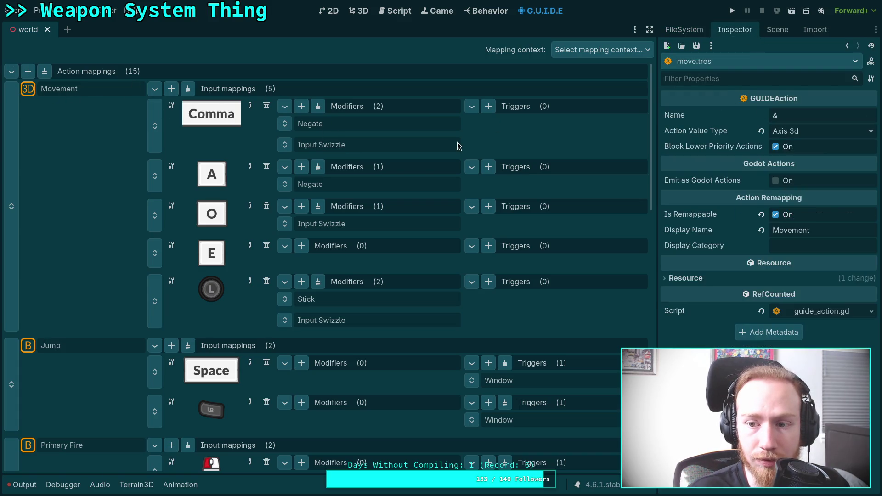
{"action": "left_click", "coordinate": [776, 147]}
{"action": "scroll", "coordinate": [215, 210], "scroll_direction": "down", "scroll_amount": 3}
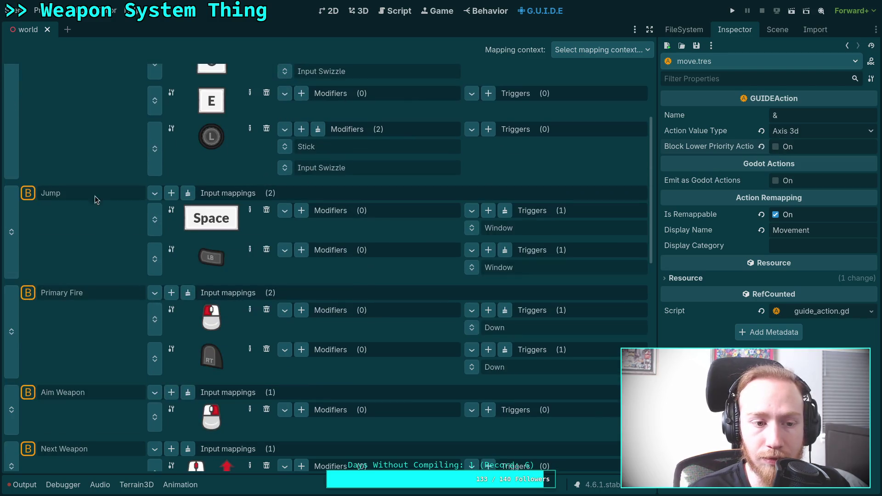
{"action": "left_click", "coordinate": [96, 196]}
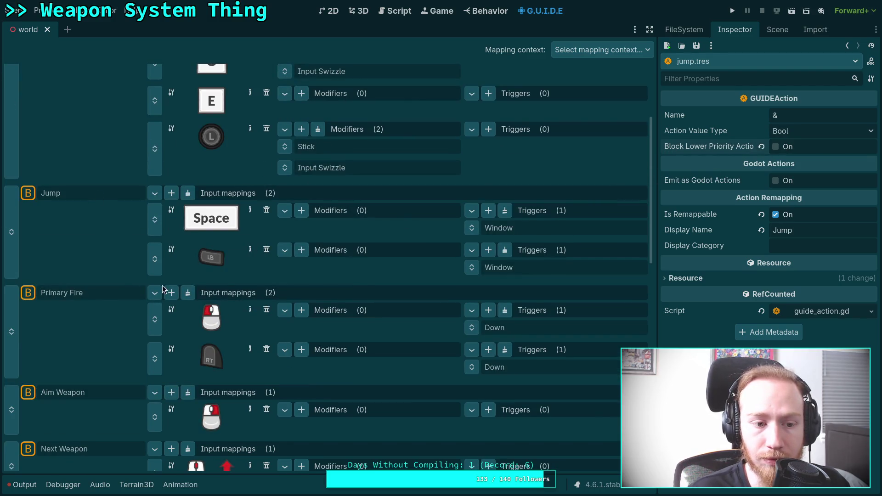
{"action": "left_click", "coordinate": [95, 295]}
{"action": "left_click", "coordinate": [776, 146]}
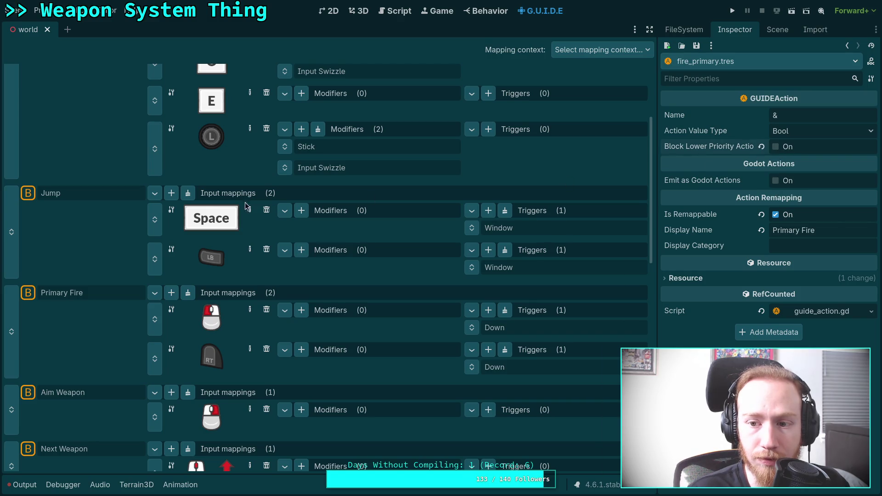
{"action": "scroll", "coordinate": [194, 203], "scroll_direction": "down", "scroll_amount": 3}
Turn off Block Lower Priority Actions for Aim Weapon, Next Weapon, Previous Weapon and Flashlight.
{"action": "scroll", "coordinate": [124, 201], "scroll_direction": "up", "scroll_amount": 2}
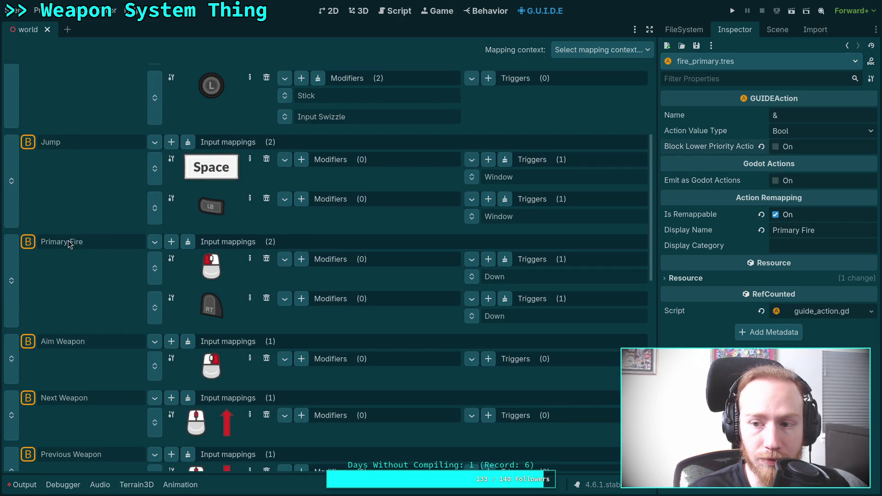
{"action": "left_click", "coordinate": [79, 344]}
{"action": "left_click", "coordinate": [776, 146]}
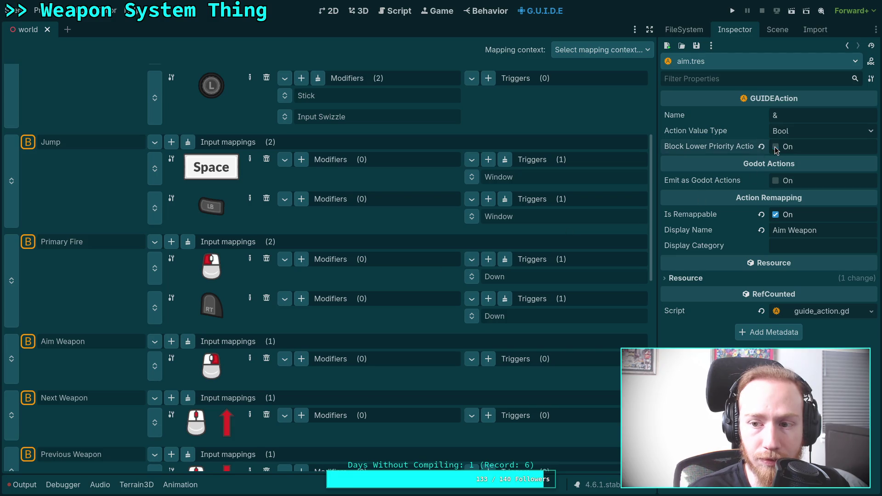
{"action": "left_click", "coordinate": [81, 399]}
{"action": "left_click", "coordinate": [776, 147]}
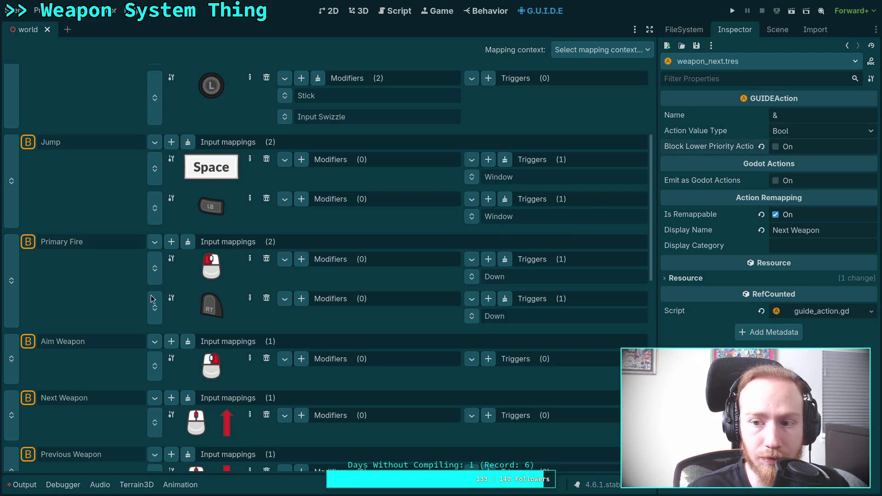
{"action": "scroll", "coordinate": [75, 373], "scroll_direction": "down", "scroll_amount": 1}
{"action": "scroll", "coordinate": [73, 369], "scroll_direction": "down", "scroll_amount": 1}
{"action": "left_click", "coordinate": [82, 358]}
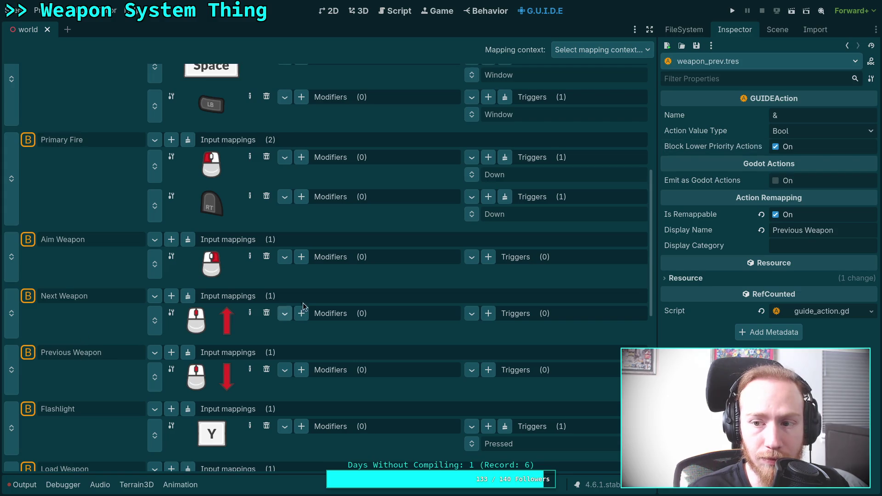
{"action": "left_click", "coordinate": [776, 146]}
{"action": "left_click", "coordinate": [73, 405]}
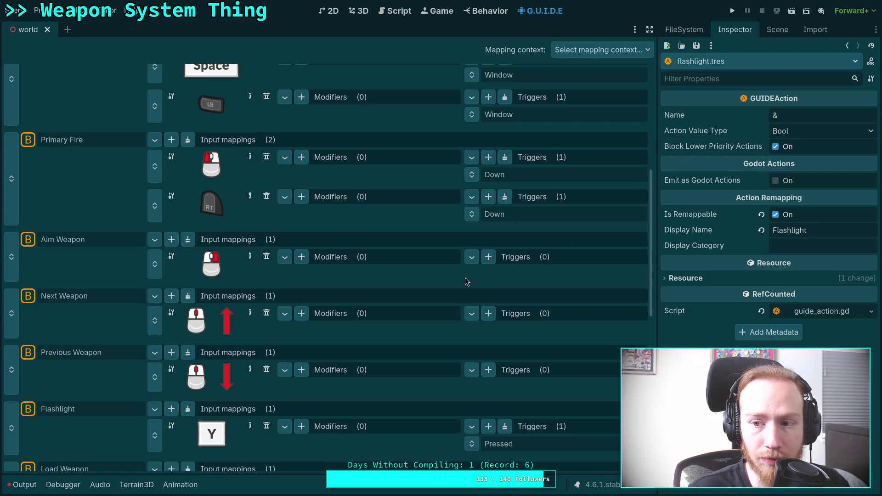
{"action": "left_click", "coordinate": [776, 146]}
Turn off blocking for Unload Weapon and review Load, Switch Ammo, Melee, Interact and Charge actions.
{"action": "scroll", "coordinate": [95, 381], "scroll_direction": "down", "scroll_amount": 3}
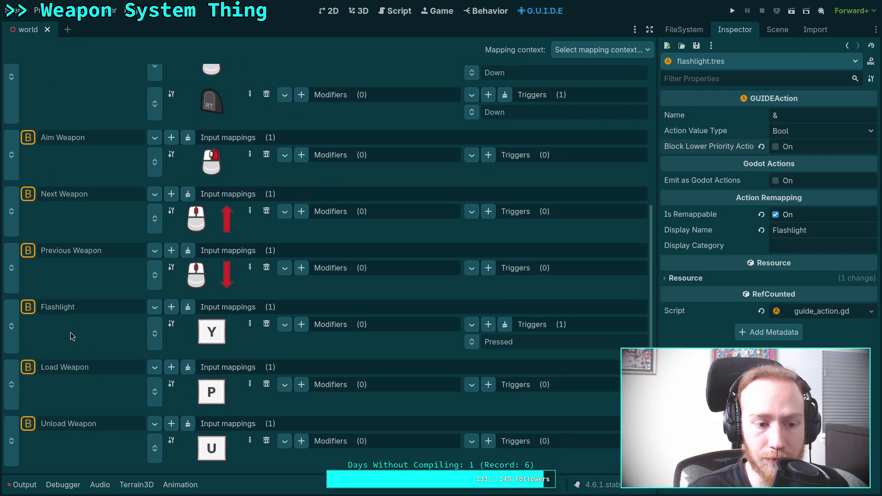
{"action": "left_click", "coordinate": [69, 372]}
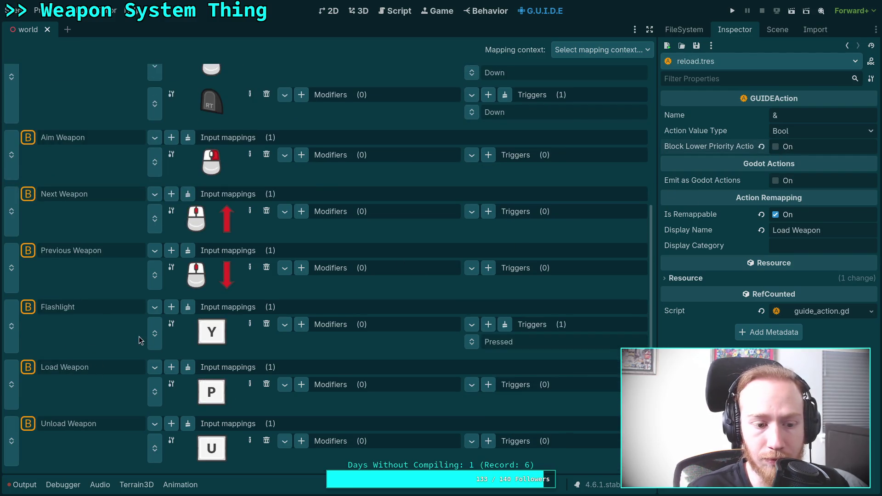
{"action": "left_click", "coordinate": [132, 421]}
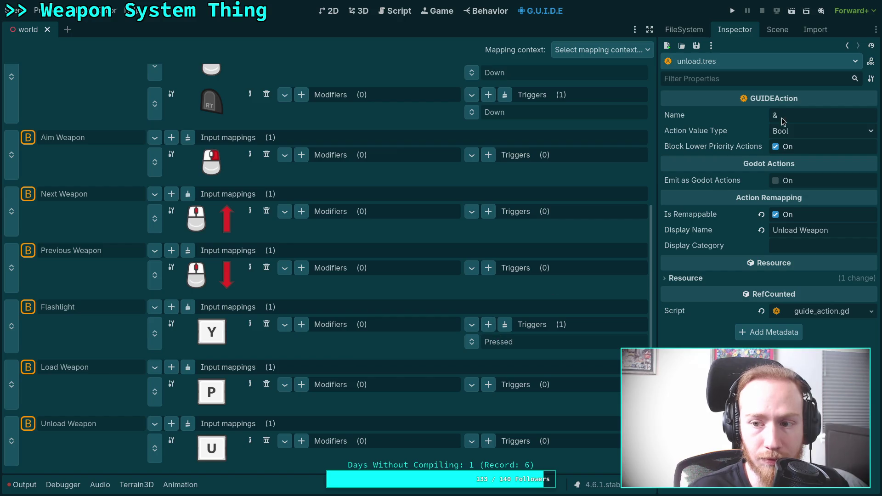
{"action": "left_click", "coordinate": [775, 146]}
{"action": "scroll", "coordinate": [120, 291], "scroll_direction": "down", "scroll_amount": 6}
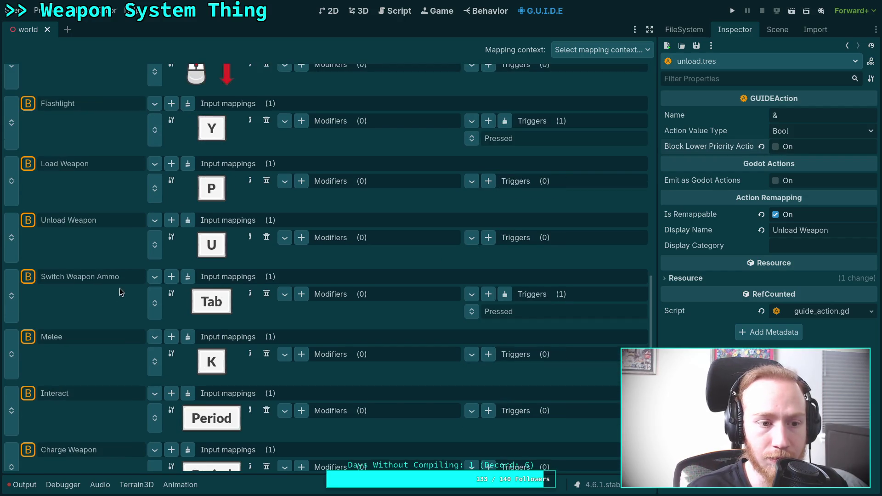
{"action": "left_click", "coordinate": [84, 278]}
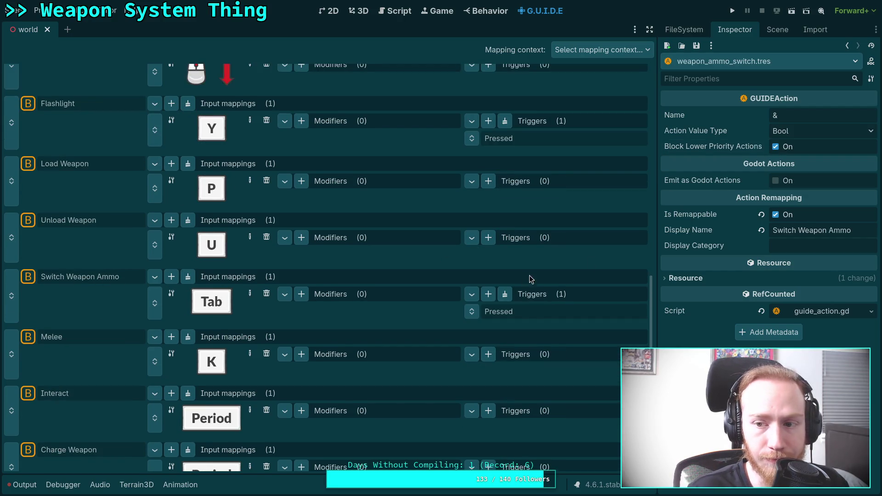
{"action": "left_click", "coordinate": [94, 338]}
{"action": "left_click", "coordinate": [65, 395]}
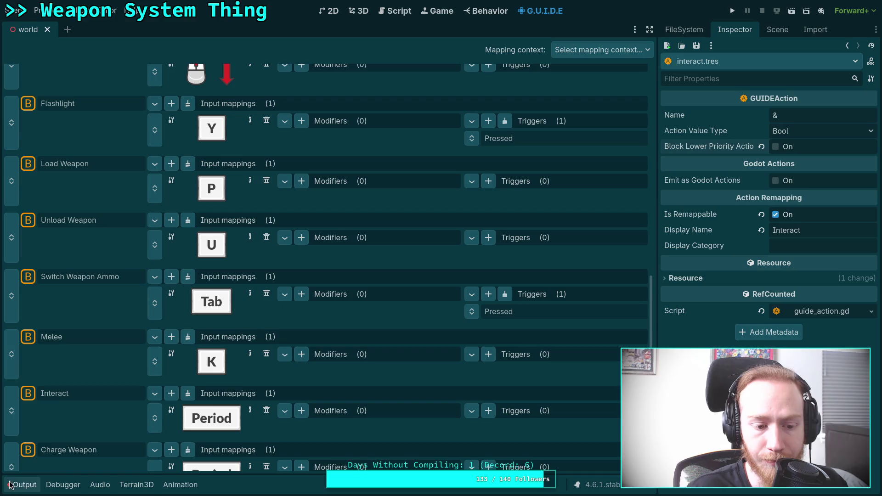
{"action": "left_click", "coordinate": [94, 455]}
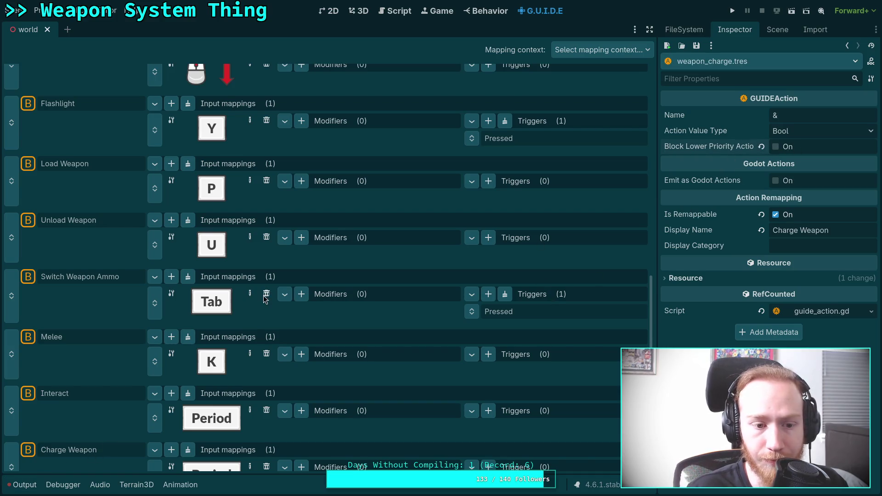
{"action": "scroll", "coordinate": [78, 423], "scroll_direction": "down", "scroll_amount": 3}
Turn off Block Lower Priority Actions for Weapon Alt Mode and Switch Fire Mode, then save.
{"action": "left_click", "coordinate": [73, 367]}
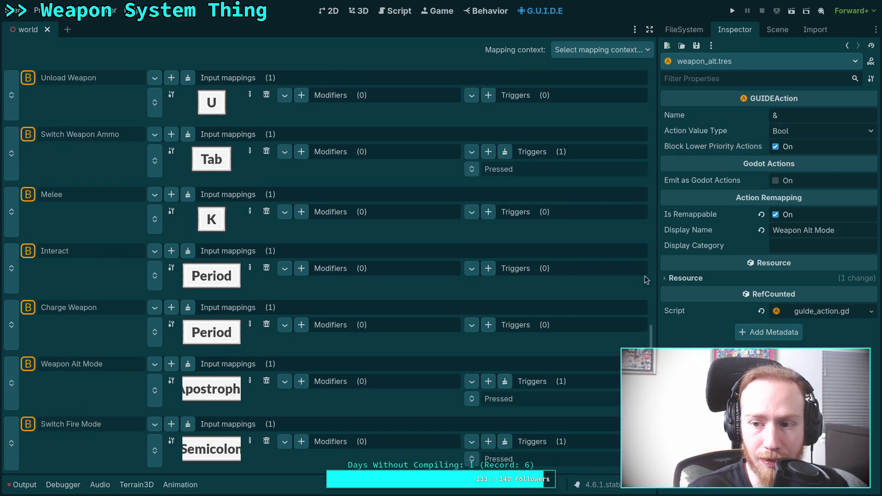
{"action": "left_click", "coordinate": [775, 146]}
{"action": "left_click", "coordinate": [76, 427]}
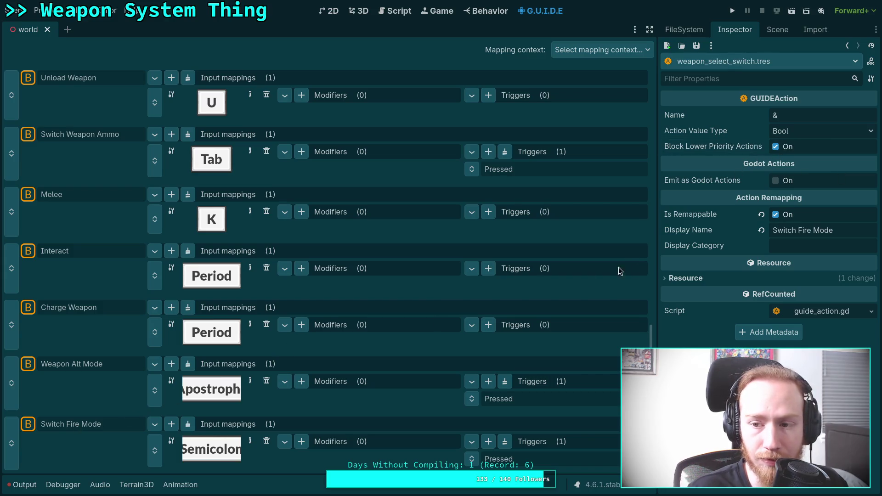
{"action": "left_click", "coordinate": [775, 147]}
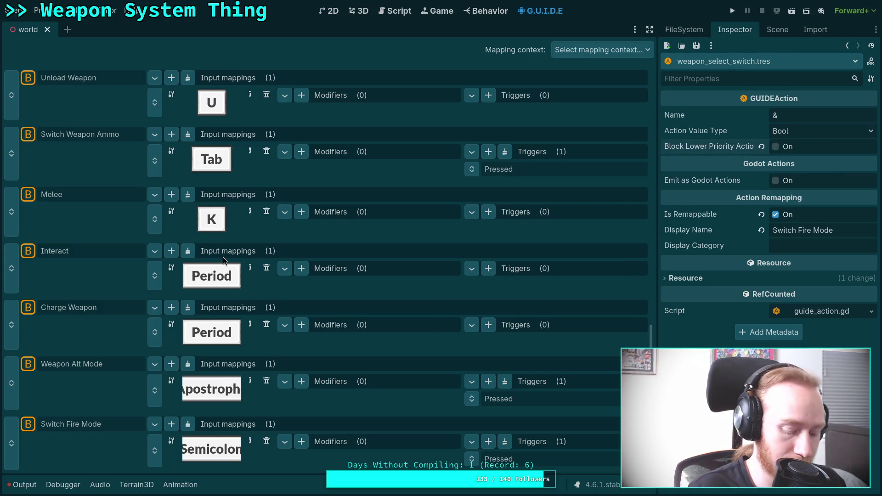
{"action": "key", "text": "ctrl+s"}
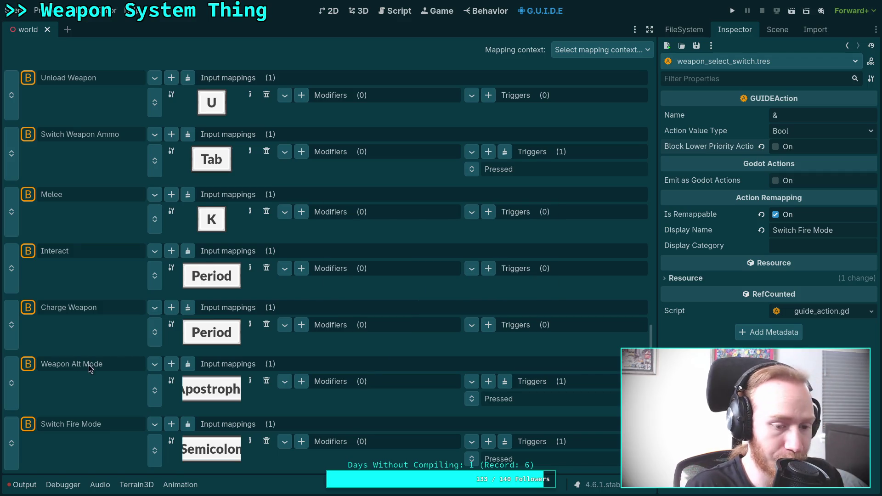
Recheck Weapon Alt Mode, Charge Weapon, Interact, Switch Fire Mode, Melee, Switch Weapon Ammo and Unload Weapon.
{"action": "left_click", "coordinate": [88, 364]}
{"action": "left_click", "coordinate": [78, 307]}
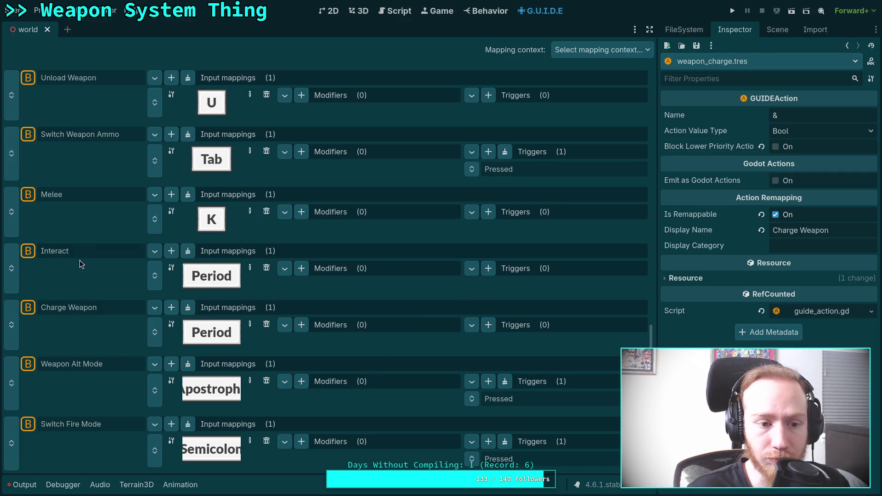
{"action": "left_click", "coordinate": [82, 256]}
{"action": "left_click", "coordinate": [96, 428]}
{"action": "left_click", "coordinate": [89, 393]}
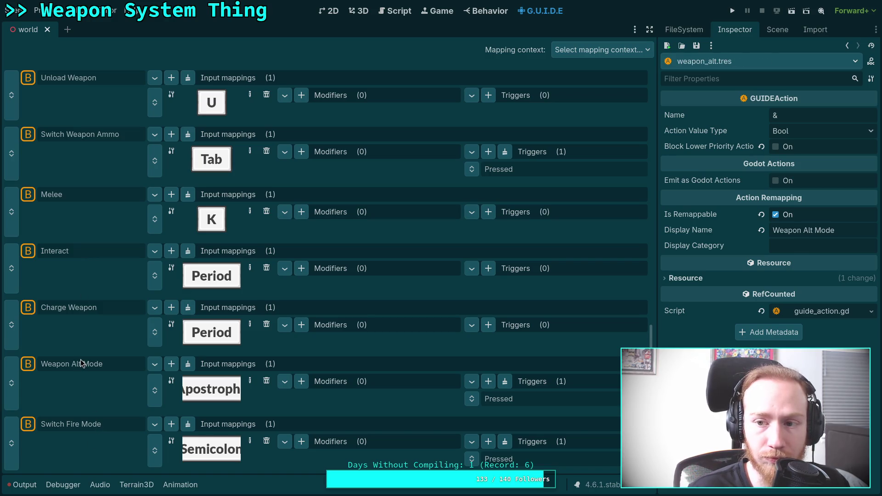
{"action": "left_click", "coordinate": [72, 307]}
{"action": "left_click", "coordinate": [66, 252]}
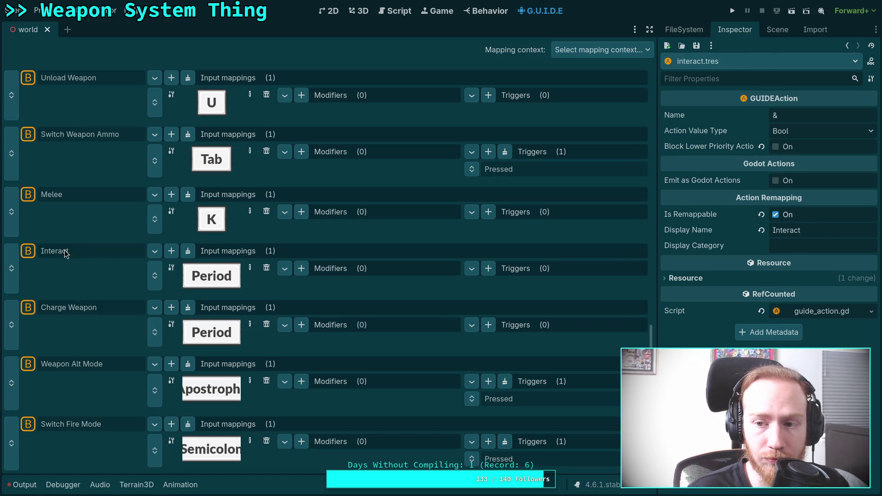
{"action": "left_click", "coordinate": [63, 190]}
{"action": "left_click", "coordinate": [82, 137]}
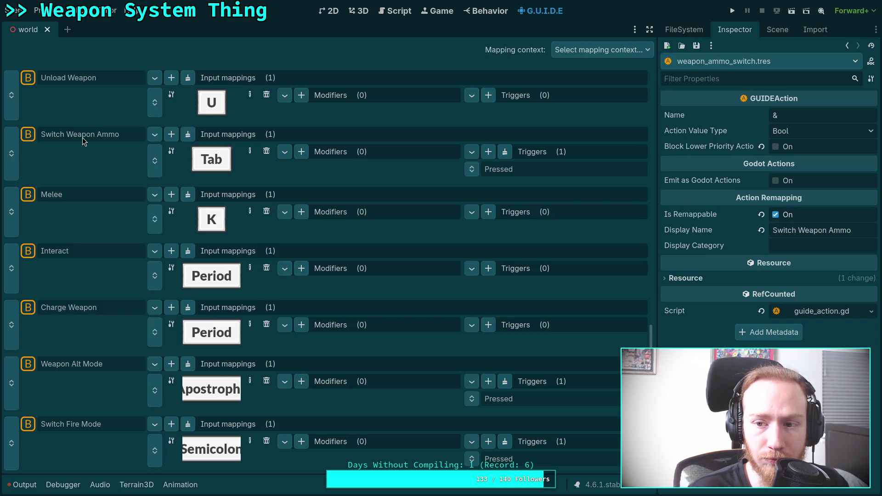
{"action": "left_click", "coordinate": [88, 84]}
{"action": "scroll", "coordinate": [68, 213], "scroll_direction": "up", "scroll_amount": 7}
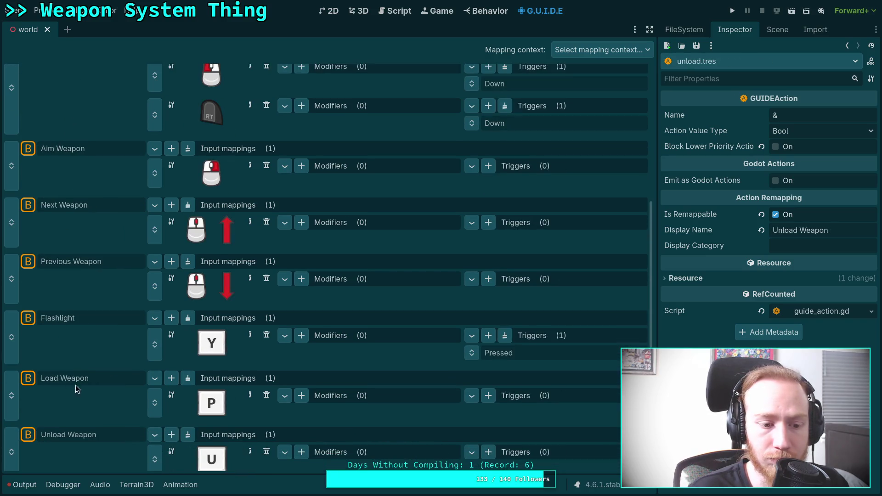
Confirm blocking is off for Load, Flashlight, Previous/Next Weapon, Aim, Primary Fire, Jump and Movement.
{"action": "left_click", "coordinate": [67, 379]}
{"action": "left_click", "coordinate": [74, 321]}
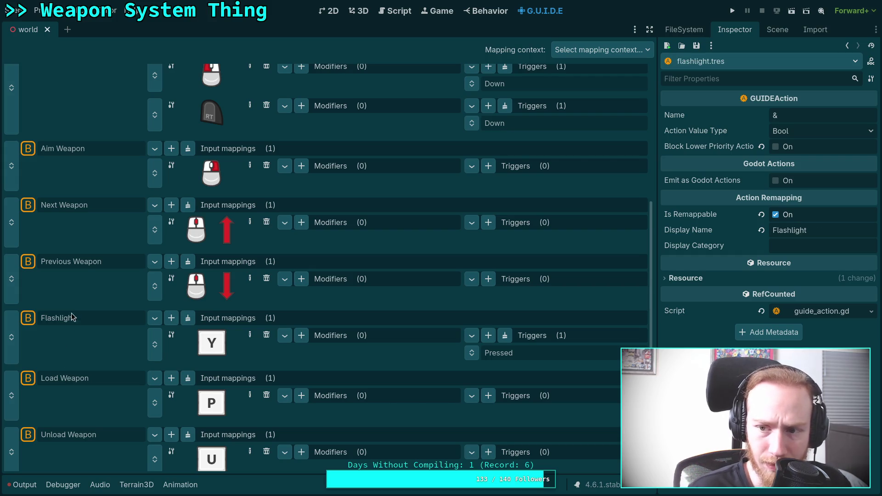
{"action": "left_click", "coordinate": [79, 266]}
{"action": "left_click", "coordinate": [77, 210]}
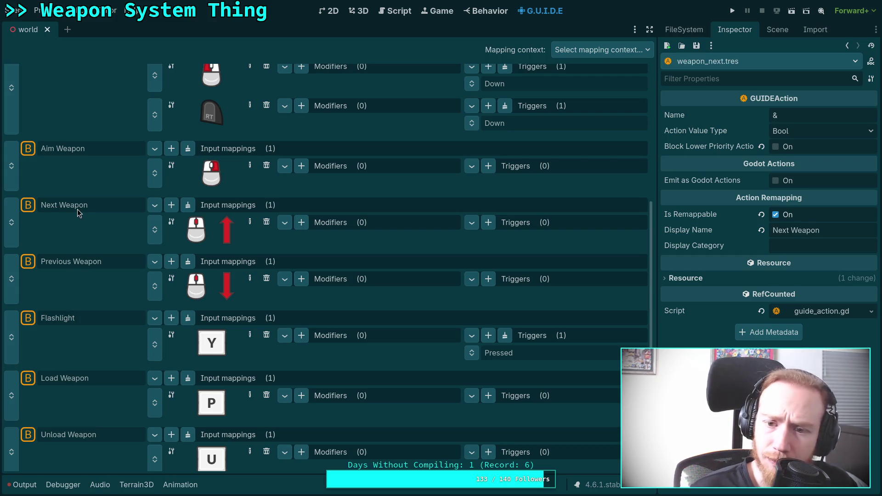
{"action": "left_click", "coordinate": [71, 154]}
{"action": "scroll", "coordinate": [71, 156], "scroll_direction": "up", "scroll_amount": 5}
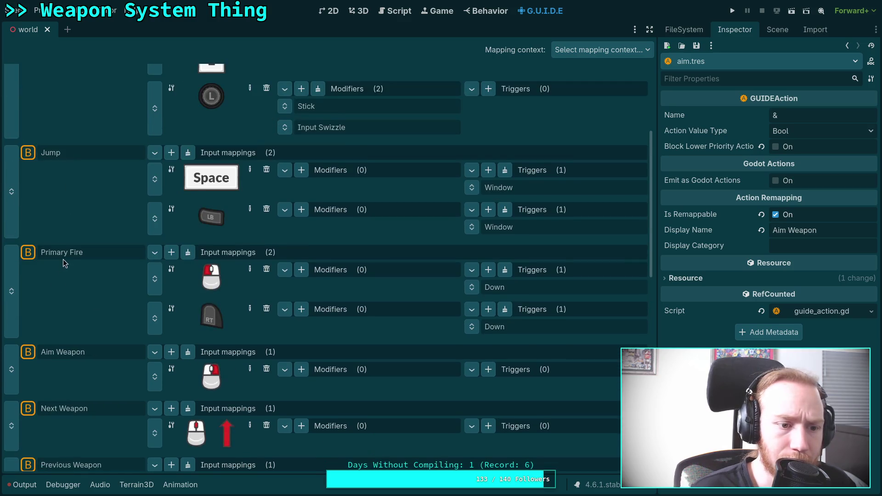
{"action": "left_click", "coordinate": [71, 257]}
{"action": "left_click", "coordinate": [51, 158]}
{"action": "scroll", "coordinate": [51, 164], "scroll_direction": "up", "scroll_amount": 5}
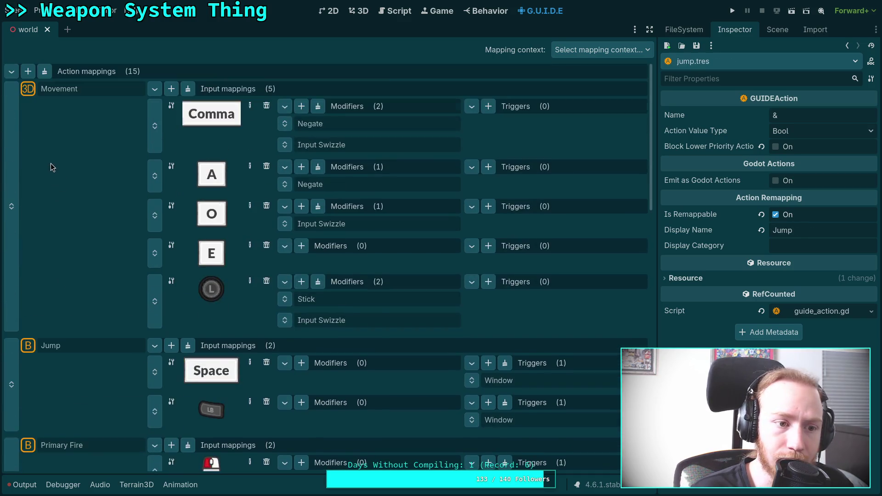
{"action": "left_click", "coordinate": [68, 95]}
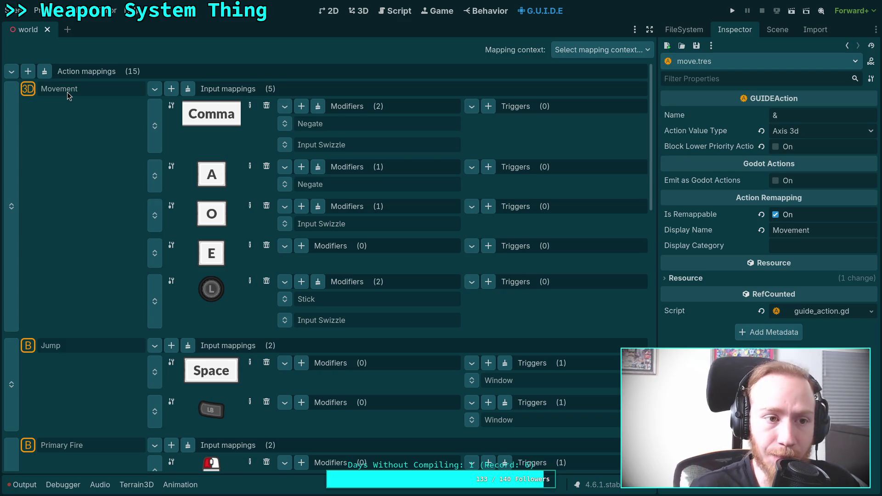
{"action": "left_click", "coordinate": [618, 51]}
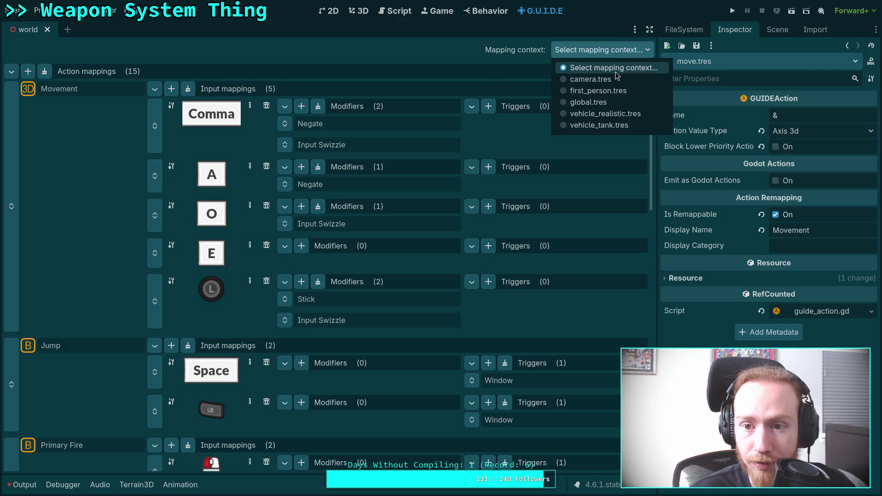
Review the look action in camera.tres and save the scene.
{"action": "left_click", "coordinate": [572, 79]}
{"action": "left_click", "coordinate": [103, 90]}
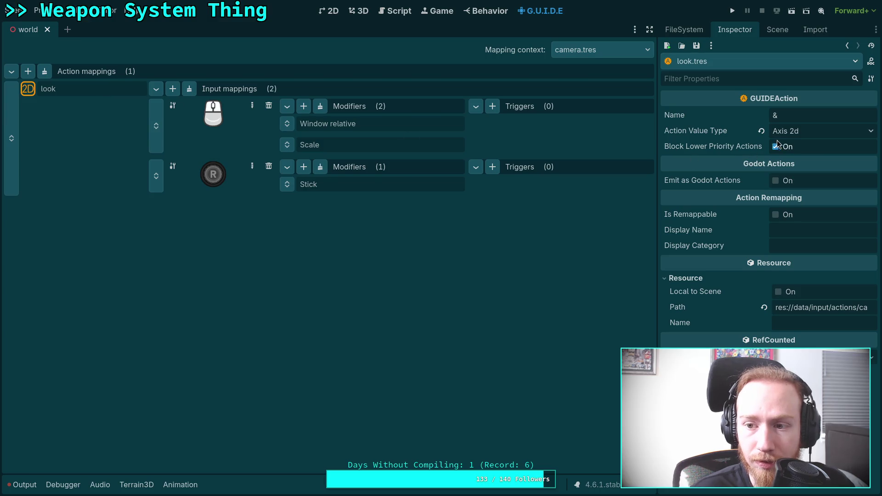
{"action": "key", "text": "ctrl+s"}
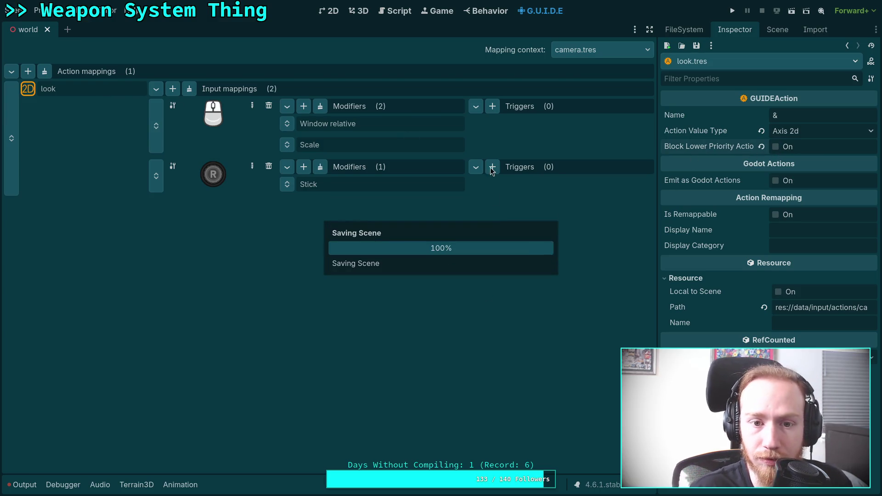
In global.tres, stop Pause and Toggle Zombie Targeting from blocking lower-priority actions.
{"action": "left_click", "coordinate": [574, 47]}
{"action": "left_click", "coordinate": [574, 103]}
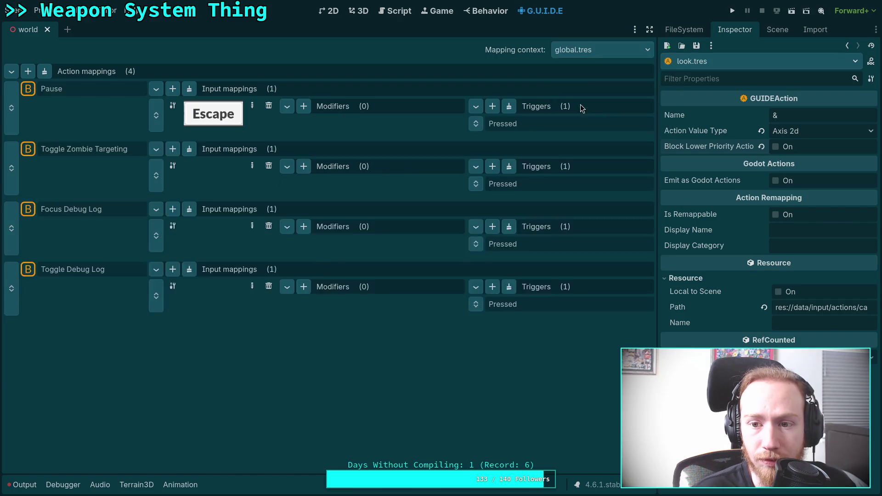
{"action": "left_click", "coordinate": [76, 88]}
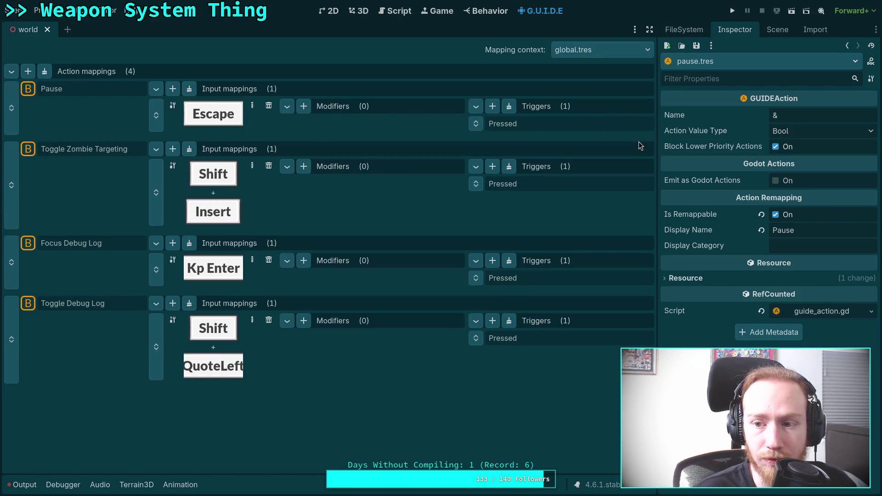
{"action": "left_click", "coordinate": [775, 146]}
{"action": "left_click", "coordinate": [102, 149]}
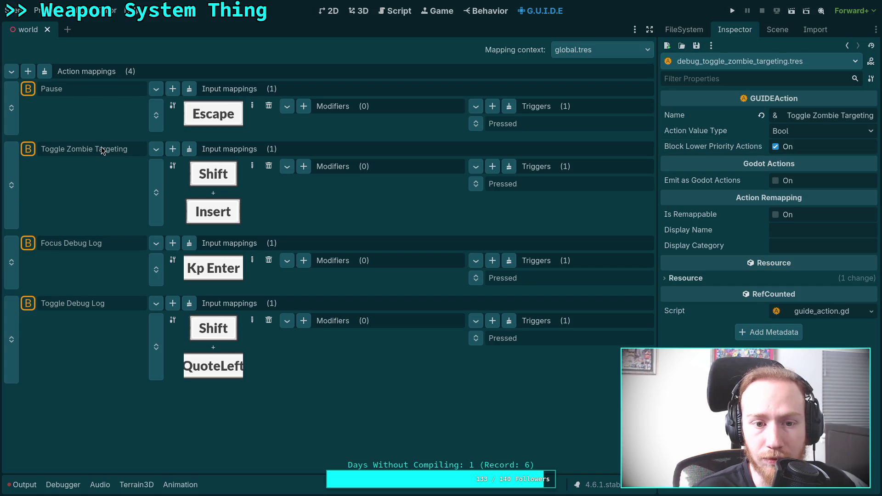
{"action": "left_click", "coordinate": [775, 146]}
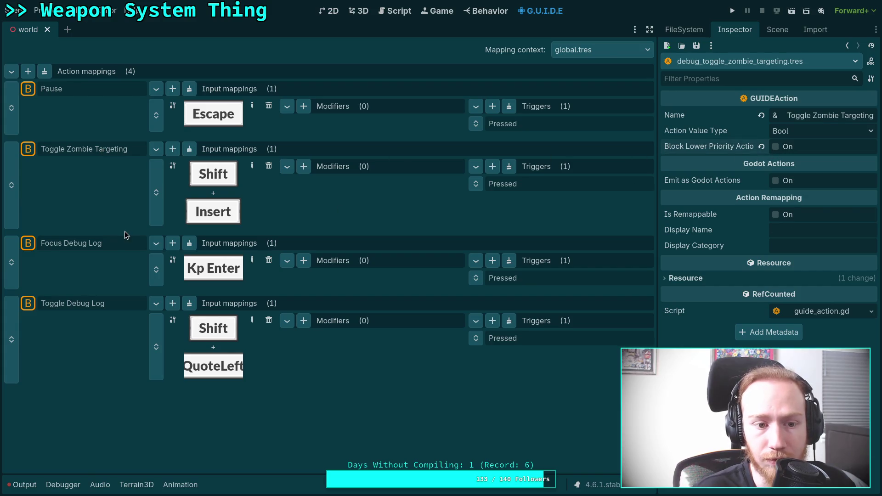
Unblock Focus Debug Log and Toggle Debug Log, save, and show vehicle_realistic.tres.
{"action": "left_click", "coordinate": [84, 248]}
{"action": "left_click", "coordinate": [782, 148]}
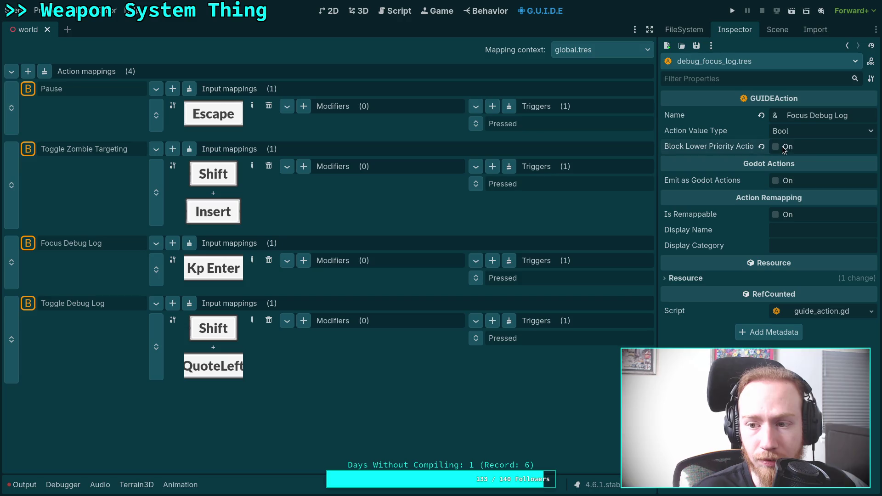
{"action": "left_click", "coordinate": [89, 305]}
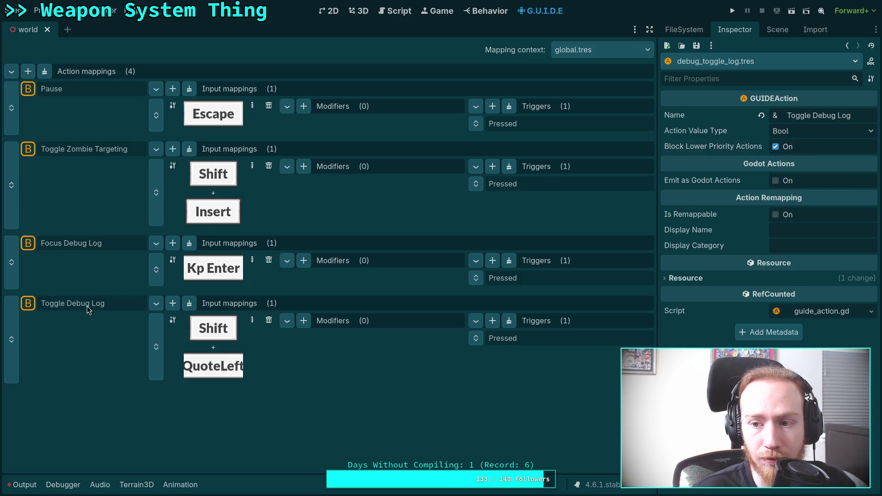
{"action": "left_click", "coordinate": [775, 147]}
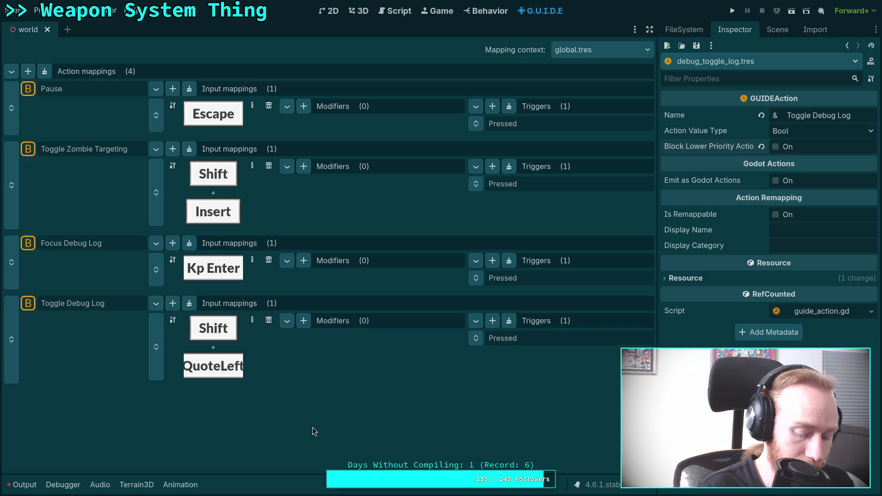
{"action": "key", "text": "ctrl+s"}
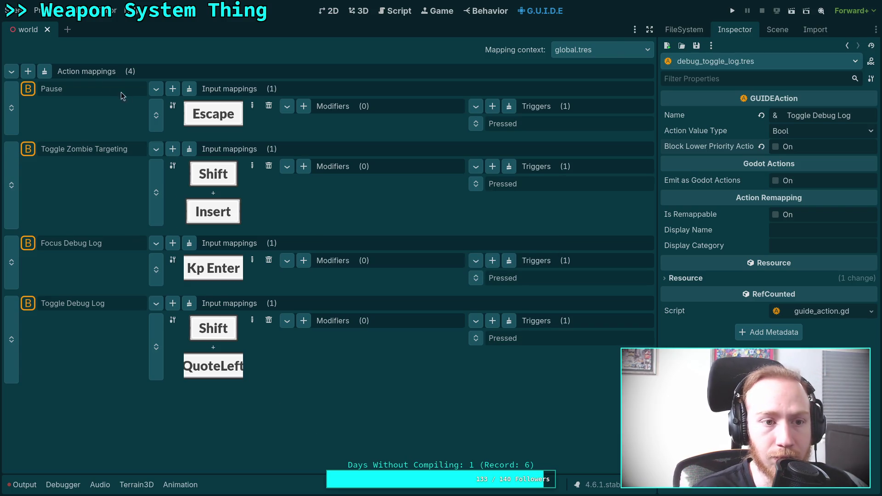
{"action": "left_click", "coordinate": [601, 50]}
{"action": "left_click", "coordinate": [597, 114]}
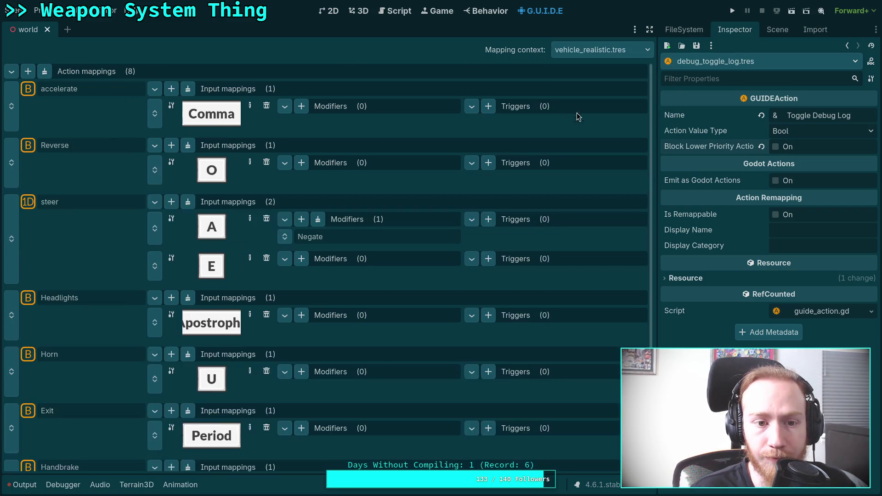
Review accelerate, Reverse and steer, then turn off Block Lower Priority Actions on Headlights.
{"action": "left_click", "coordinate": [76, 90]}
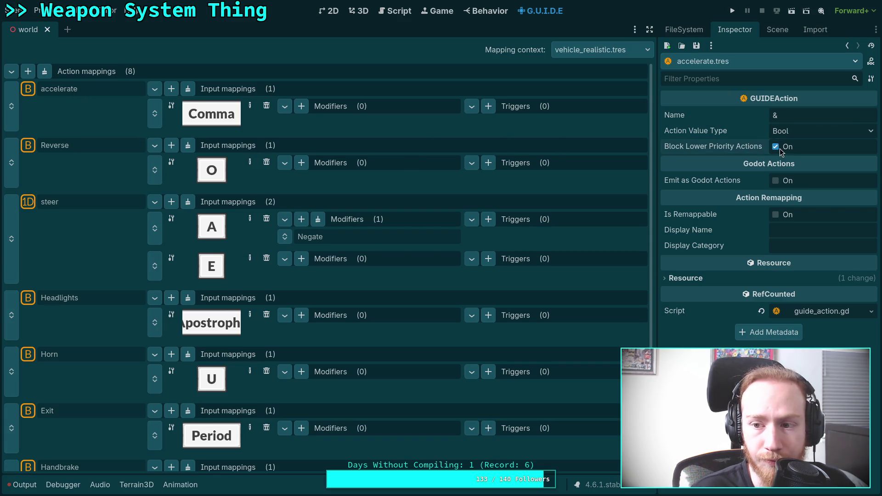
{"action": "left_click", "coordinate": [71, 147]}
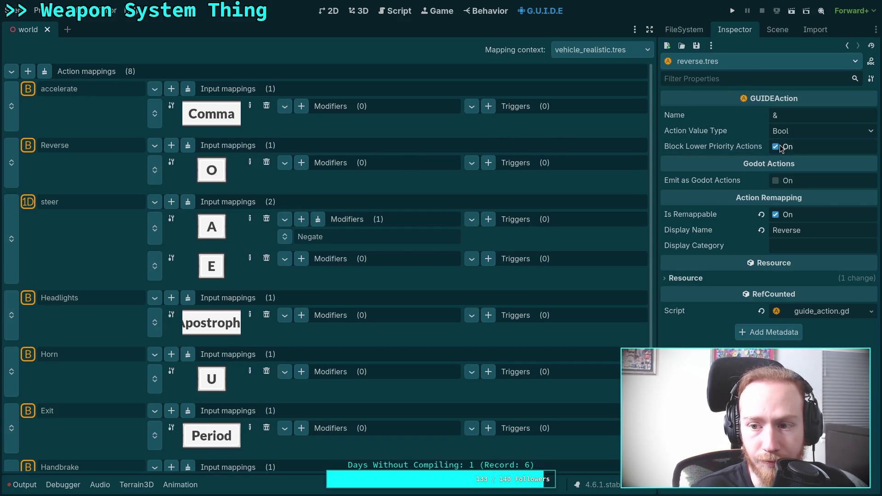
{"action": "left_click", "coordinate": [100, 207]}
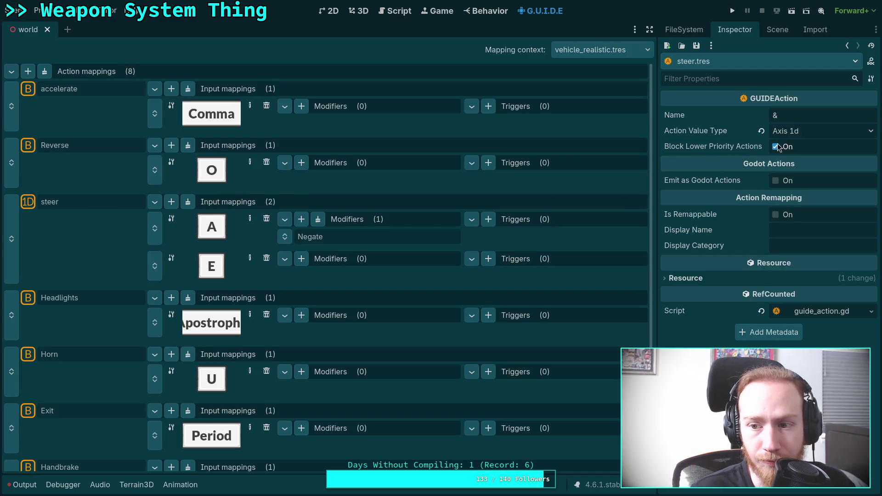
{"action": "left_click", "coordinate": [105, 299]}
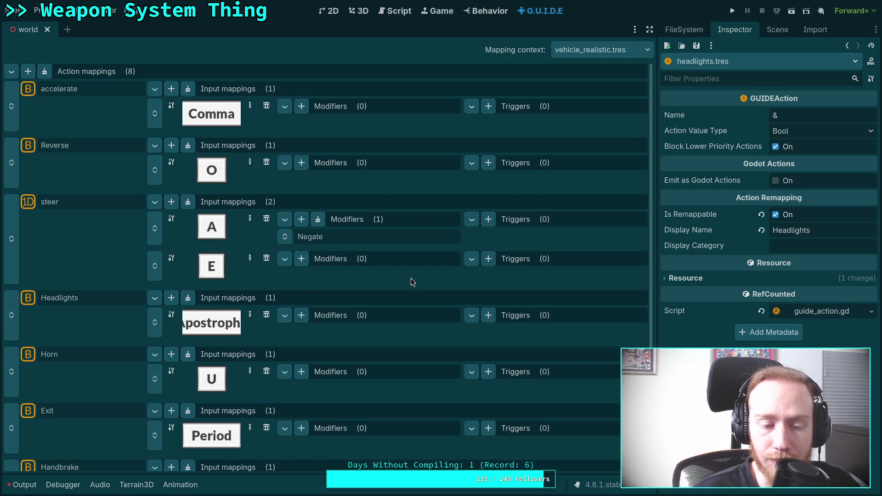
{"action": "left_click", "coordinate": [776, 147]}
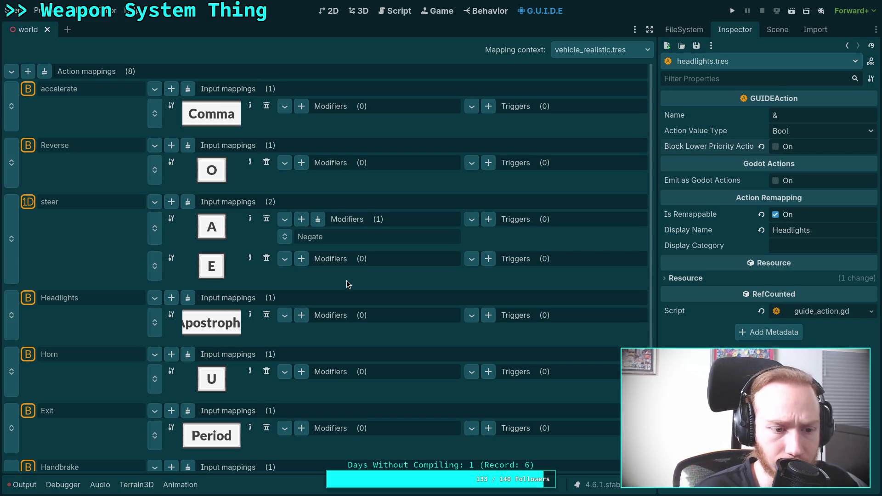
{"action": "scroll", "coordinate": [240, 296], "scroll_direction": "down", "scroll_amount": 2}
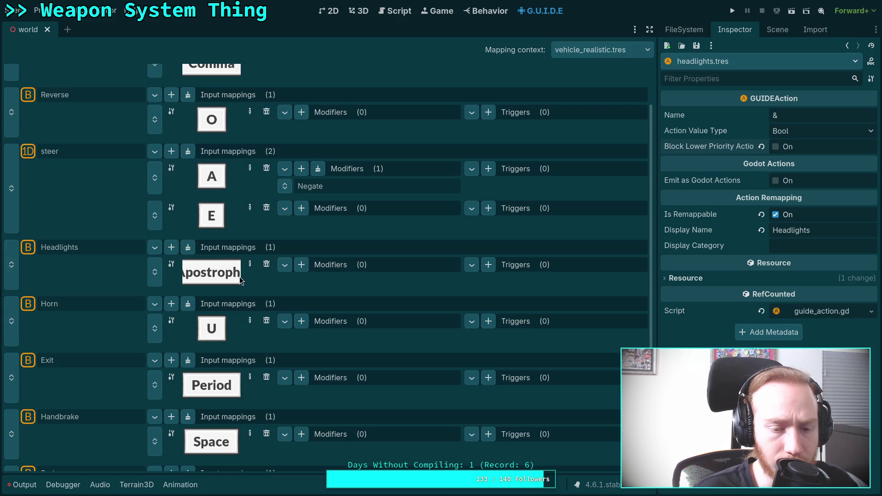
{"action": "left_click", "coordinate": [212, 269]}
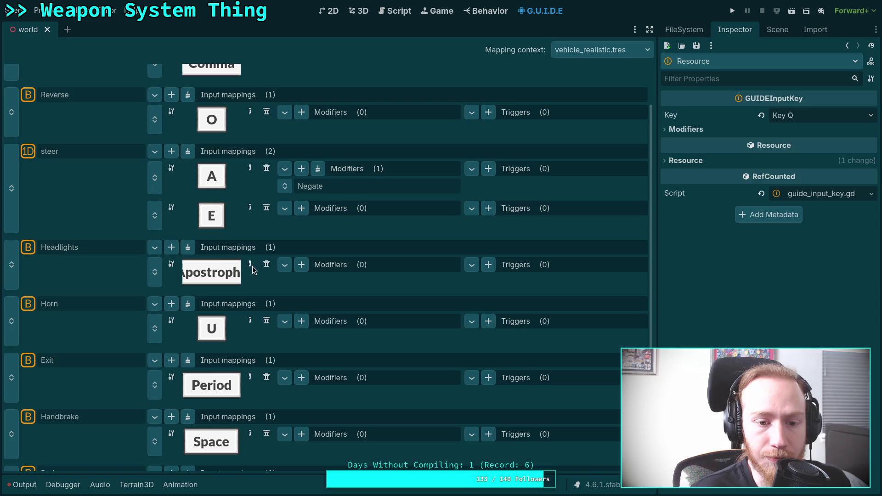
Rebind the Headlights action from the Apostrophe key to the Y key.
{"action": "left_click", "coordinate": [815, 116]}
{"action": "left_click", "coordinate": [713, 304]}
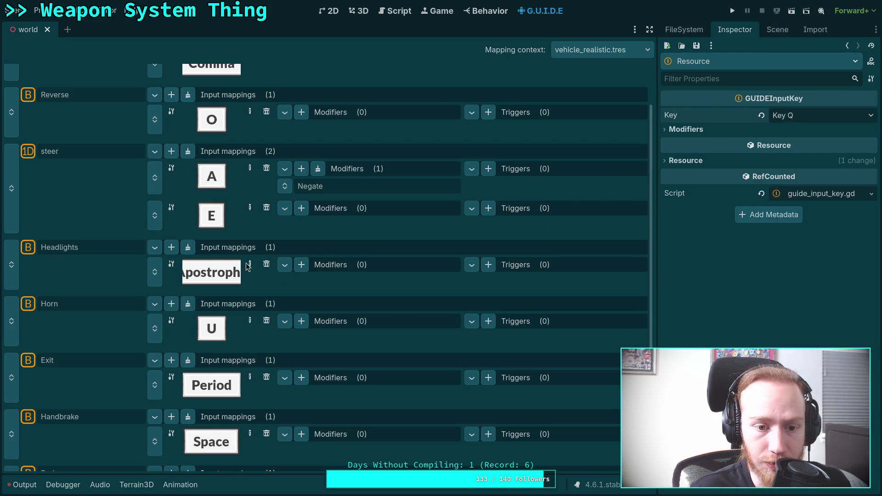
{"action": "left_click", "coordinate": [250, 265]}
{"action": "left_click", "coordinate": [207, 142]}
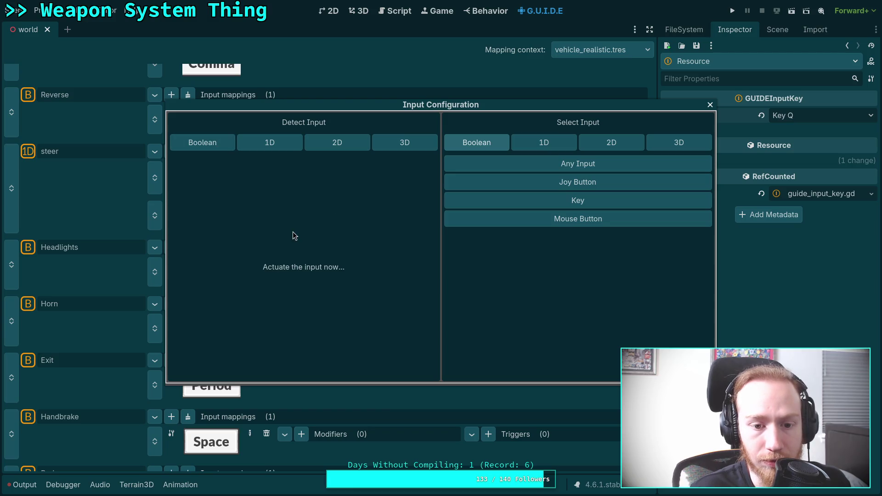
{"action": "key", "text": "y"}
{"action": "left_click", "coordinate": [299, 372]}
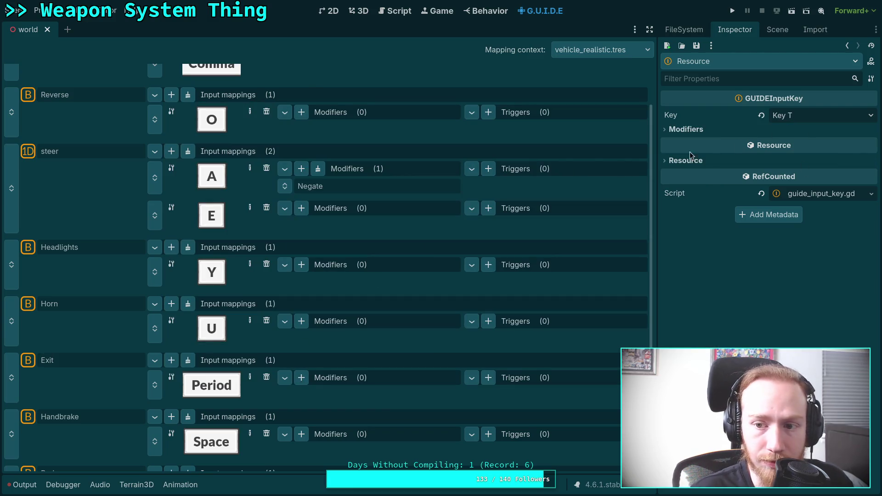
{"action": "left_click", "coordinate": [88, 302]}
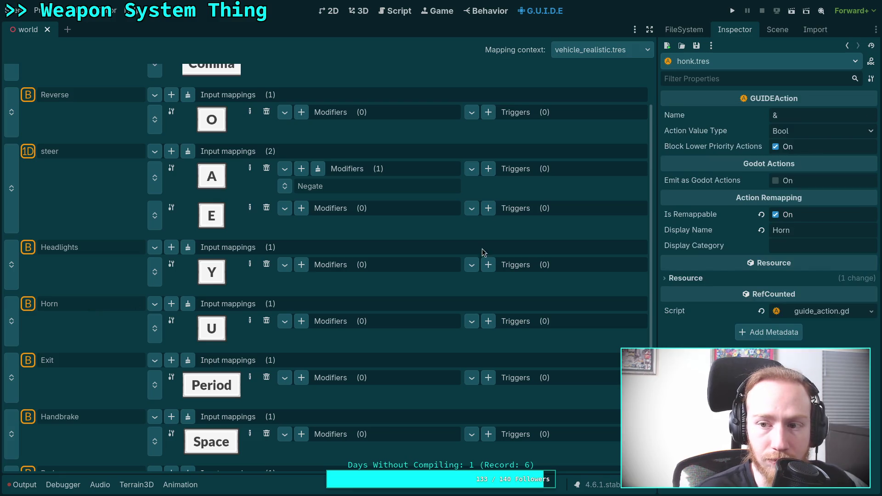
Stop the Horn and Exit actions from blocking lower-priority actions.
{"action": "left_click", "coordinate": [778, 149]}
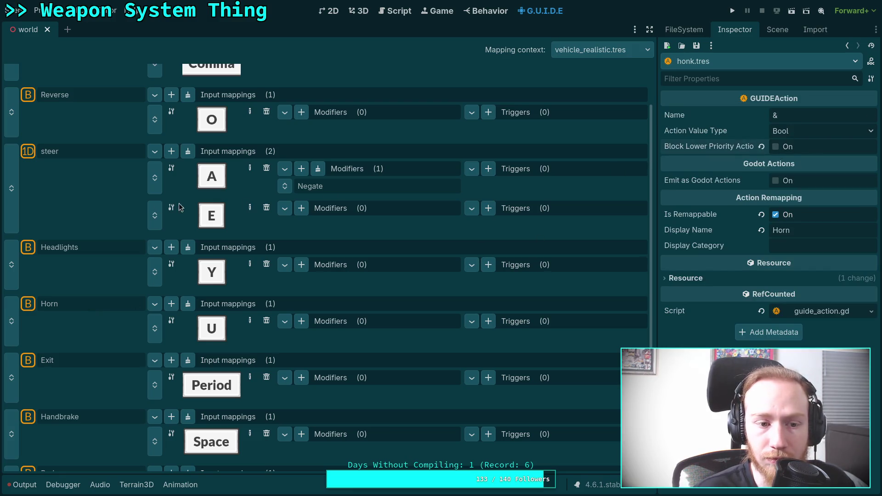
{"action": "left_click", "coordinate": [85, 244]}
{"action": "left_click", "coordinate": [91, 305]}
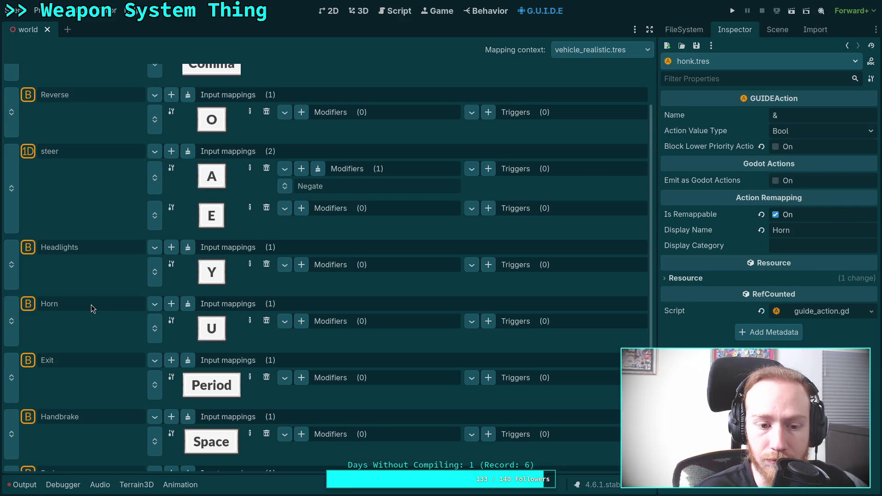
{"action": "left_click", "coordinate": [84, 360]}
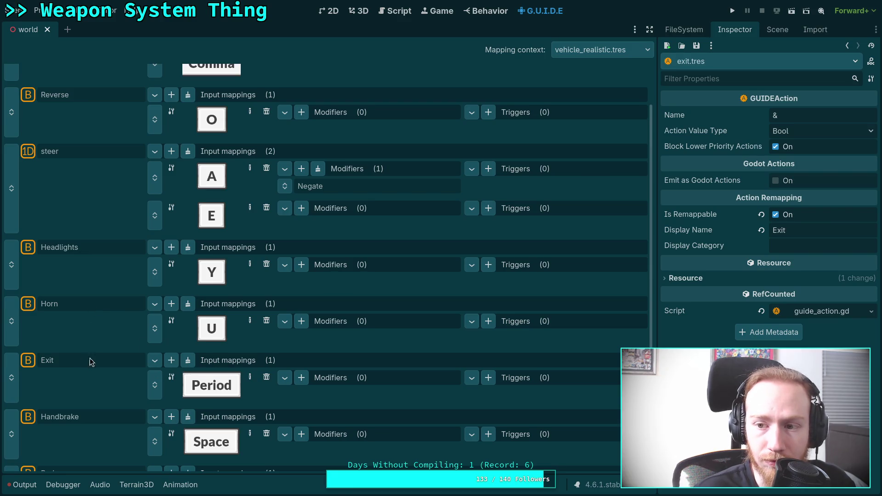
{"action": "left_click", "coordinate": [776, 147]}
{"action": "scroll", "coordinate": [138, 287], "scroll_direction": "down", "scroll_amount": 2}
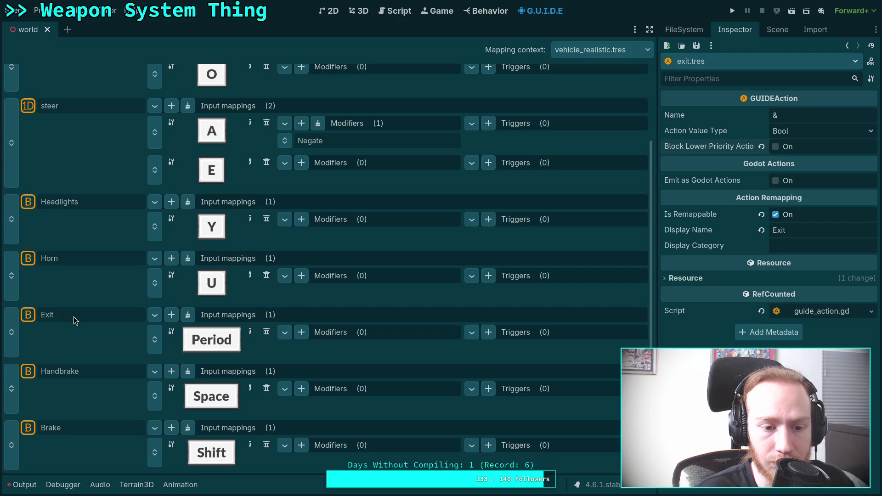
Turn off Block Lower Priority Actions on Handbrake and Brake.
{"action": "left_click", "coordinate": [77, 373]}
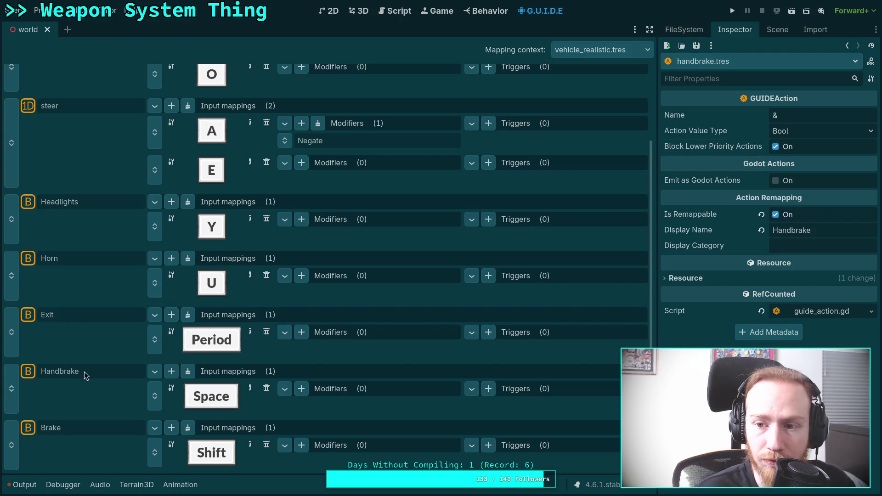
{"action": "left_click", "coordinate": [779, 146]}
{"action": "left_click", "coordinate": [97, 429]}
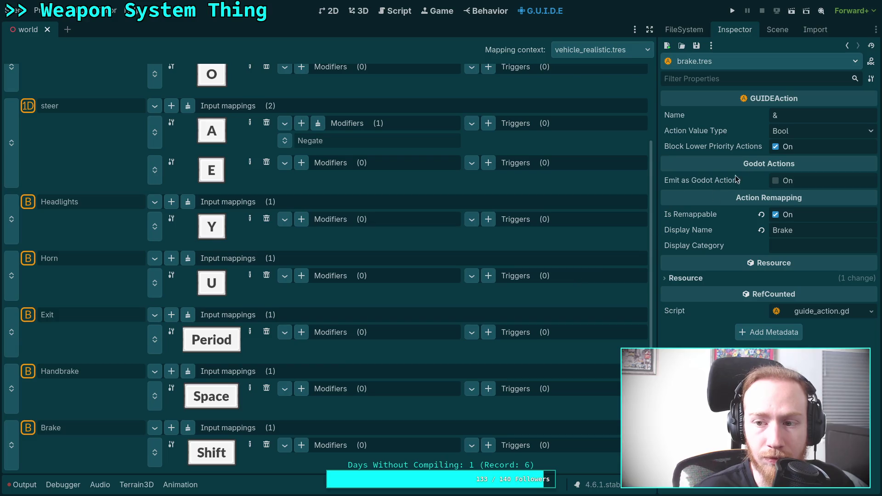
{"action": "left_click", "coordinate": [776, 148]}
{"action": "scroll", "coordinate": [87, 393], "scroll_direction": "up", "scroll_amount": 4}
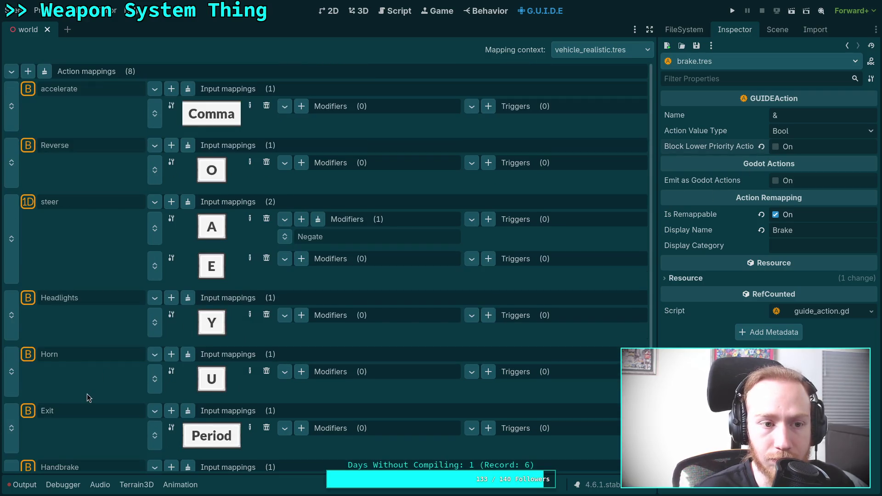
Recheck the accelerate, steer and Headlights blocking settings and save the scene.
{"action": "left_click", "coordinate": [106, 91]}
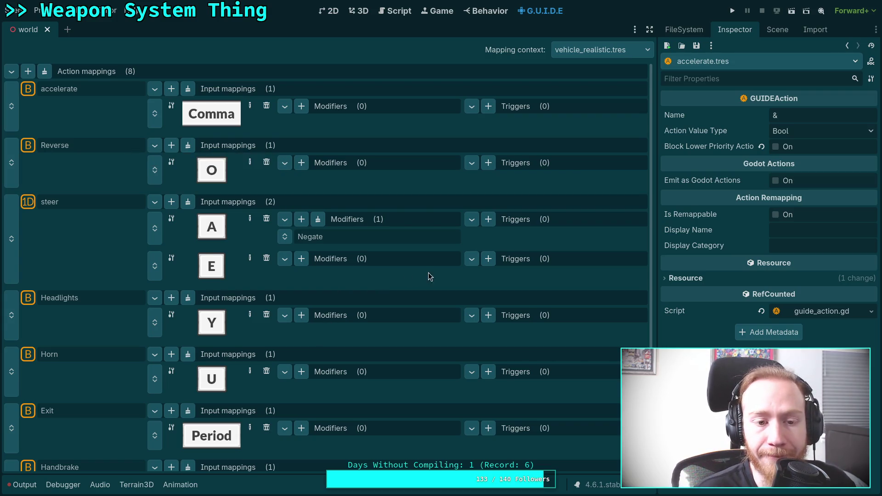
{"action": "left_click", "coordinate": [789, 233]}
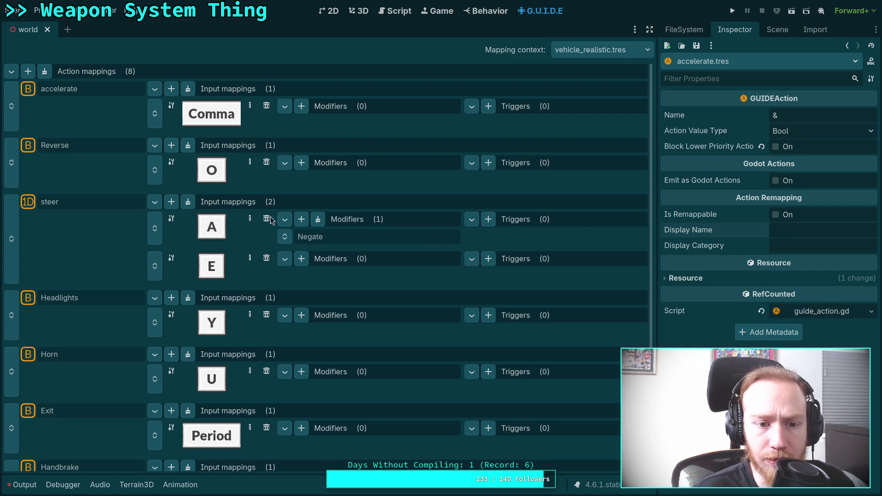
{"action": "left_click", "coordinate": [215, 226]}
{"action": "left_click", "coordinate": [68, 202]}
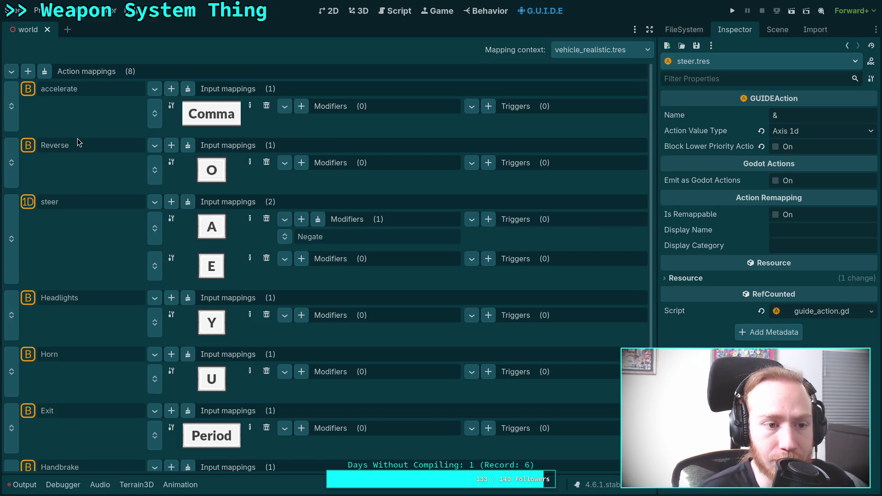
{"action": "left_click", "coordinate": [94, 94]}
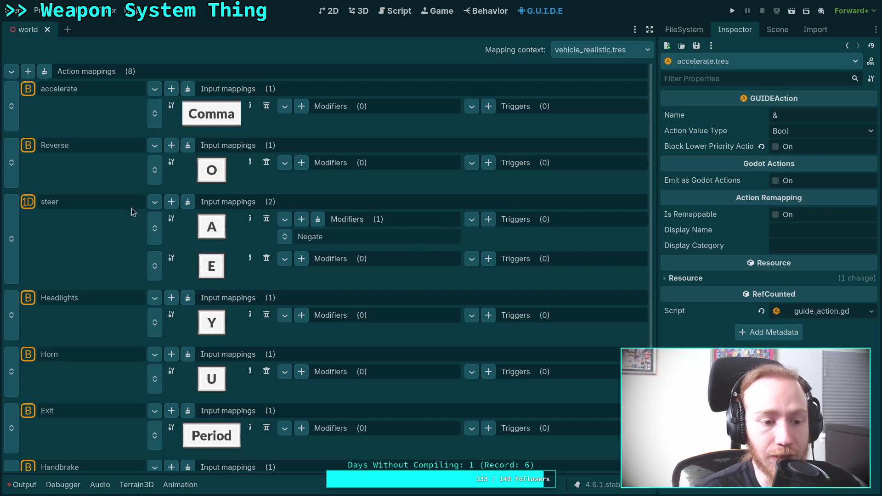
{"action": "left_click", "coordinate": [68, 296]}
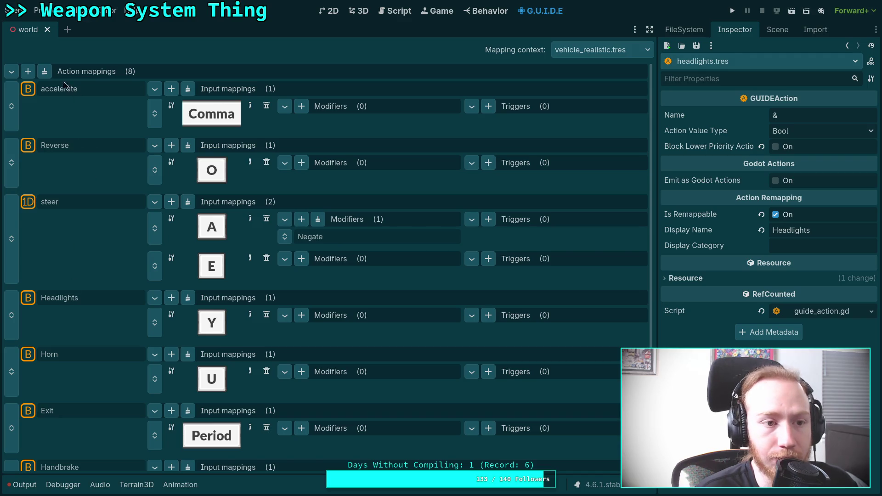
{"action": "key", "text": "ctrl+s"}
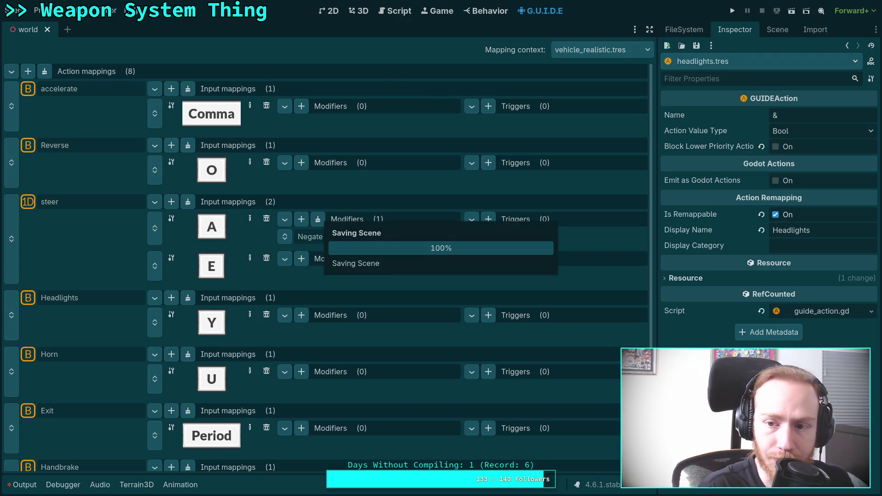
{"action": "left_click", "coordinate": [596, 50]}
In vehicle_tank.tres, stop Drive blocking lower-priority actions, verify Headlights, Horn, Exit, and save.
{"action": "left_click", "coordinate": [579, 125]}
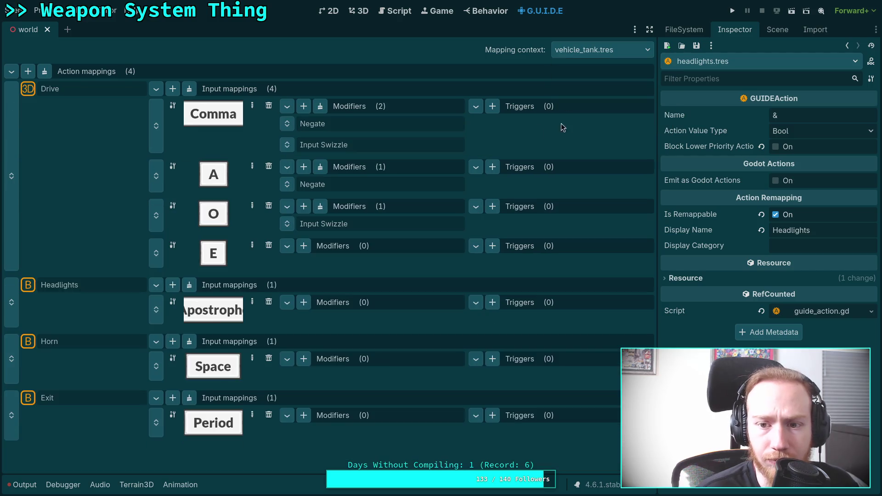
{"action": "left_click", "coordinate": [79, 89]}
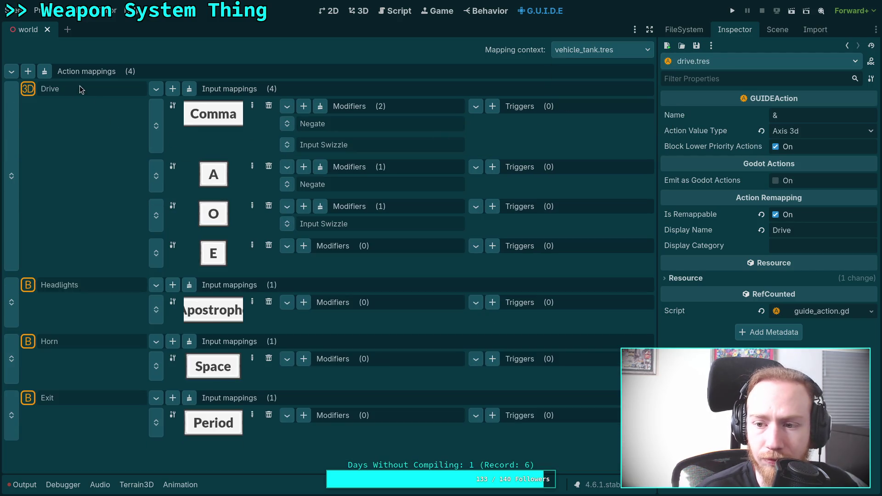
{"action": "left_click", "coordinate": [775, 147]}
{"action": "left_click", "coordinate": [66, 287]}
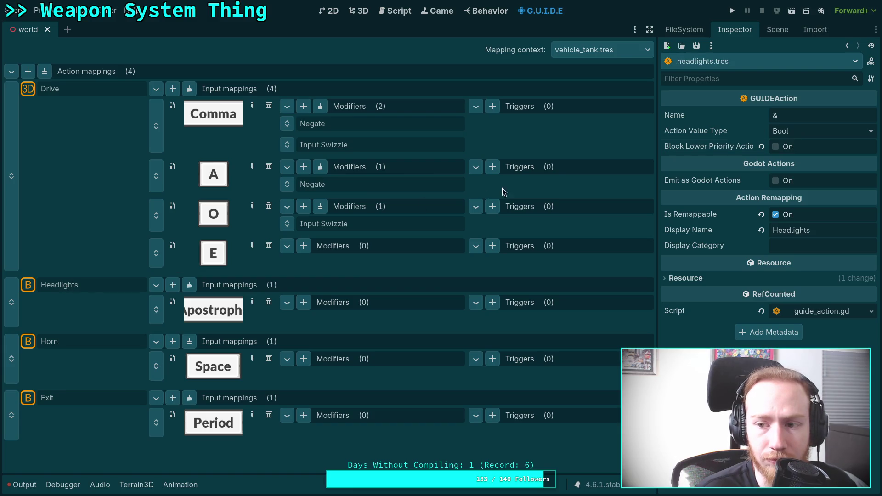
{"action": "left_click", "coordinate": [79, 340]}
{"action": "left_click", "coordinate": [83, 398]}
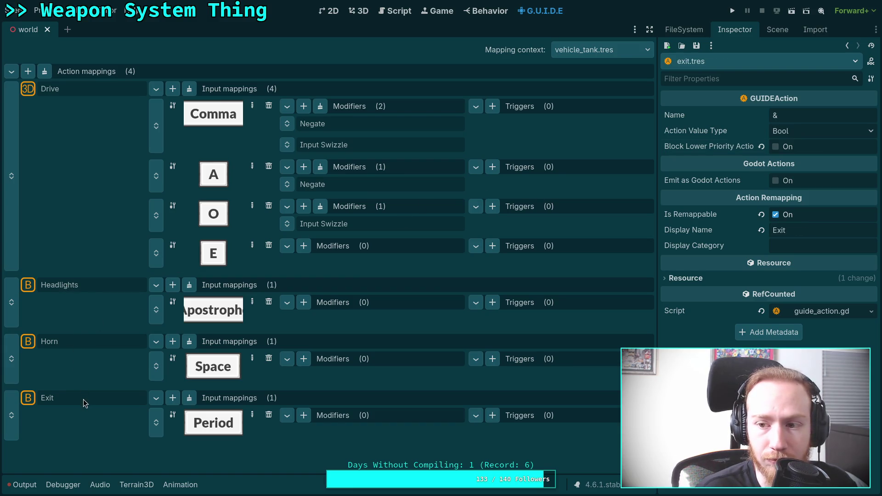
{"action": "key", "text": "ctrl+s"}
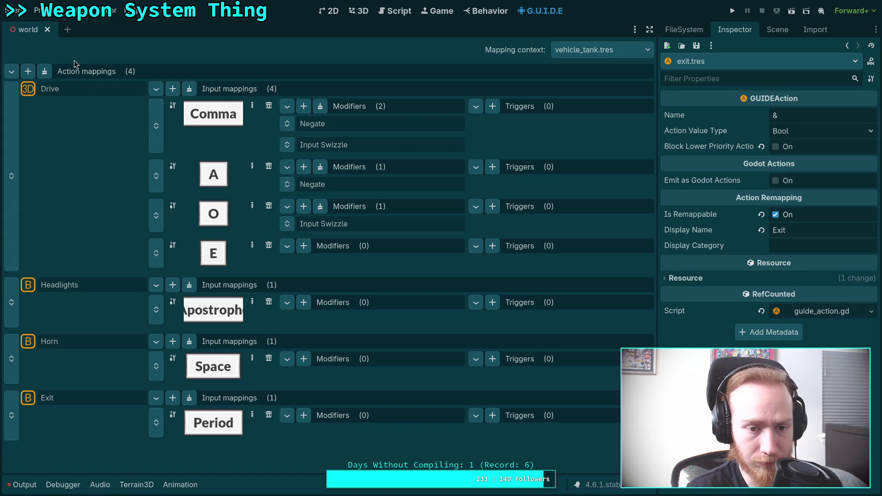
Verify the camera.tres look action and first_person Jump and Flashlight blocking settings.
{"action": "left_click", "coordinate": [591, 54]}
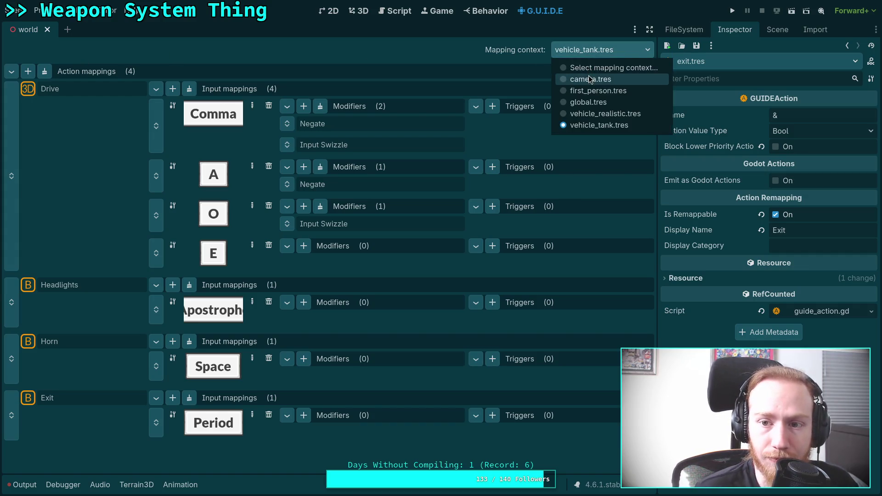
{"action": "left_click", "coordinate": [588, 77]}
{"action": "left_click", "coordinate": [73, 94]}
{"action": "left_click", "coordinate": [578, 57]}
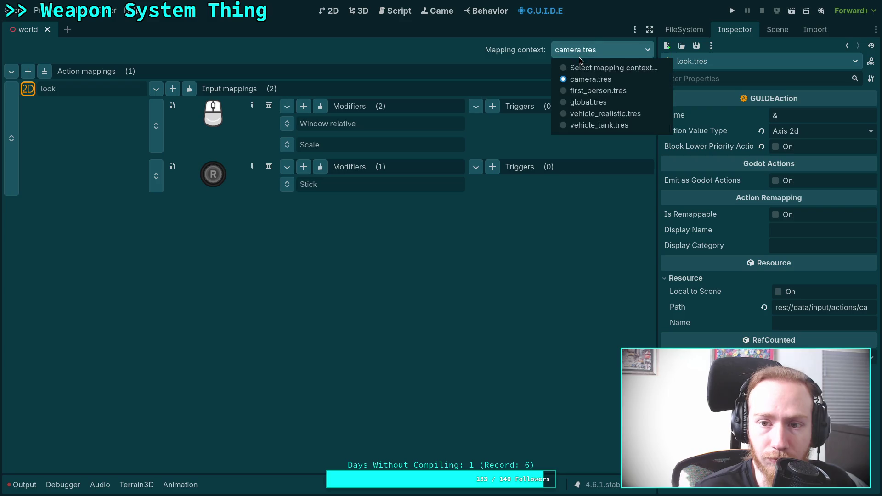
{"action": "left_click", "coordinate": [585, 91]}
{"action": "left_click", "coordinate": [85, 345]}
{"action": "scroll", "coordinate": [85, 345], "scroll_direction": "down", "scroll_amount": 8}
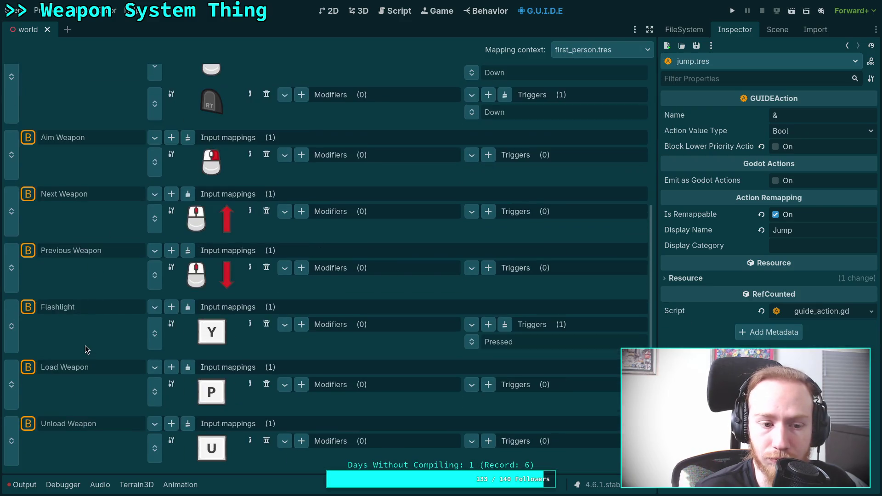
{"action": "left_click", "coordinate": [93, 306]}
{"action": "left_click", "coordinate": [407, 13]}
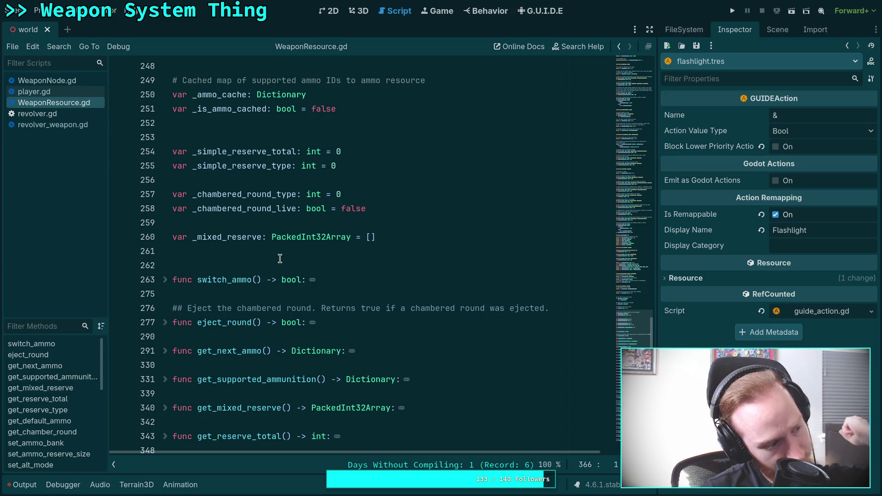
Scroll through WeaponResource.gd's firing functions down to fire_melee at line 718.
{"action": "left_click", "coordinate": [294, 254]}
{"action": "scroll", "coordinate": [294, 254], "scroll_direction": "down", "scroll_amount": 20}
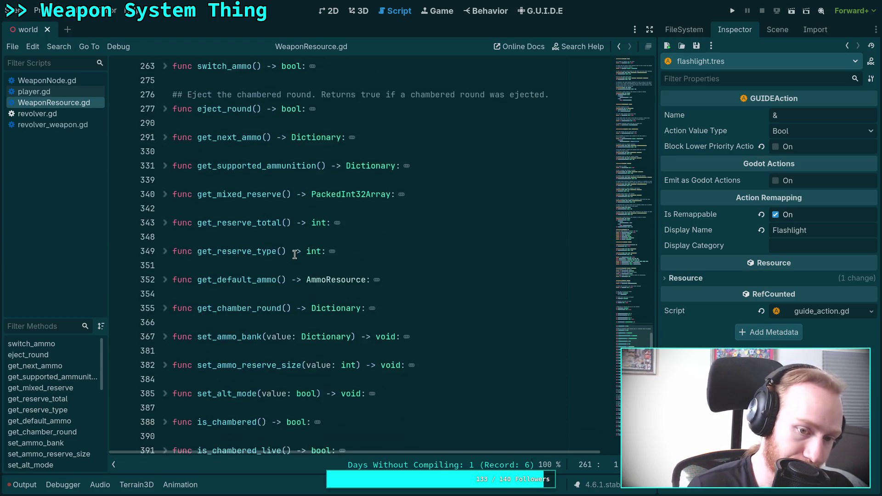
{"action": "scroll", "coordinate": [294, 255], "scroll_direction": "down", "scroll_amount": 8}
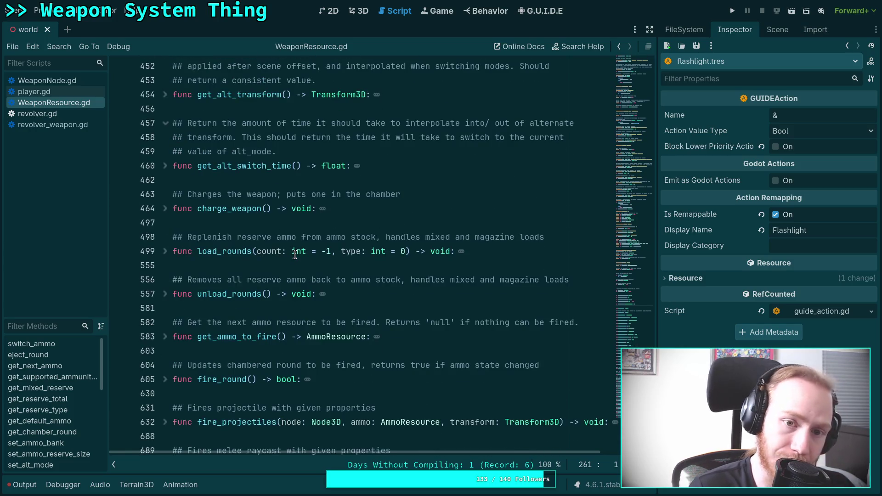
{"action": "left_click", "coordinate": [242, 231]}
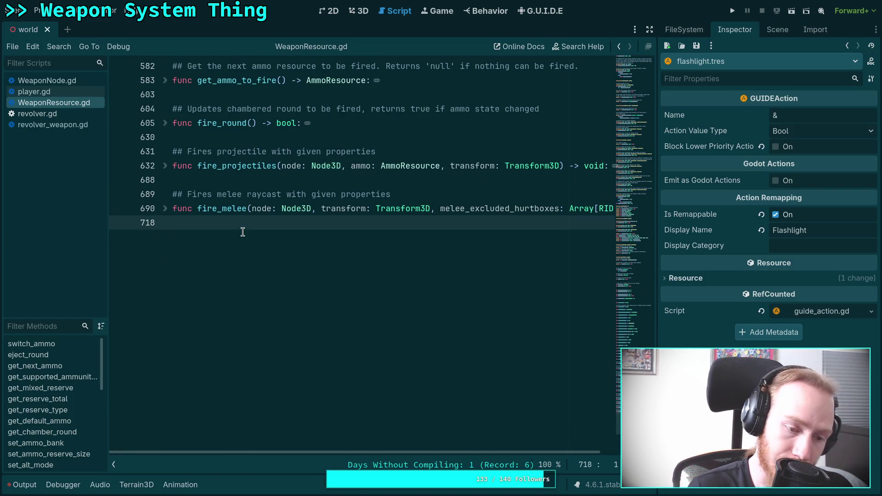
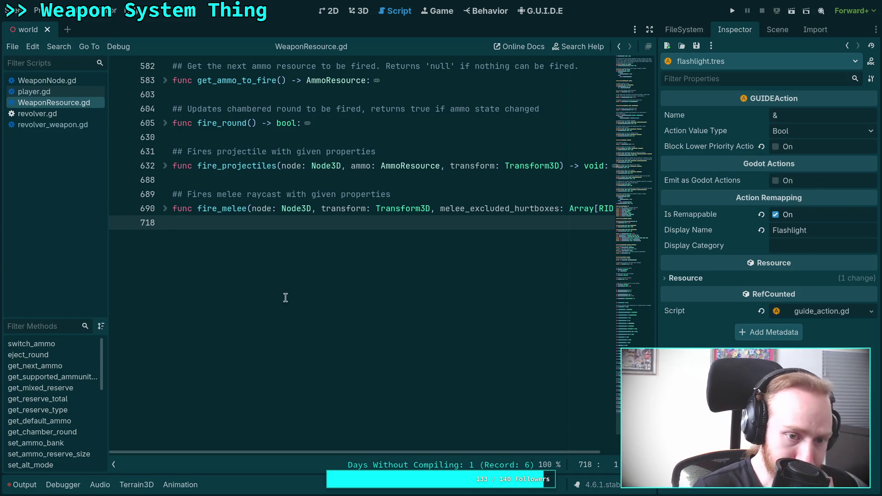
Check the input action mappings and the game view, then return to the script editor.
{"action": "scroll", "coordinate": [285, 294], "scroll_direction": "up", "scroll_amount": 9}
{"action": "left_click", "coordinate": [213, 307]}
{"action": "scroll", "coordinate": [213, 302], "scroll_direction": "up", "scroll_amount": 6}
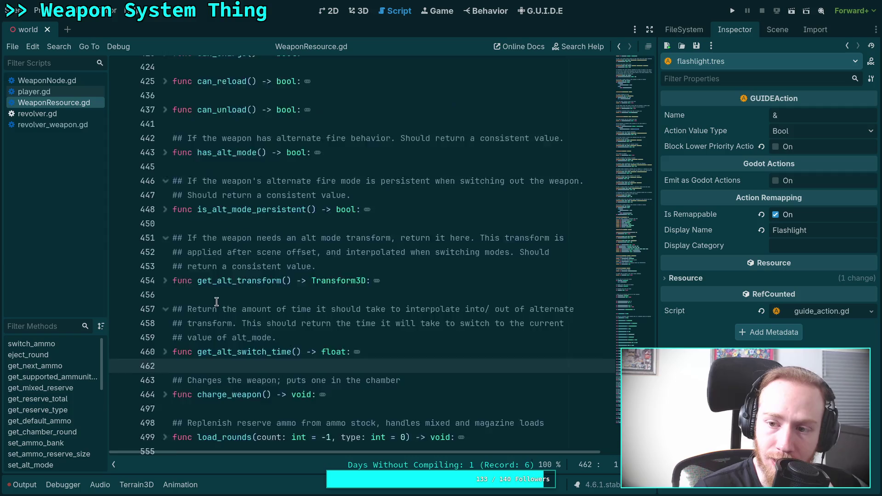
{"action": "left_click", "coordinate": [543, 11]}
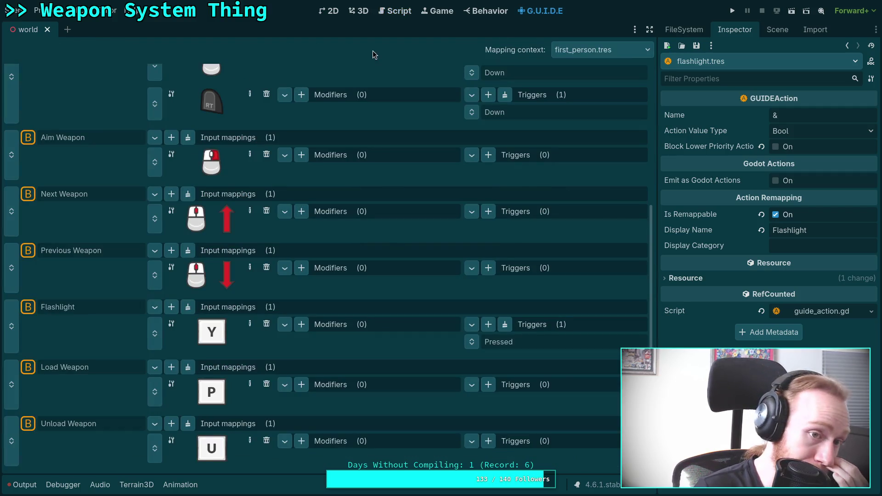
{"action": "left_click", "coordinate": [420, 12]}
{"action": "left_click", "coordinate": [399, 11]}
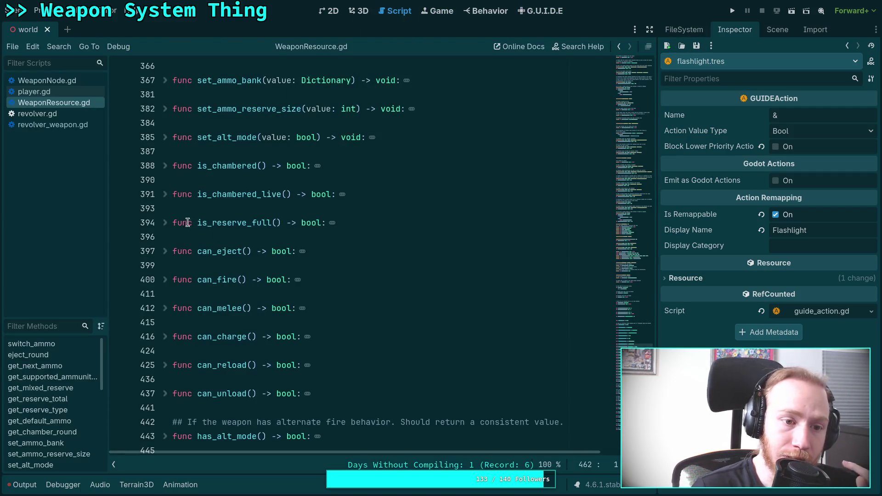
Show revolver.gd in a full-width script editor.
{"action": "left_click", "coordinate": [72, 118]}
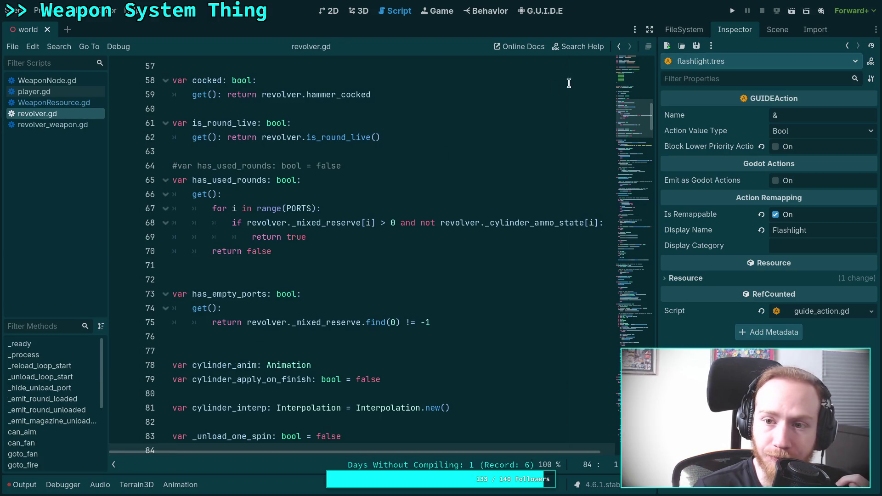
{"action": "key", "text": "ctrl+shift+F11"}
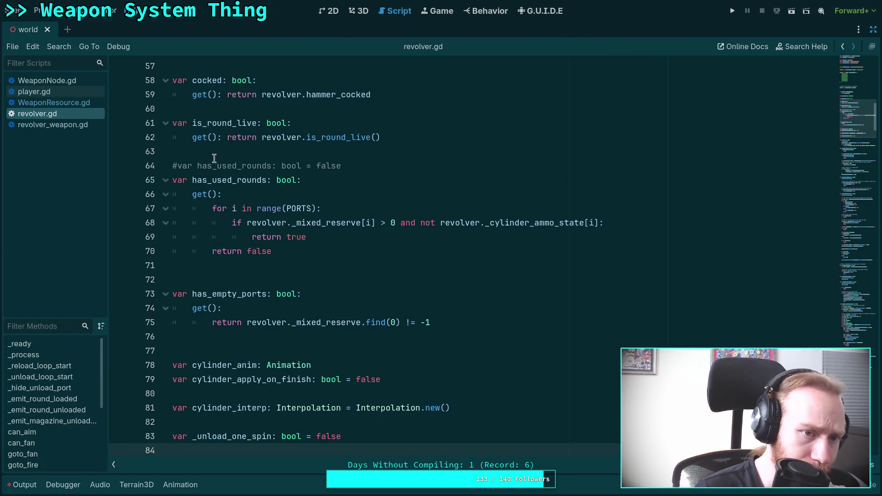
{"action": "left_click", "coordinate": [231, 159]}
In Editor Settings, set Indent Type to Spaces and trim trailing whitespace on save.
{"action": "left_click", "coordinate": [107, 10]}
{"action": "left_click", "coordinate": [112, 26]}
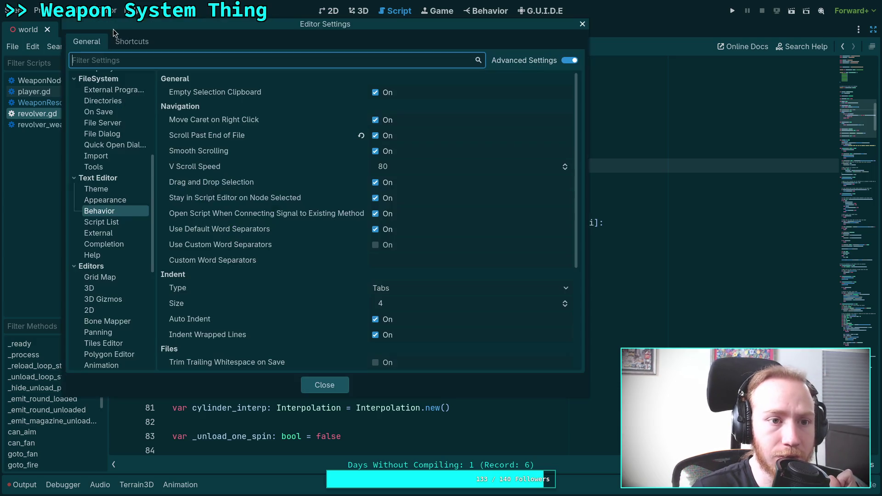
{"action": "scroll", "coordinate": [376, 143], "scroll_direction": "down", "scroll_amount": 5}
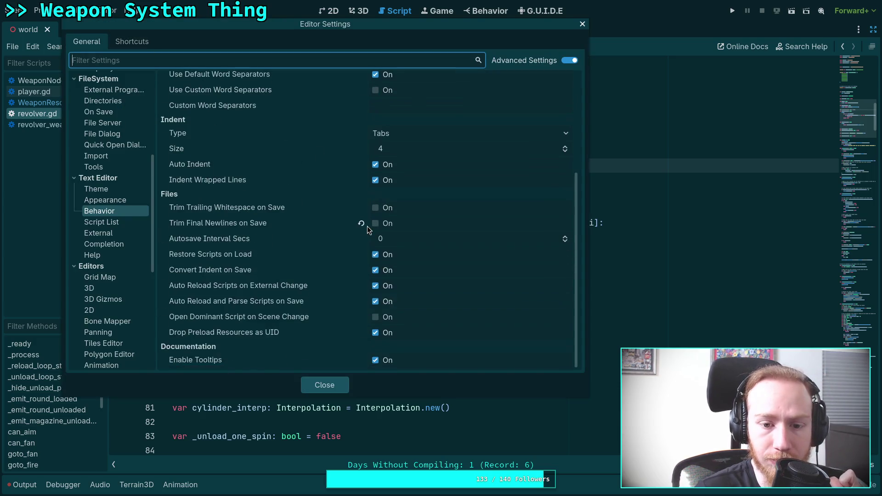
{"action": "left_click", "coordinate": [375, 136]}
{"action": "left_click", "coordinate": [381, 161]}
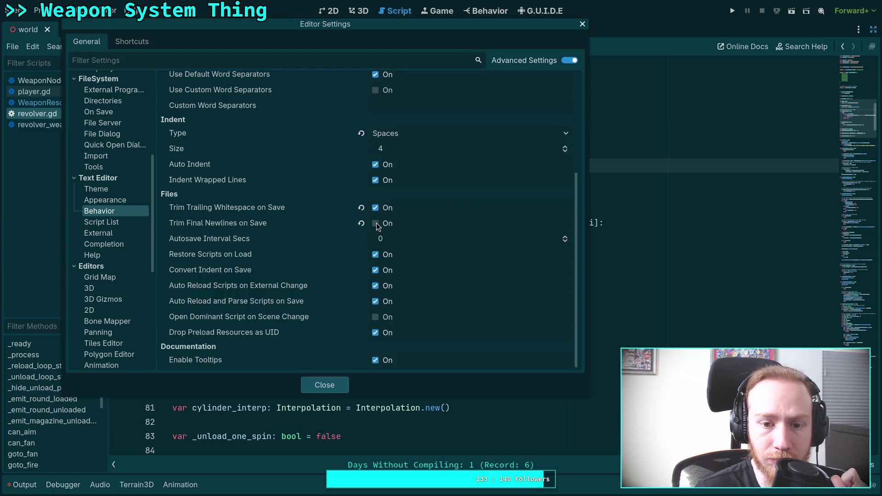
{"action": "left_click", "coordinate": [324, 384]}
{"action": "left_click", "coordinate": [402, 292]}
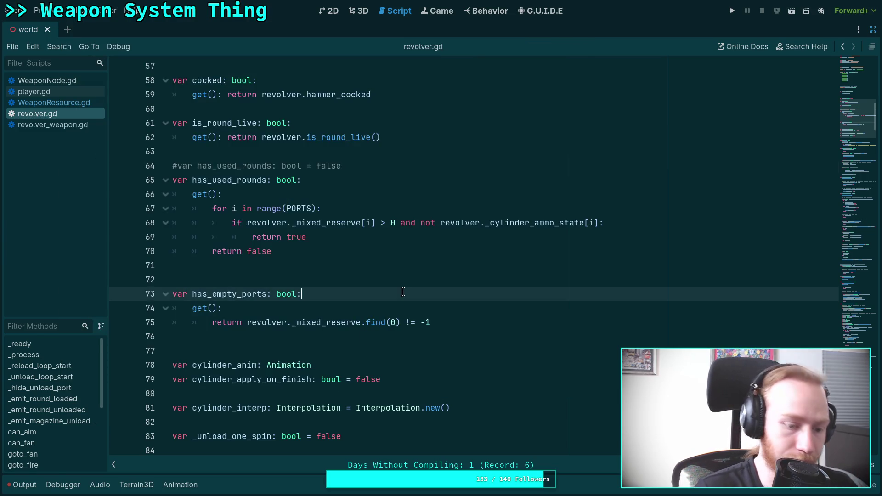
Save all scripts and review revolver_weapon.gd.
{"action": "key", "text": "ctrl+s"}
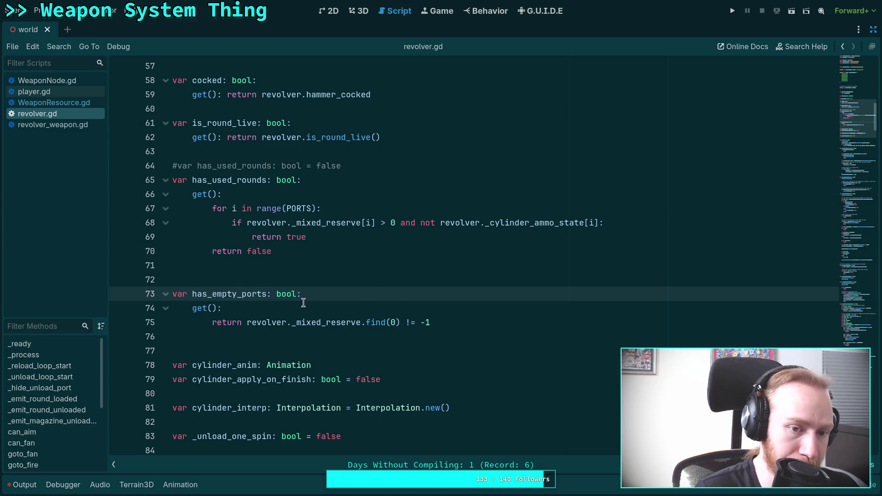
{"action": "scroll", "coordinate": [460, 257], "scroll_direction": "down", "scroll_amount": 15}
{"action": "left_click", "coordinate": [48, 126]}
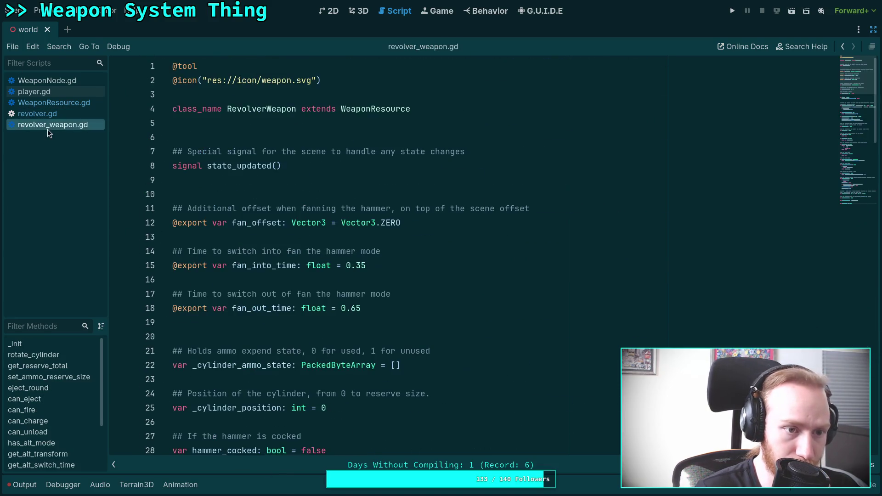
{"action": "scroll", "coordinate": [312, 224], "scroll_direction": "down", "scroll_amount": 6}
{"action": "scroll", "coordinate": [312, 223], "scroll_direction": "down", "scroll_amount": 20}
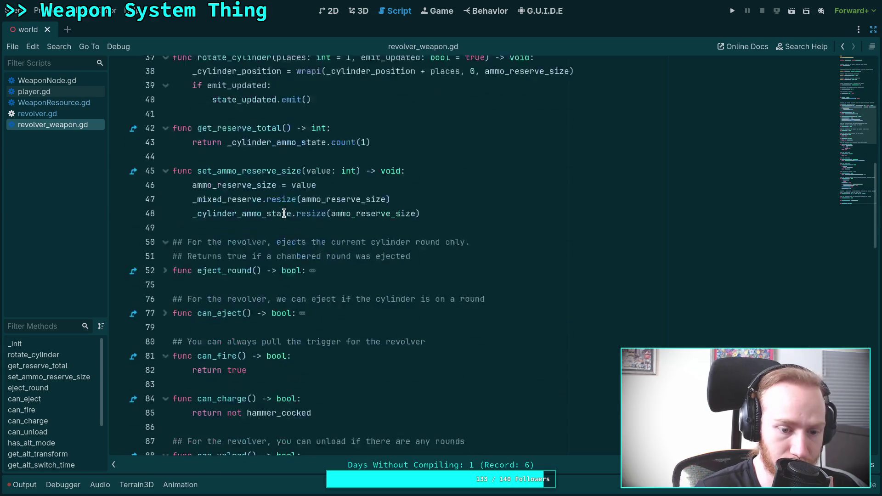
Review WeaponResource.gd and save again, then go through WeaponNode.gd to player.gd.
{"action": "left_click", "coordinate": [66, 105]}
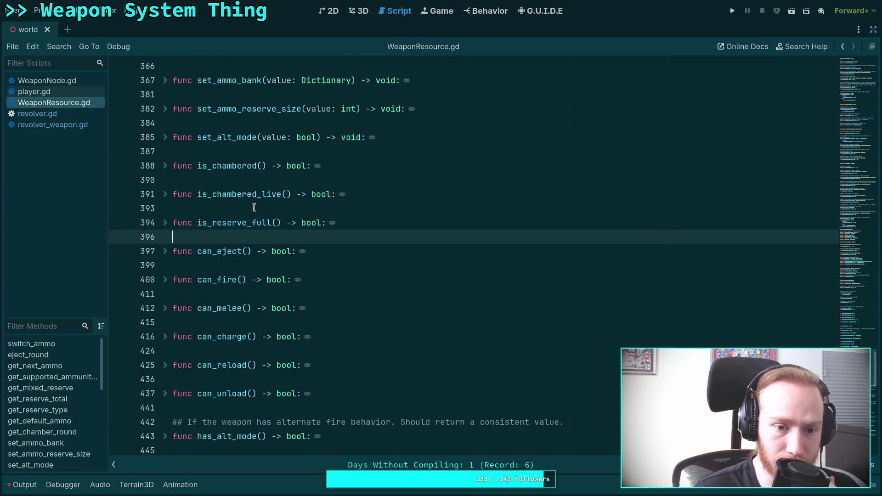
{"action": "scroll", "coordinate": [253, 207], "scroll_direction": "down", "scroll_amount": 5}
{"action": "scroll", "coordinate": [255, 239], "scroll_direction": "up", "scroll_amount": 3}
{"action": "left_click", "coordinate": [257, 277]}
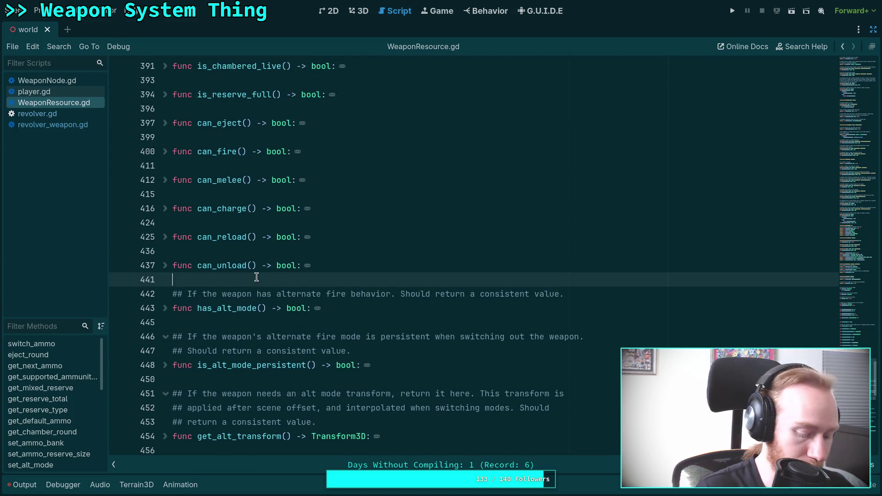
{"action": "key", "text": "ctrl+s"}
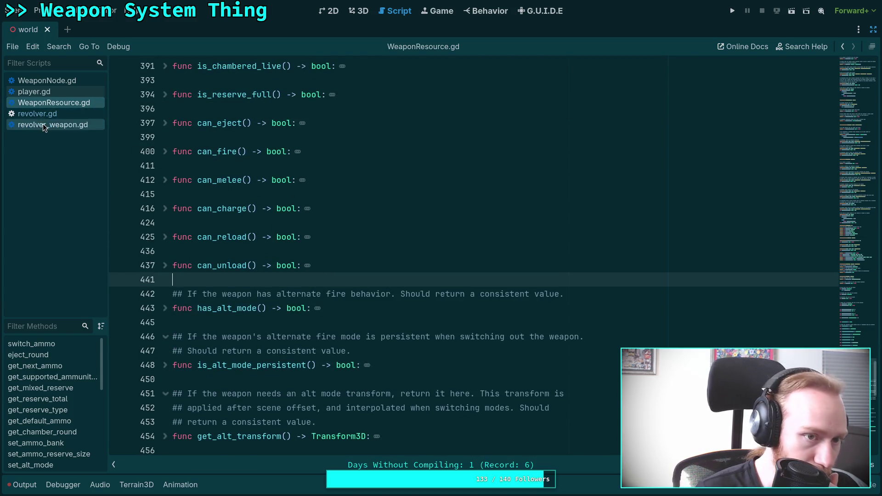
{"action": "left_click", "coordinate": [54, 80]}
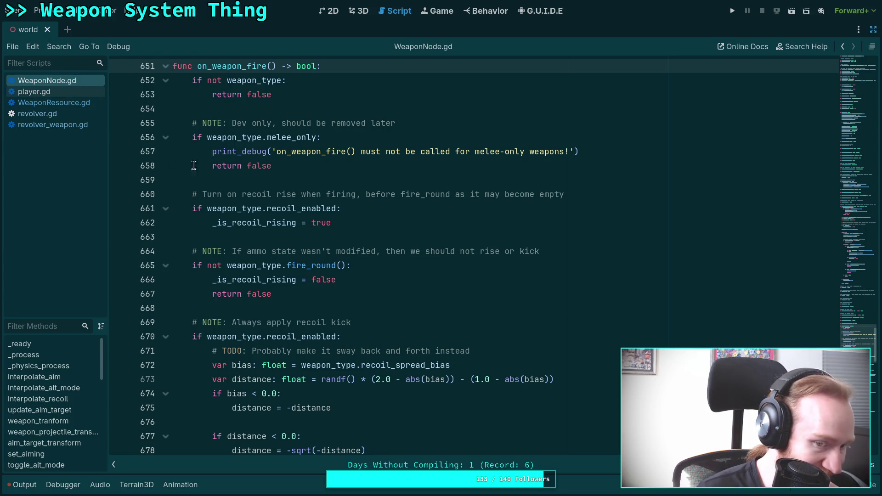
{"action": "left_click", "coordinate": [53, 91]}
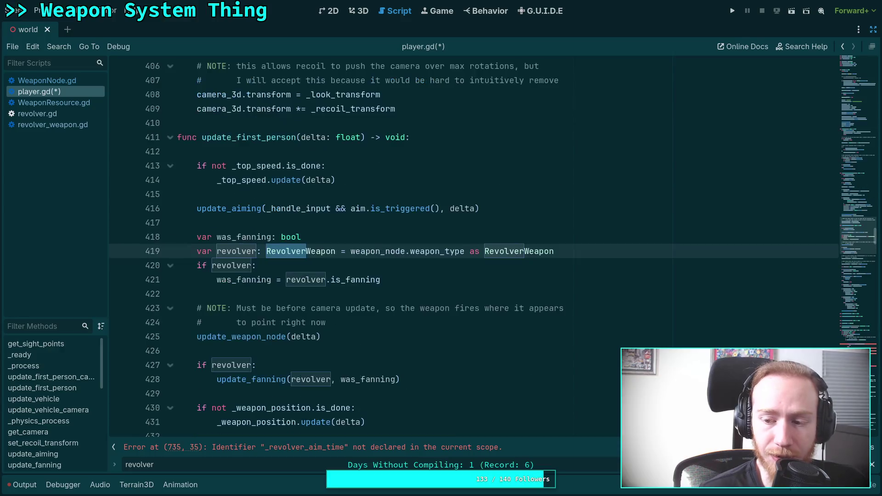
In update_aiming, remove a stray blank line and delete the is_zero_approx aim-time block.
{"action": "key", "text": "F3"}
{"action": "key", "text": "F3"}
{"action": "key", "text": "F3"}
{"action": "key", "text": "F3"}
{"action": "key", "text": "F3"}
{"action": "key", "text": "F3"}
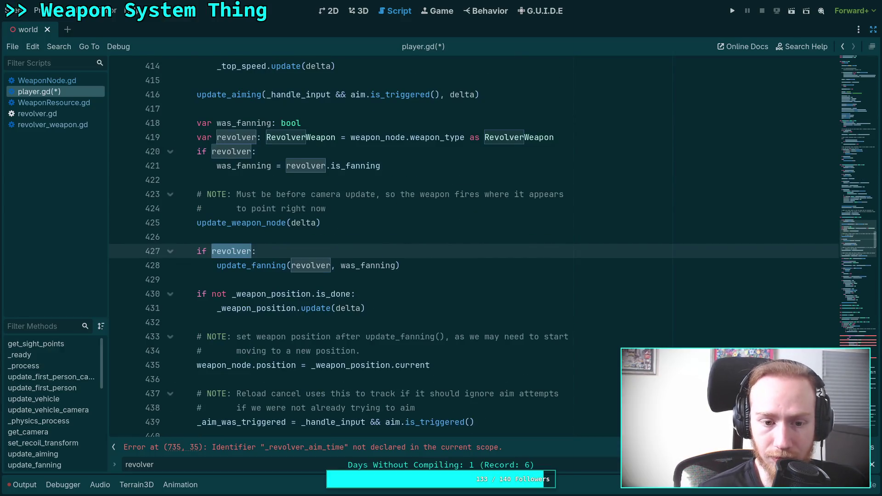
{"action": "scroll", "coordinate": [448, 368], "scroll_direction": "down", "scroll_amount": 2}
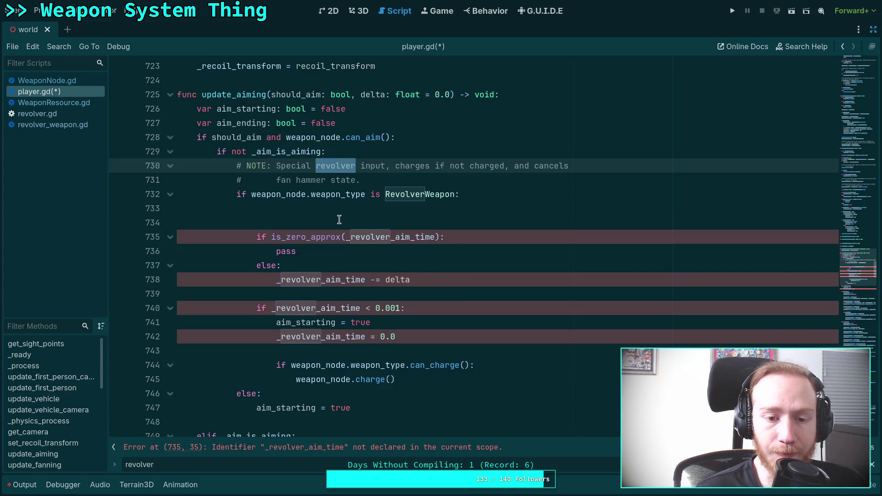
{"action": "left_click", "coordinate": [342, 214]}
{"action": "left_click", "coordinate": [377, 228]}
{"action": "key", "text": "BackSpace"}
{"action": "key", "text": "BackSpace"}
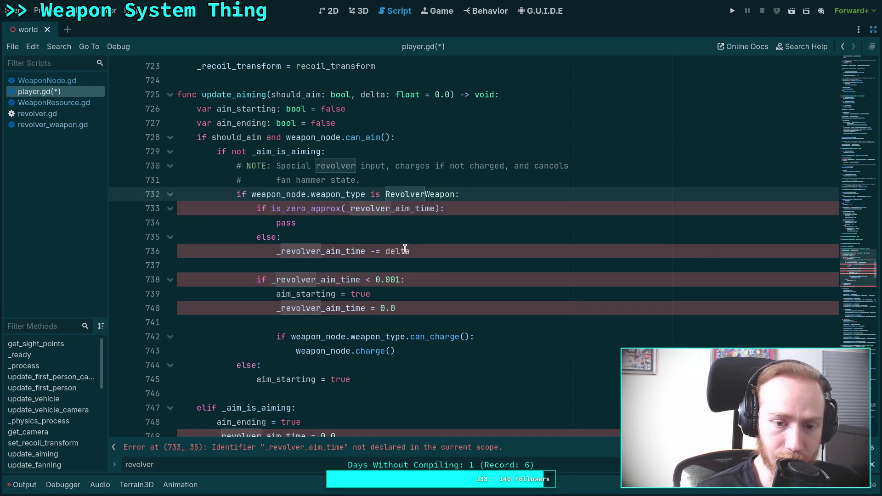
{"action": "left_click", "coordinate": [433, 253]}
{"action": "left_click_drag", "start_coordinate": [433, 253], "coordinate": [117, 208]}
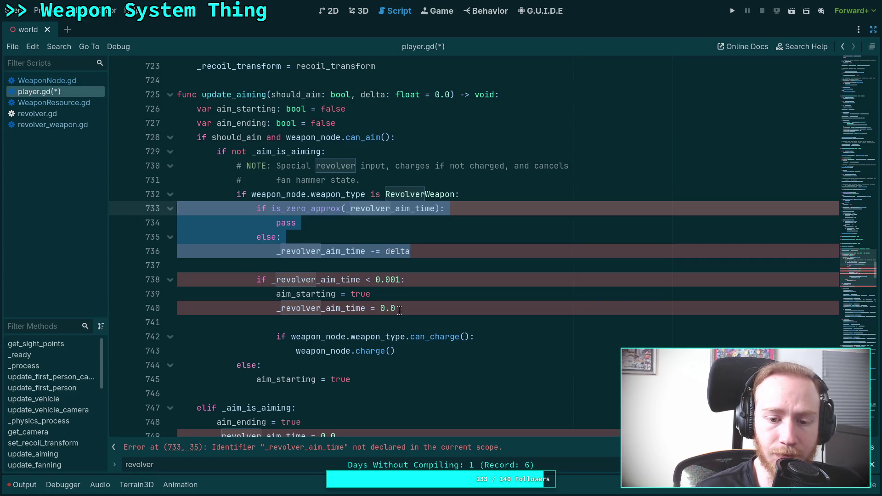
{"action": "key", "text": "BackSpace"}
Move 'aim_starting = true' up a line, dedent it, and delete the now-empty else:.
{"action": "left_click", "coordinate": [393, 224]}
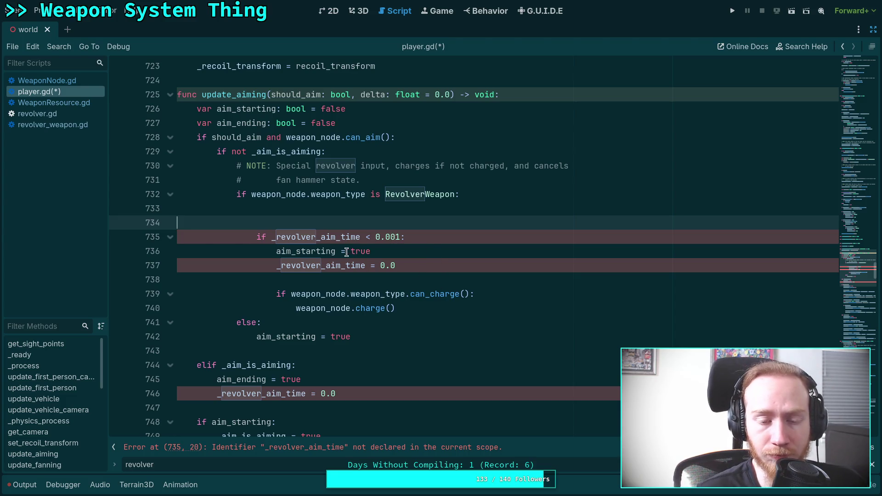
{"action": "left_click", "coordinate": [382, 252]}
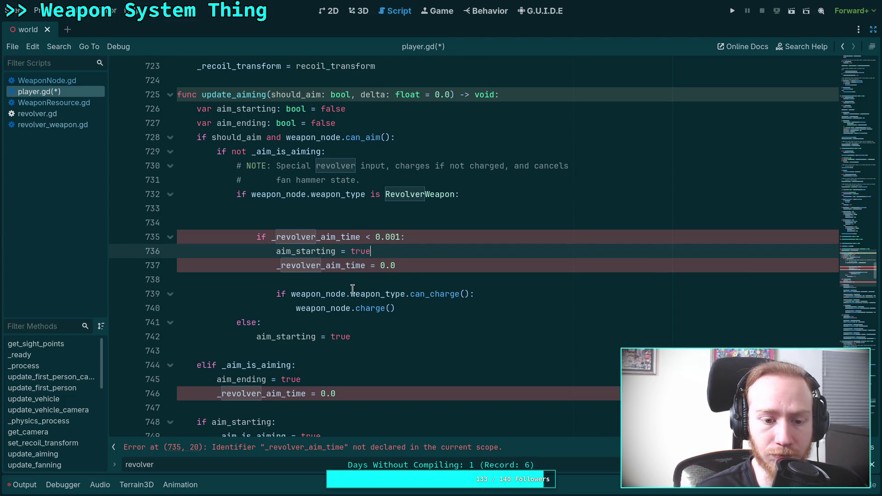
{"action": "scroll", "coordinate": [351, 292], "scroll_direction": "up", "scroll_amount": 1}
{"action": "left_click", "coordinate": [309, 390]}
{"action": "left_click", "coordinate": [326, 379]}
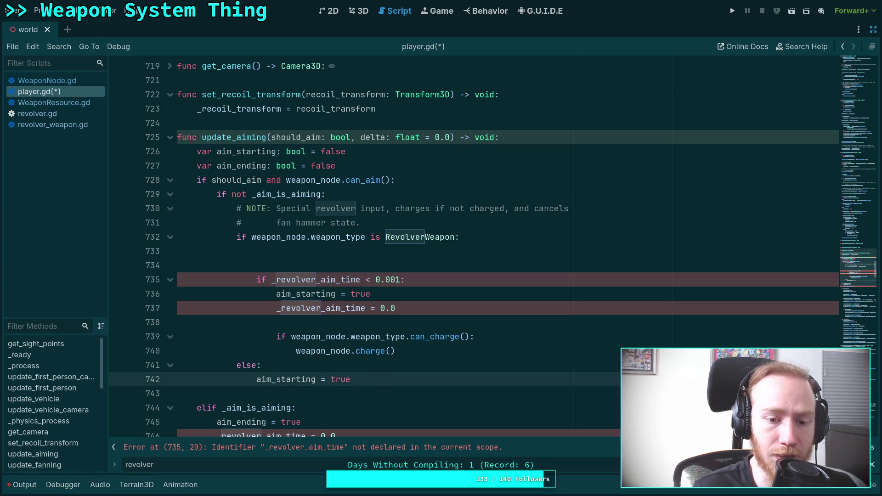
{"action": "key", "text": "alt+Up"}
{"action": "key", "text": "alt+Up"}
{"action": "key", "text": "alt+Up"}
{"action": "key", "text": "alt+Up"}
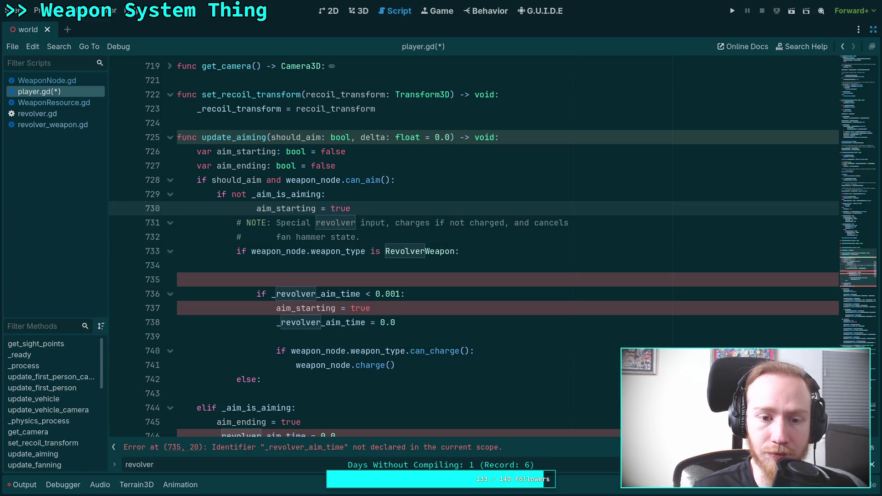
{"action": "key", "text": "shift+Tab"}
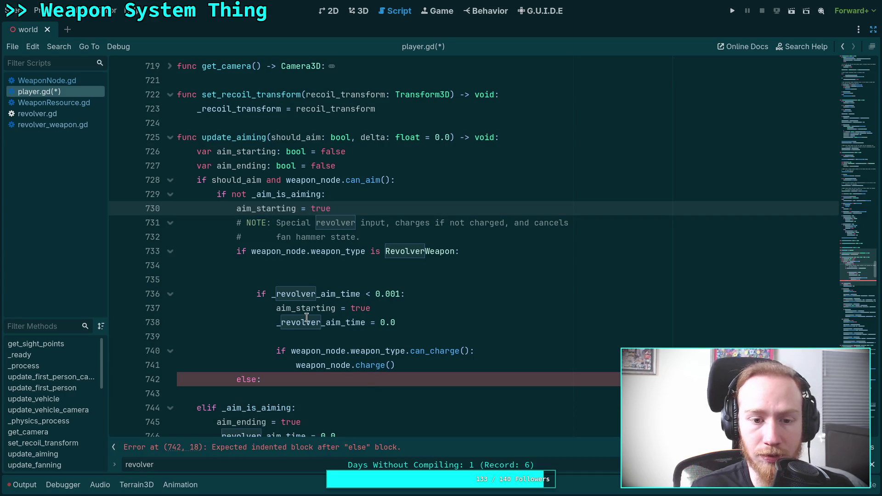
{"action": "key", "text": "Return"}
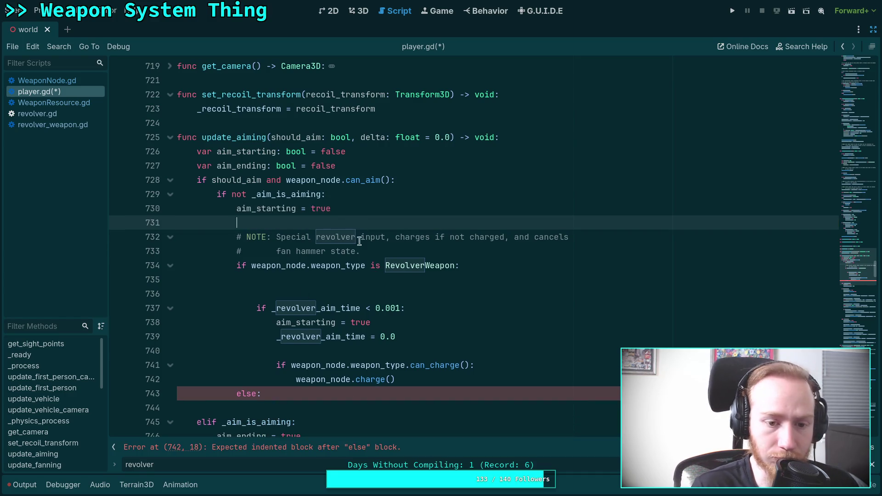
{"action": "left_click", "coordinate": [408, 391]}
{"action": "key", "text": "BackSpace"}
{"action": "key", "text": "BackSpace"}
{"action": "key", "text": "BackSpace"}
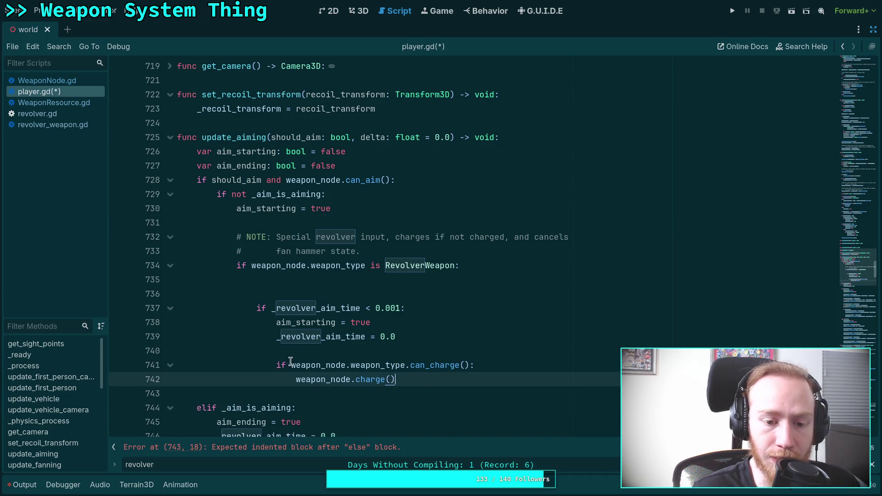
Delete the old revolver aim-time block and un-indent the can_charge check with its charge() call.
{"action": "left_click_drag", "start_coordinate": [413, 336], "coordinate": [411, 279]}
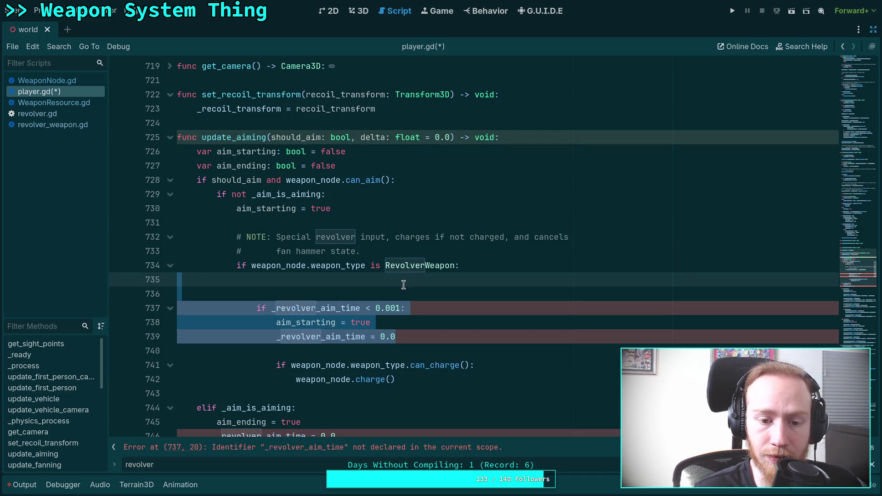
{"action": "key", "text": "Delete"}
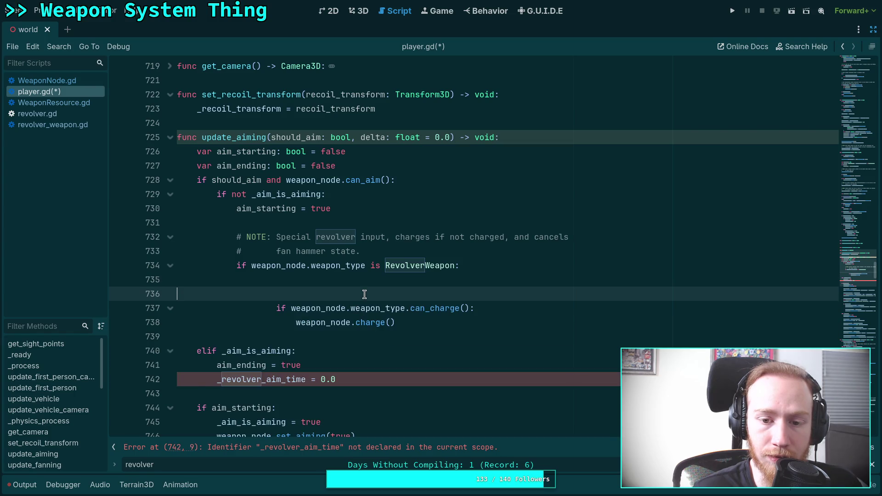
{"action": "key", "text": "Delete"}
{"action": "key", "text": "Delete"}
{"action": "left_click_drag", "start_coordinate": [300, 279], "coordinate": [307, 294]}
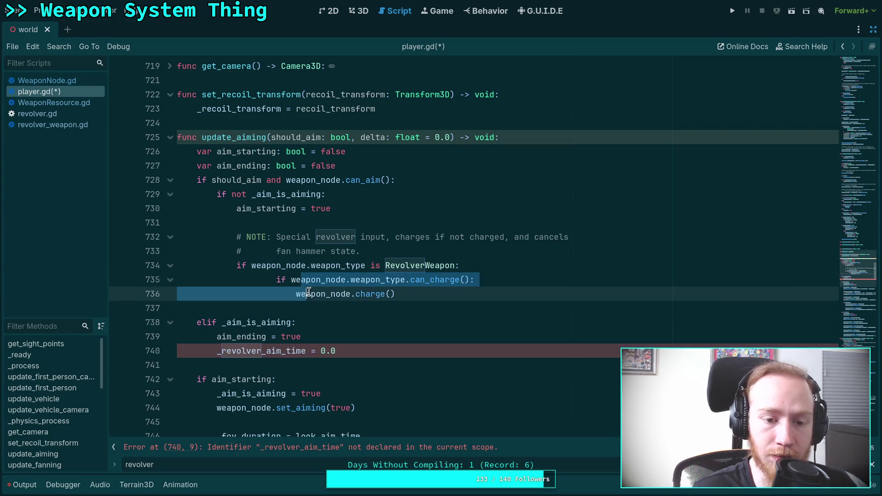
{"action": "key", "text": "shift+Tab"}
{"action": "left_click", "coordinate": [461, 295]}
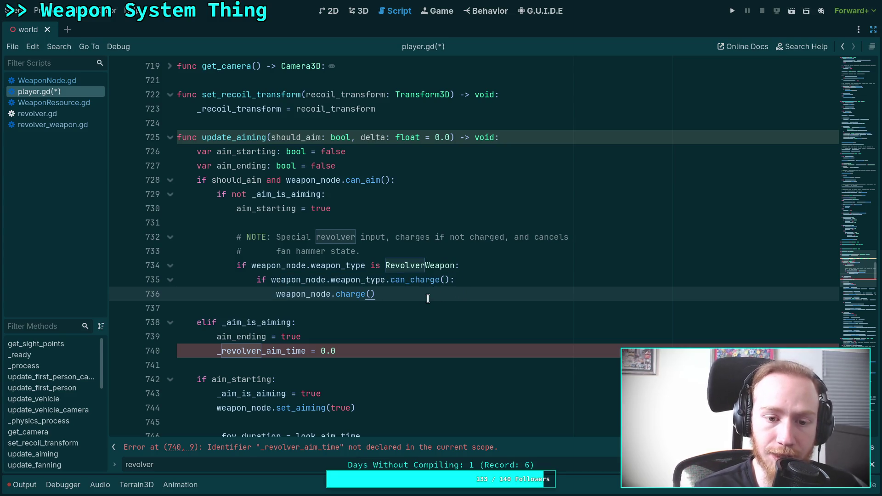
{"action": "key", "text": "Return"}
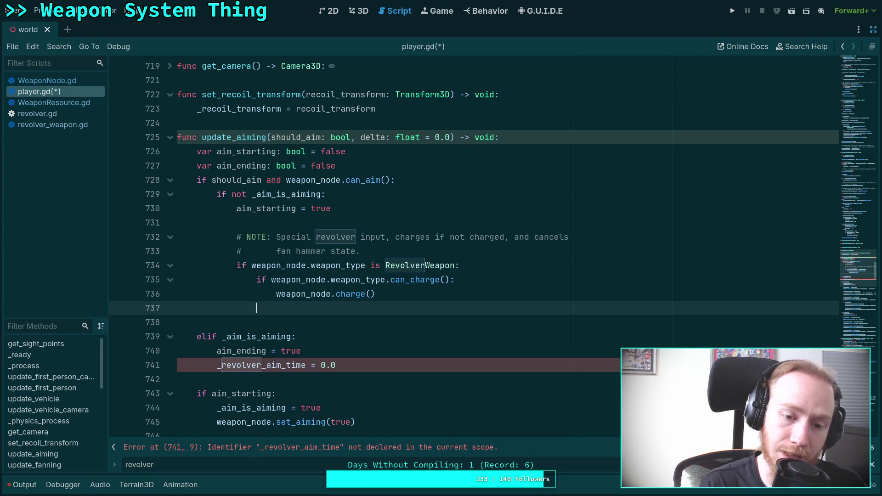
Add 'if weapon_node.weapon_type.alt_mode:' with a weapon_node.toggle_alt_mode() body.
{"action": "type", "text": "if weapon_o"}
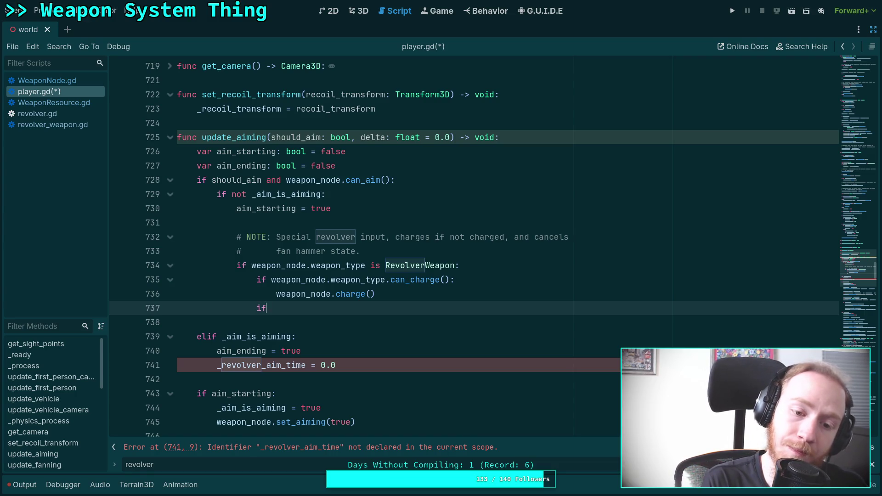
{"action": "key", "text": "BackSpace"}
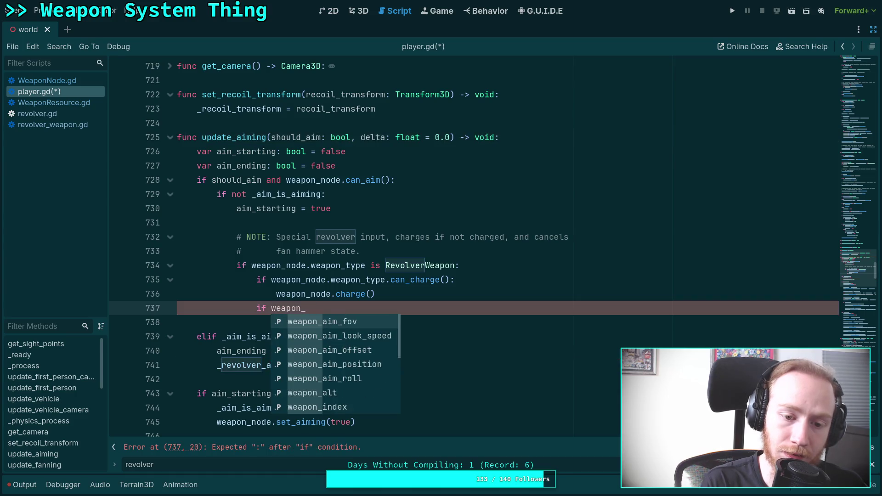
{"action": "type", "text": "node.weapon_t"}
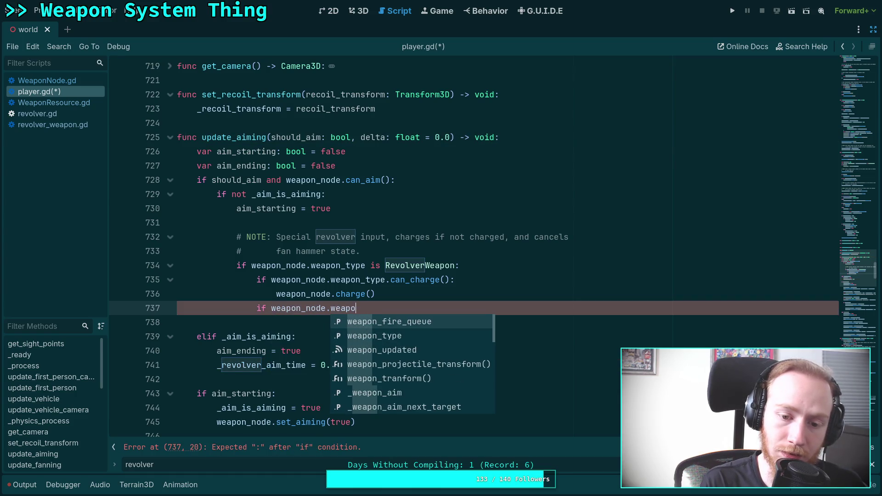
{"action": "key", "text": "Return"}
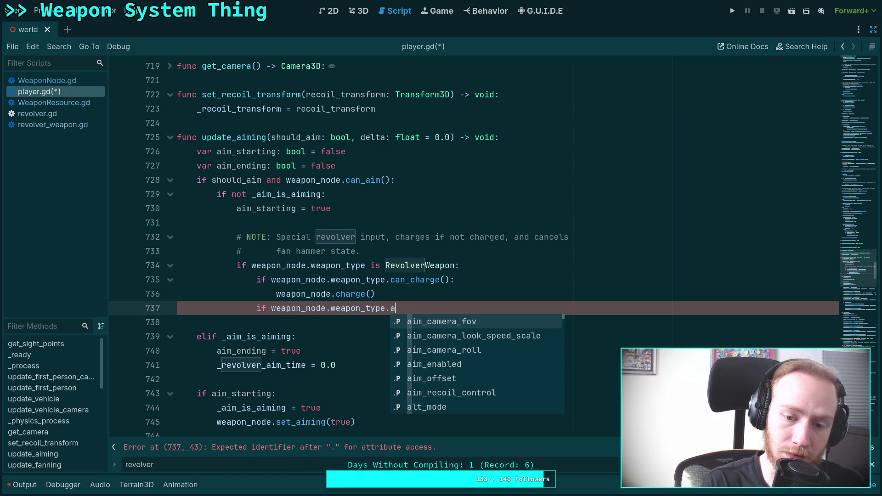
{"action": "type", "text": "alt"}
{"action": "key", "text": "Return"}
{"action": "type", "text": ":"}
{"action": "key", "text": "Return"}
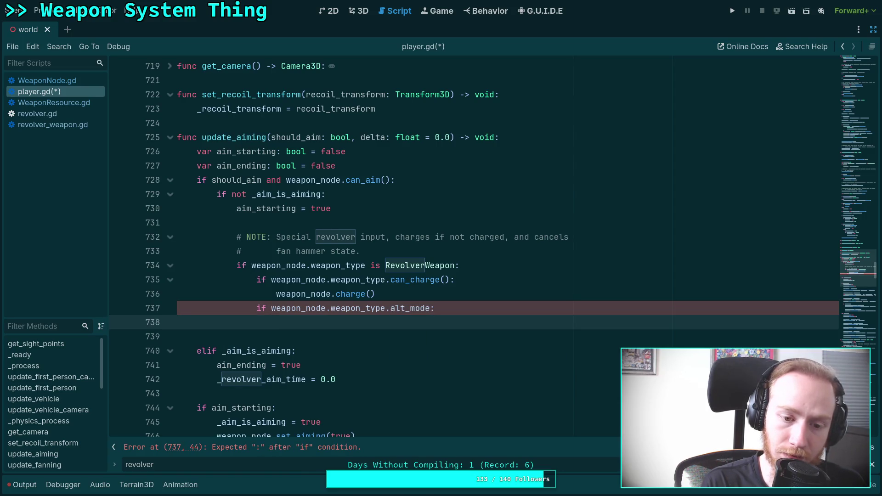
{"action": "type", "text": "weapon_node.toggel"}
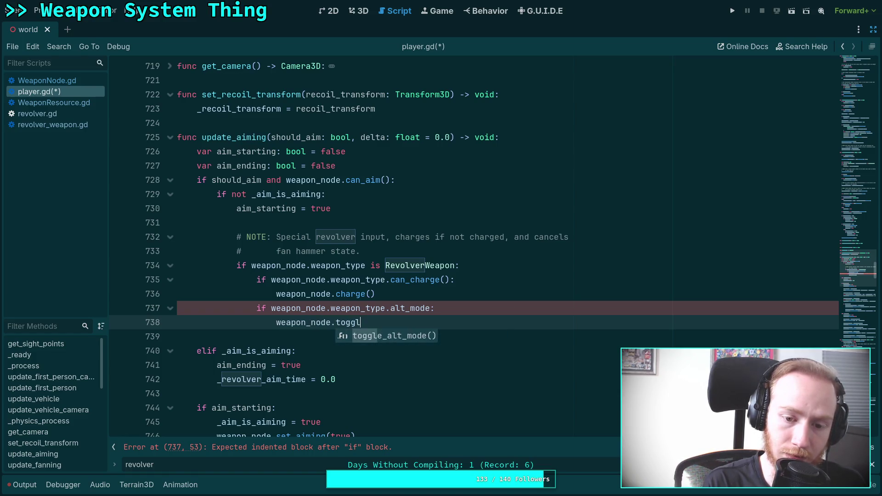
{"action": "key", "text": "Return"}
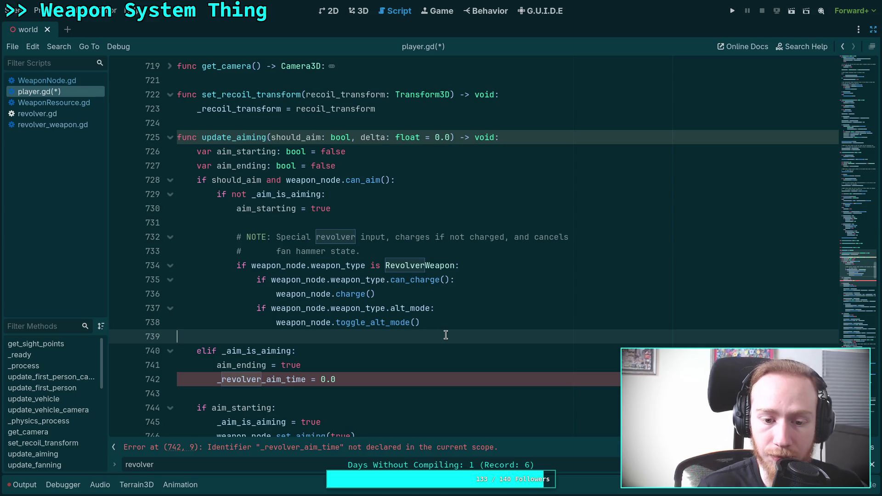
Delete the _revolver_aim_time reset line and the extra blank line it leaves.
{"action": "mouse_move", "coordinate": [394, 324]}
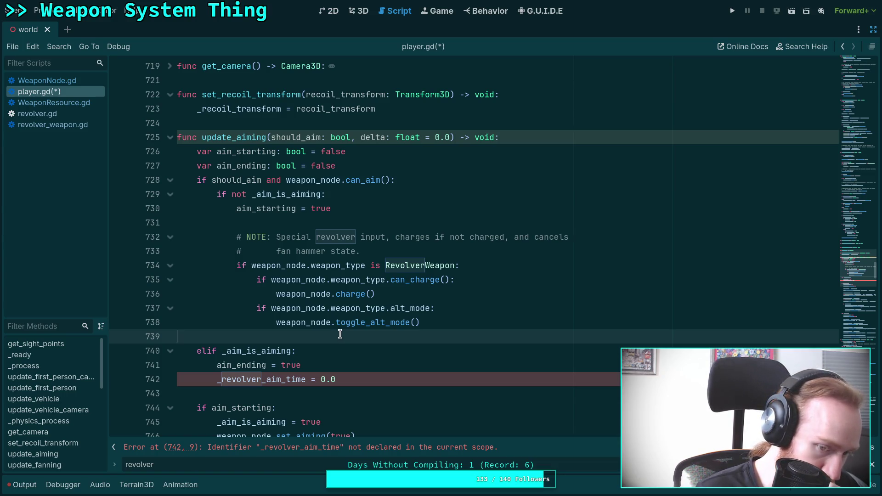
{"action": "left_click_drag", "start_coordinate": [353, 377], "coordinate": [352, 365]}
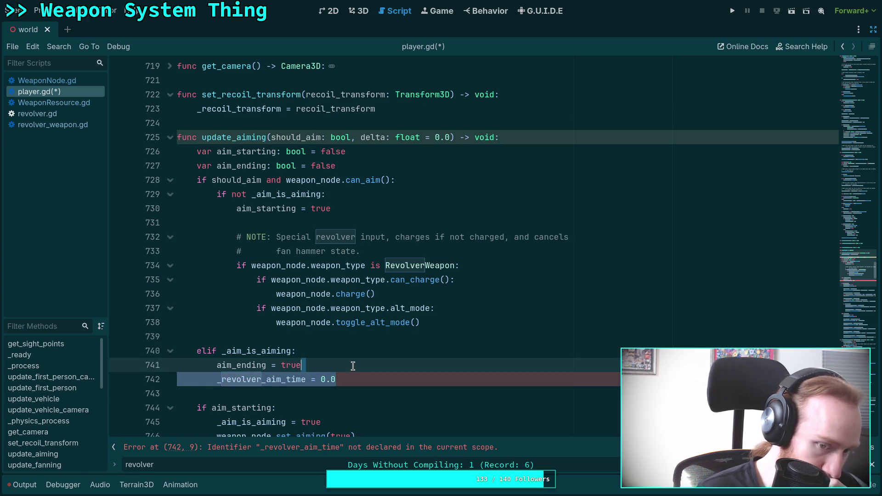
{"action": "key", "text": "BackSpace"}
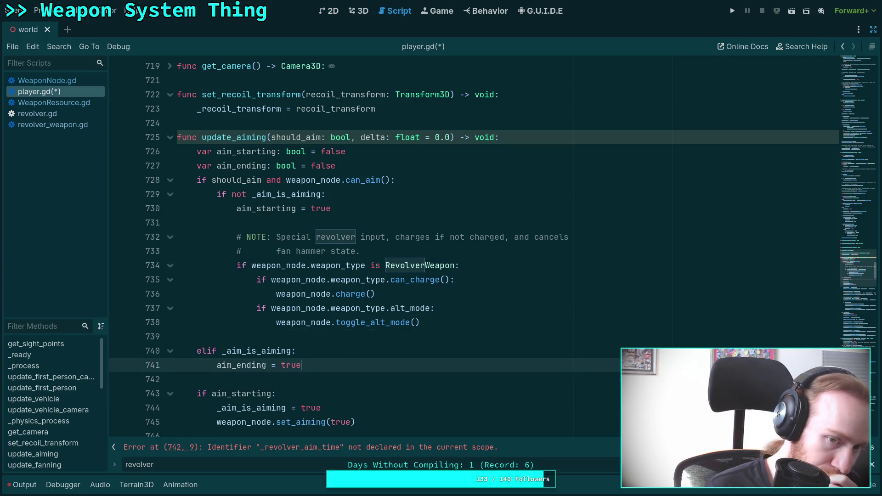
{"action": "key", "text": "Up"}
{"action": "key", "text": "Up"}
{"action": "key", "text": "BackSpace"}
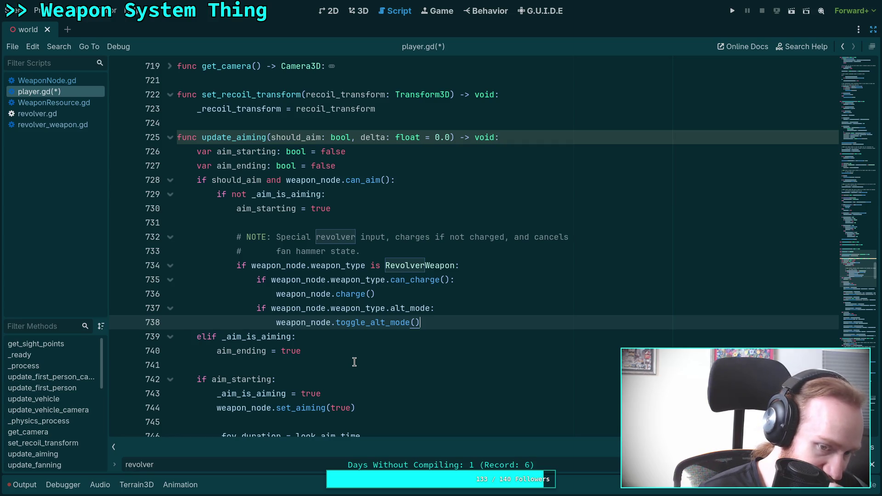
Step through the revolver matches back to update_aiming and select its delta parameter.
{"action": "scroll", "coordinate": [354, 362], "scroll_direction": "down", "scroll_amount": 2}
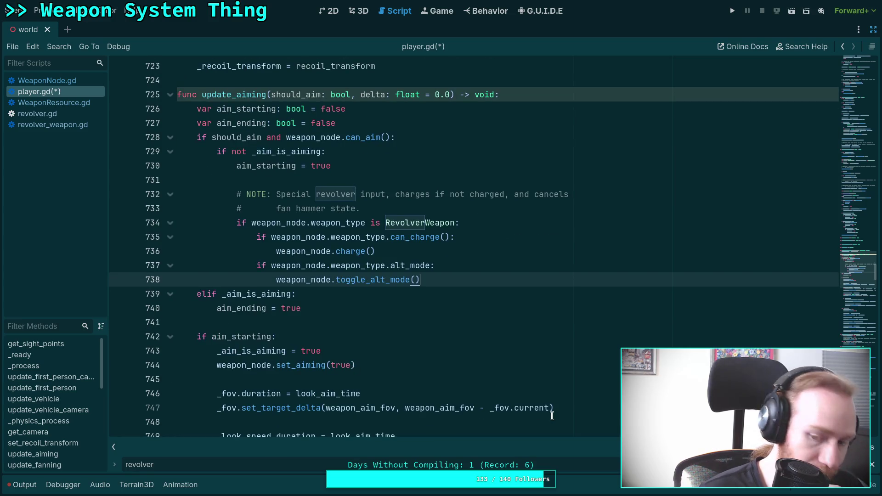
{"action": "key", "text": "F3"}
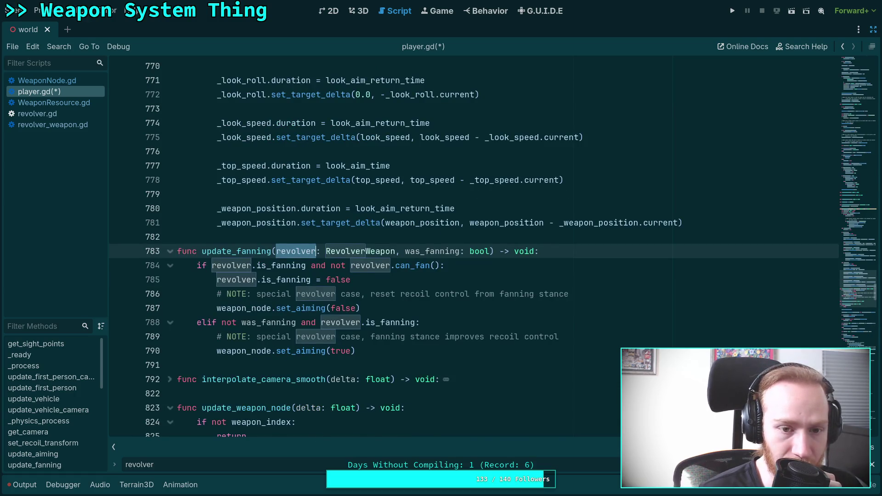
{"action": "key", "text": "shift+F3"}
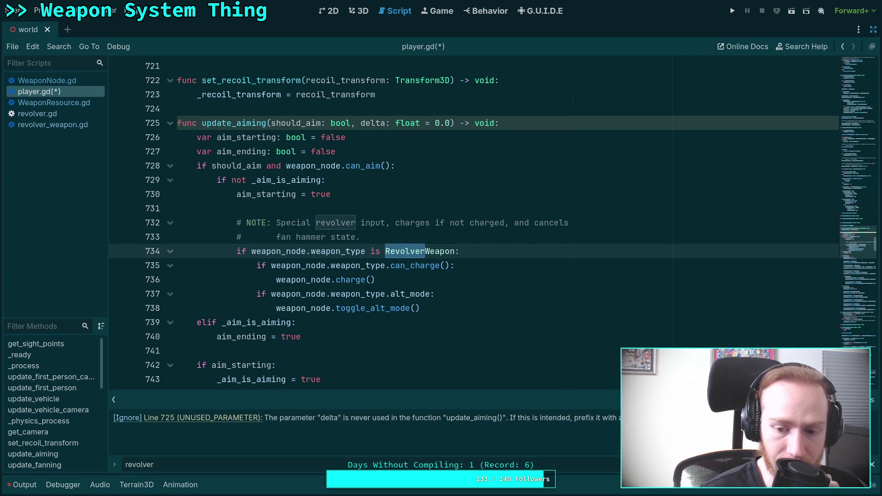
{"action": "left_click_drag", "start_coordinate": [351, 123], "coordinate": [450, 123]}
Delete the delta parameter from the update_aiming signature.
{"action": "key", "text": "BackSpace"}
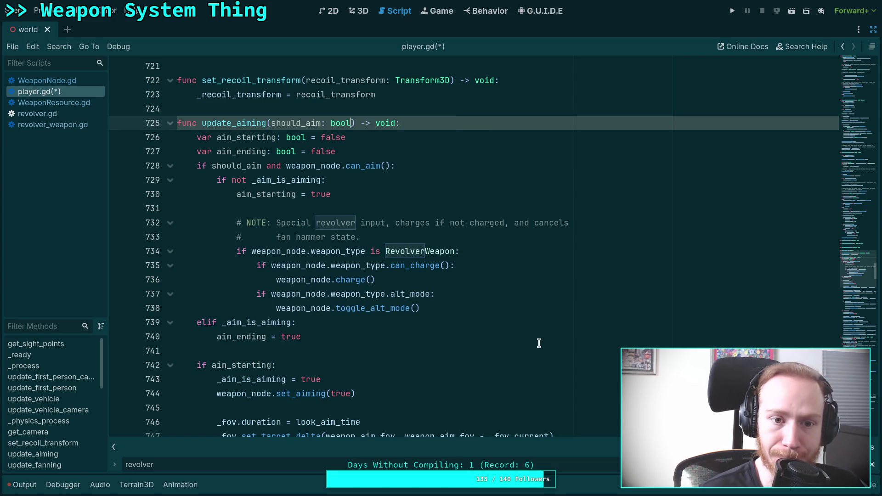
{"action": "scroll", "coordinate": [581, 404], "scroll_direction": "down", "scroll_amount": 4}
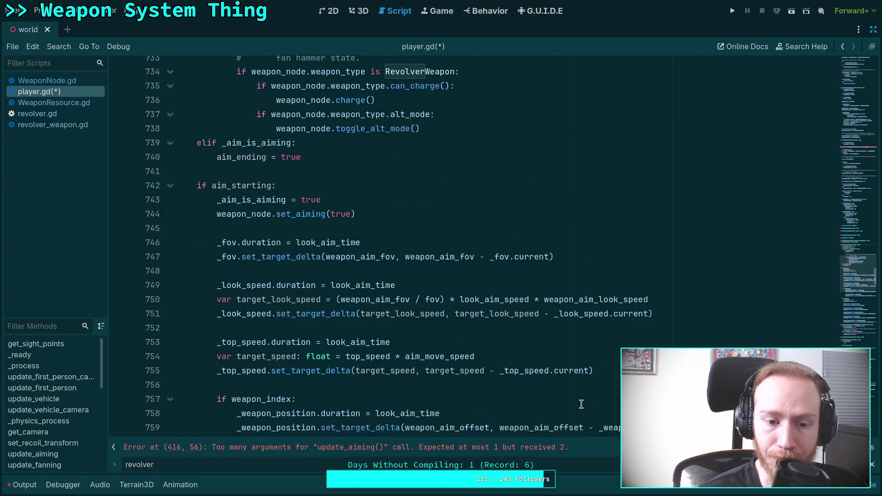
{"action": "scroll", "coordinate": [581, 404], "scroll_direction": "down", "scroll_amount": 13}
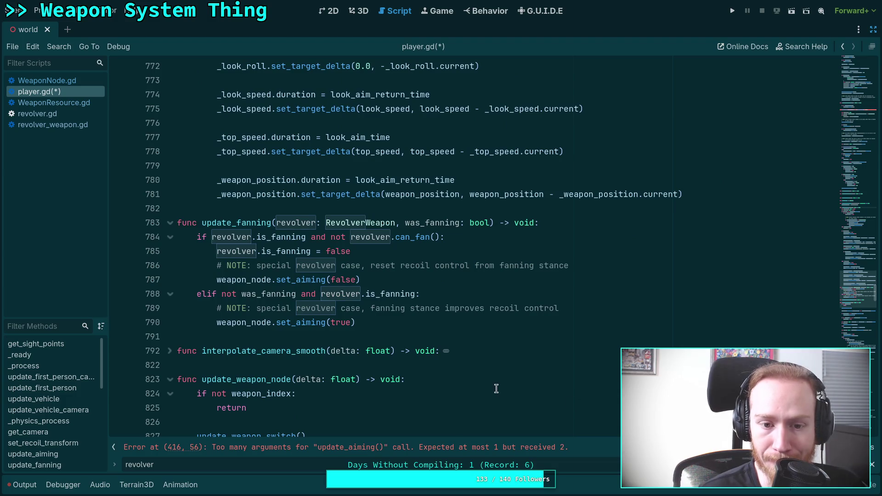
{"action": "left_click", "coordinate": [329, 222]}
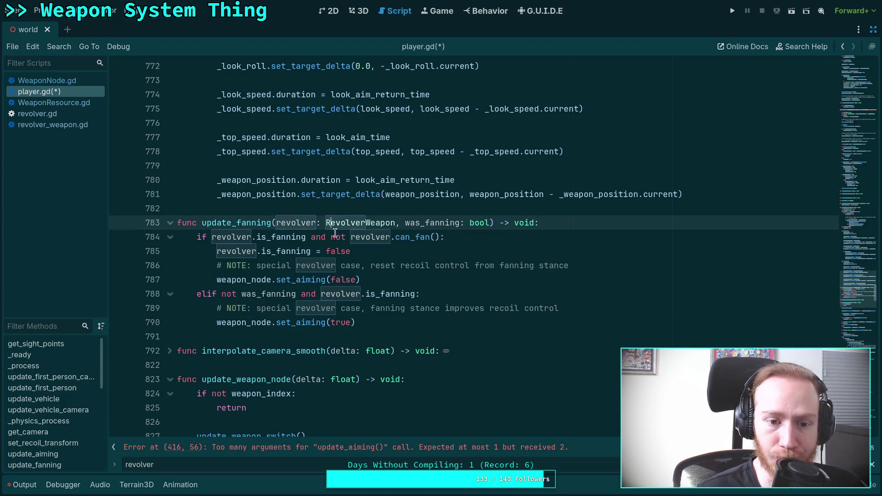
Review update_fanning's fanning-stop block and set_aiming(false) call, then step between revolver matches.
{"action": "left_click_drag", "start_coordinate": [372, 276], "coordinate": [208, 239]}
{"action": "left_click", "coordinate": [377, 263]}
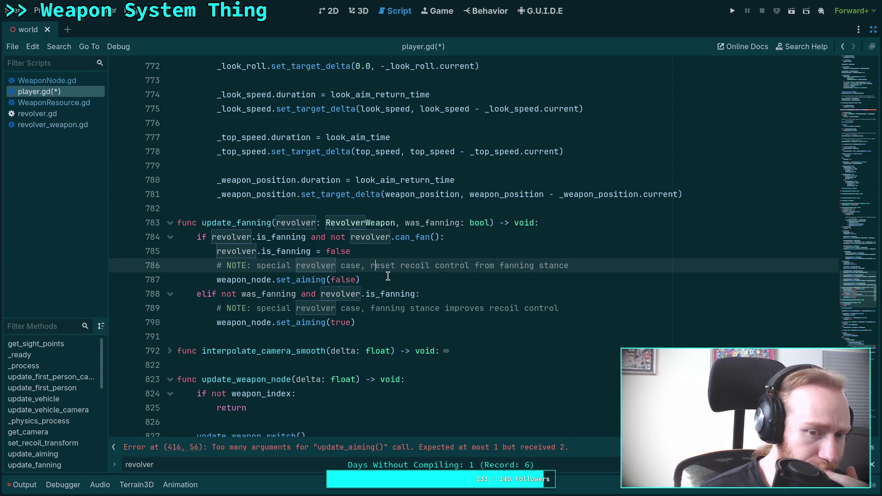
{"action": "left_click_drag", "start_coordinate": [386, 278], "coordinate": [216, 280]}
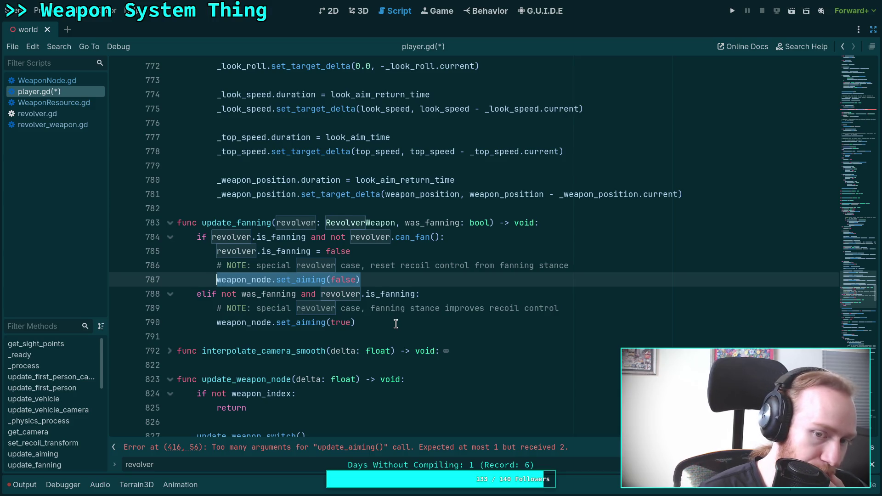
{"action": "left_click", "coordinate": [246, 221]}
{"action": "double_click", "coordinate": [245, 220]}
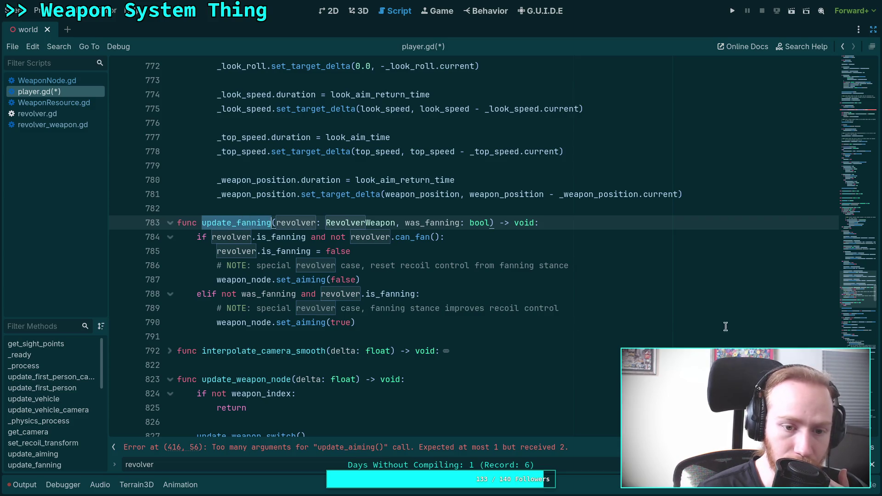
{"action": "mouse_move", "coordinate": [863, 290]}
{"action": "left_mouse_down"}
{"action": "mouse_move", "coordinate": [867, 220]}
{"action": "mouse_move", "coordinate": [865, 323]}
{"action": "left_mouse_up"}
{"action": "key", "text": "shift+Return"}
{"action": "key", "text": "shift+Return"}
{"action": "key", "text": "shift+Return"}
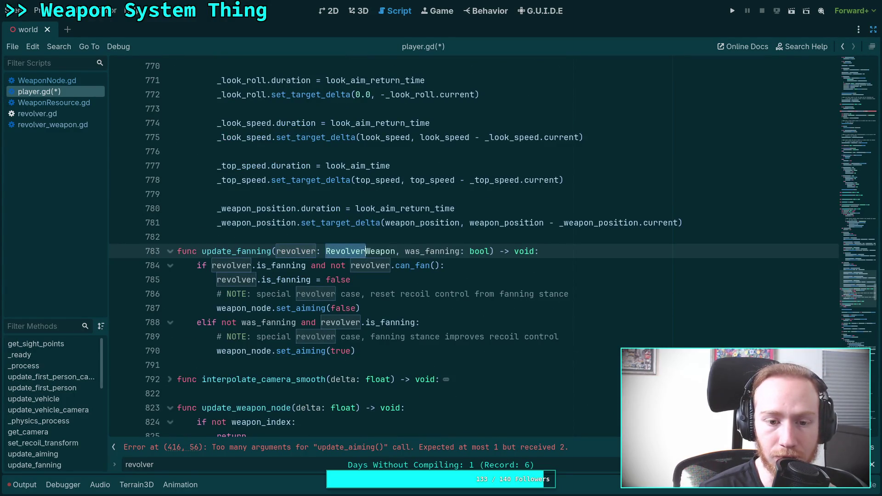
{"action": "key", "text": "shift+Return"}
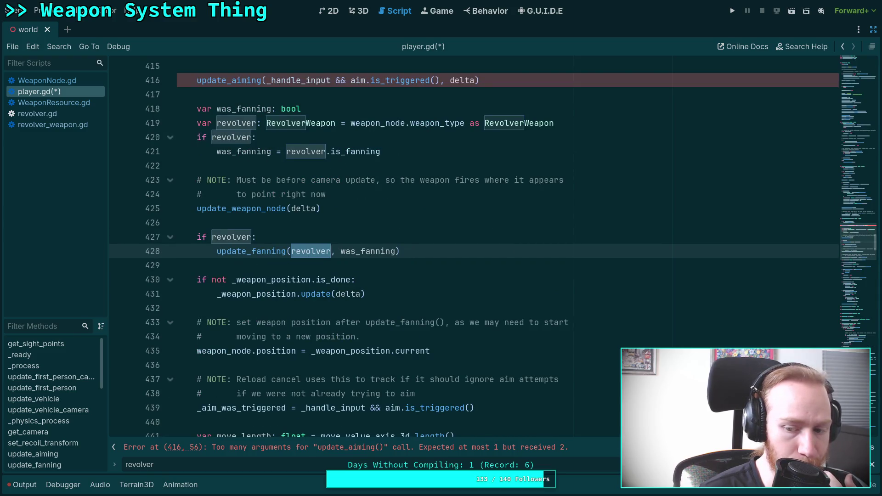
Remove the extra delta argument from the update_aiming call on line 416.
{"action": "key", "text": "Return"}
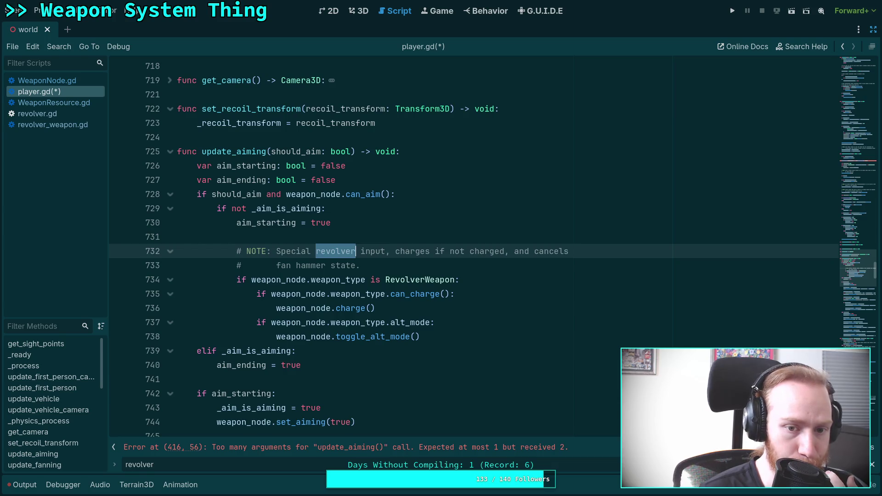
{"action": "scroll", "coordinate": [598, 402], "scroll_direction": "down", "scroll_amount": 1}
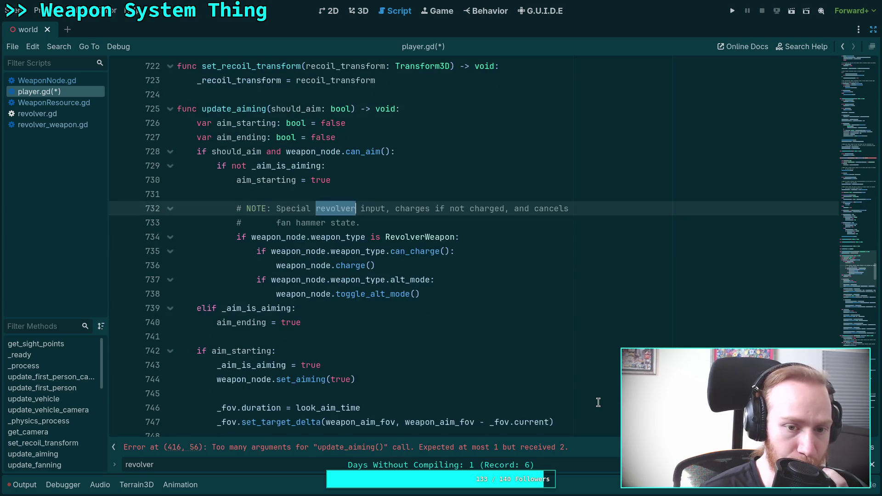
{"action": "key", "text": "shift+Return"}
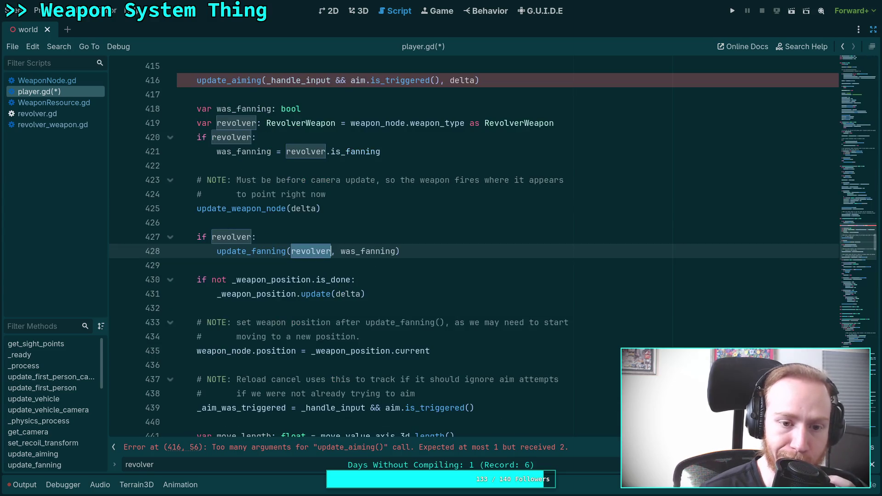
{"action": "scroll", "coordinate": [513, 363], "scroll_direction": "up", "scroll_amount": 4}
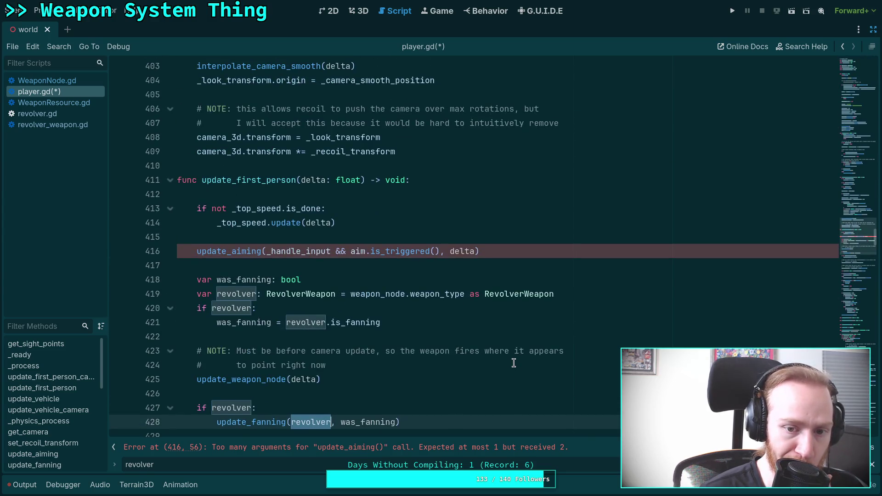
{"action": "left_click_drag", "start_coordinate": [441, 251], "coordinate": [475, 250]}
{"action": "key", "text": "BackSpace"}
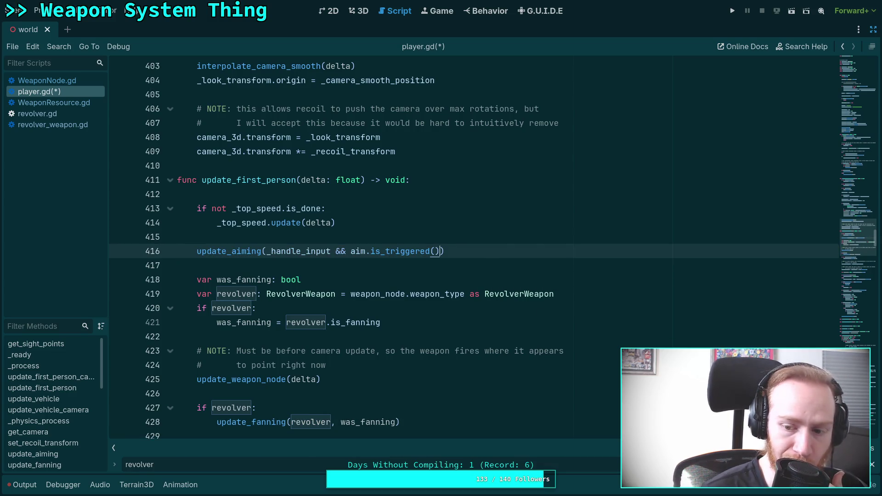
Step through the remaining 'revolver' matches in player.gd.
{"action": "key", "text": "F3"}
{"action": "key", "text": "F3"}
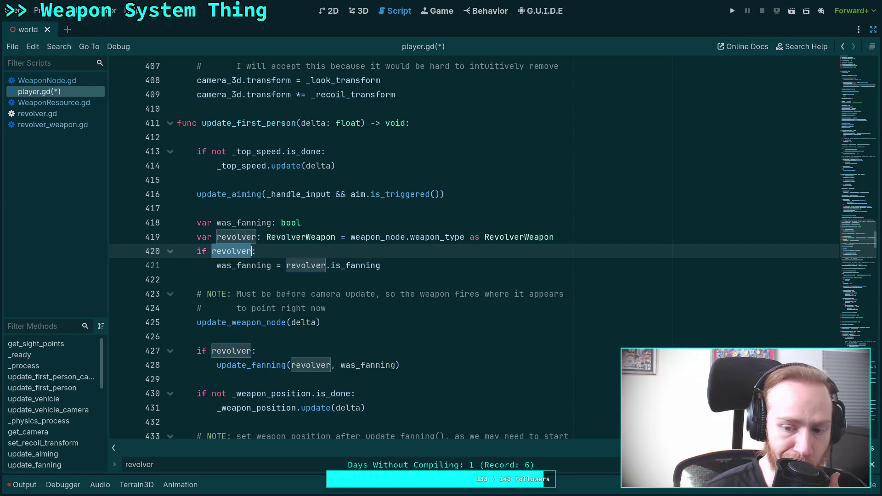
{"action": "key", "text": "F3"}
{"action": "key", "text": "F3"}
{"action": "key", "text": "F3"}
{"action": "key", "text": "F3"}
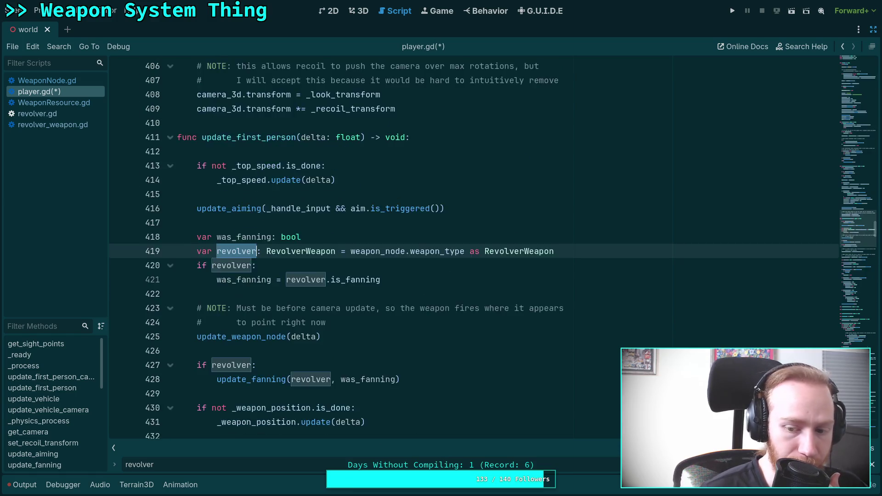
{"action": "key", "text": "F3"}
{"action": "key", "text": "F3"}
{"action": "key", "text": "F3"}
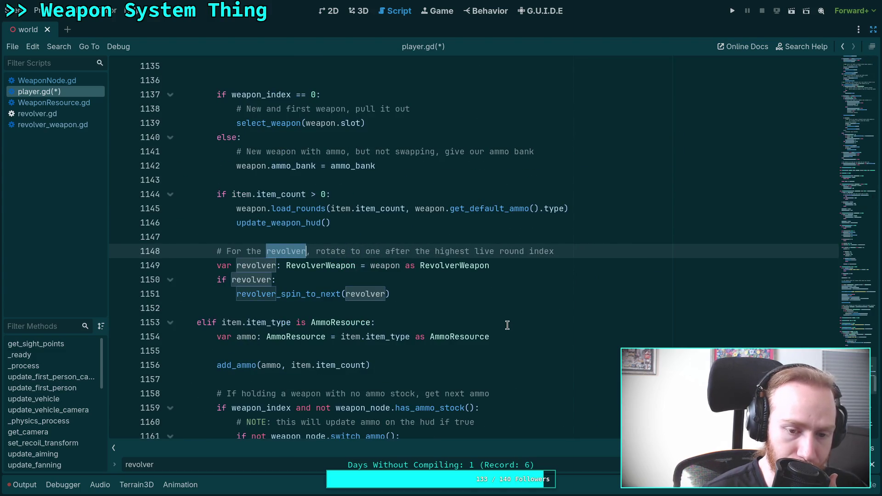
{"action": "scroll", "coordinate": [507, 325], "scroll_direction": "up", "scroll_amount": 5}
{"action": "scroll", "coordinate": [507, 326], "scroll_direction": "up", "scroll_amount": 3}
{"action": "scroll", "coordinate": [507, 325], "scroll_direction": "down", "scroll_amount": 11}
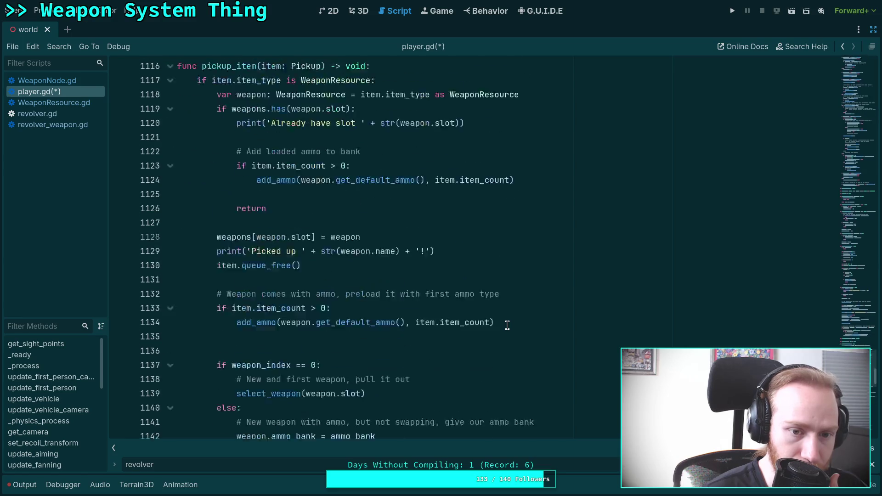
{"action": "key", "text": "Return"}
{"action": "key", "text": "Return"}
{"action": "key", "text": "Return"}
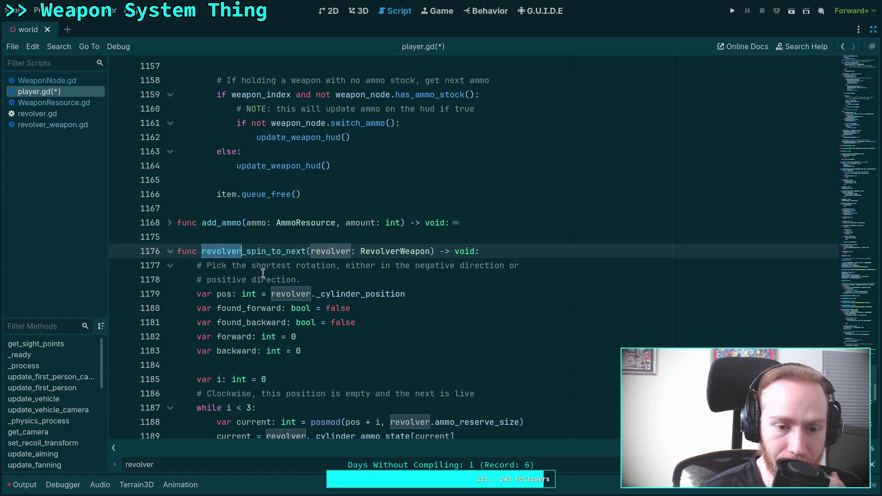
{"action": "left_click", "coordinate": [170, 251]}
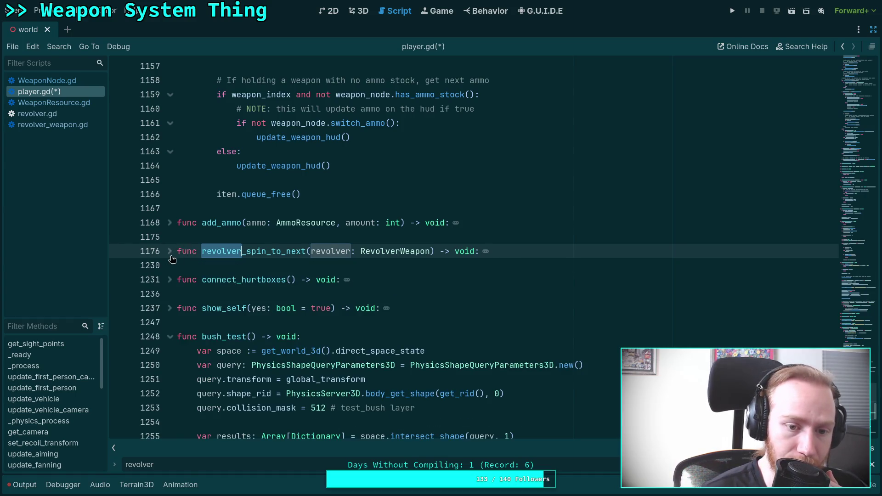
{"action": "scroll", "coordinate": [304, 270], "scroll_direction": "up", "scroll_amount": 4}
{"action": "scroll", "coordinate": [303, 270], "scroll_direction": "up", "scroll_amount": 7}
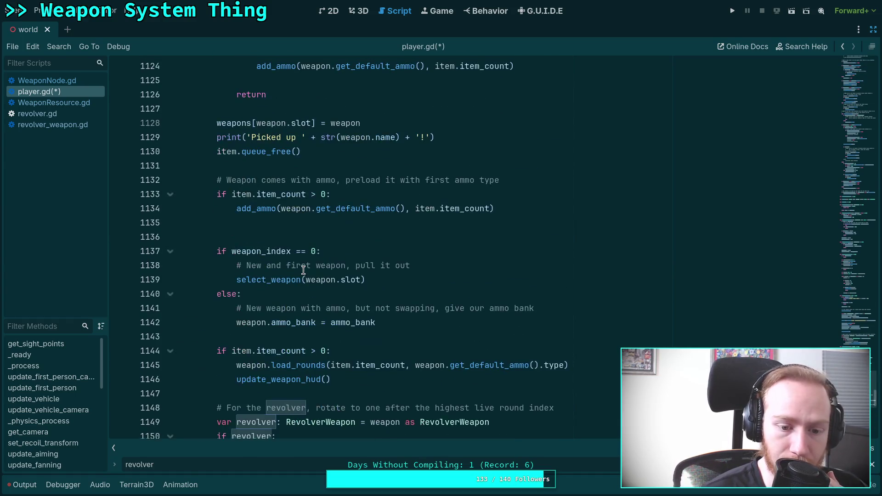
{"action": "scroll", "coordinate": [303, 270], "scroll_direction": "up", "scroll_amount": 4}
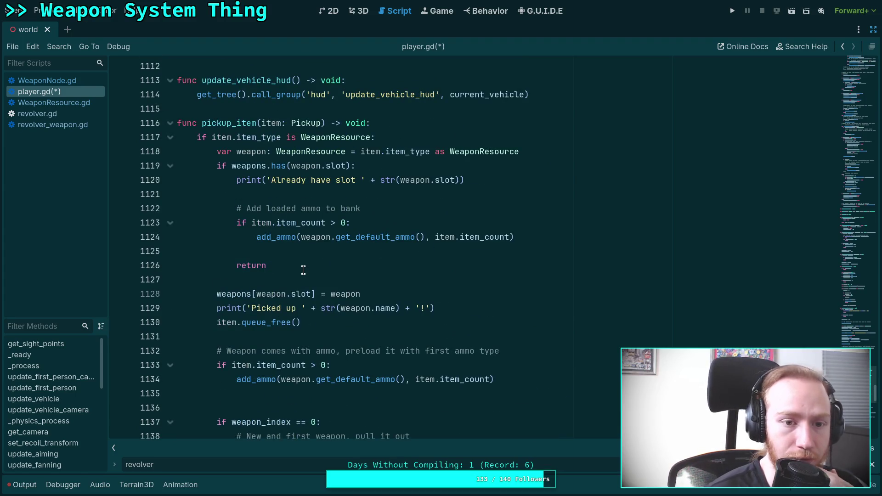
{"action": "scroll", "coordinate": [303, 270], "scroll_direction": "down", "scroll_amount": 6}
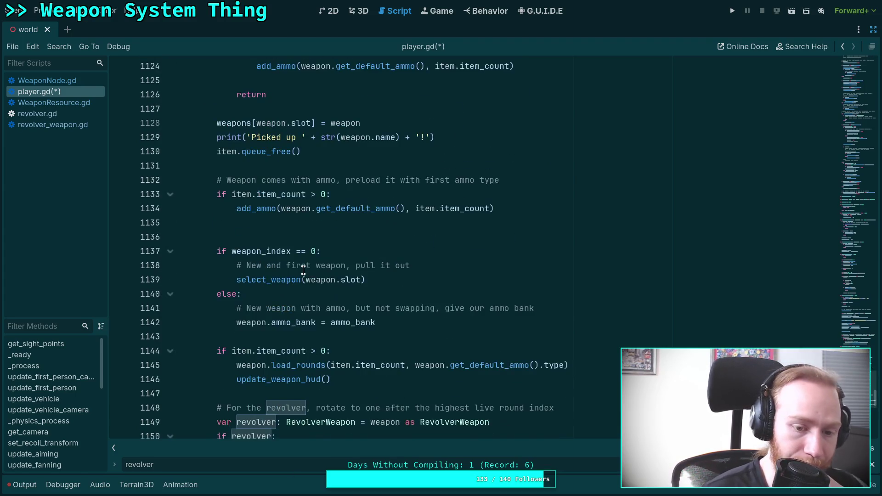
{"action": "scroll", "coordinate": [305, 292], "scroll_direction": "down", "scroll_amount": 8}
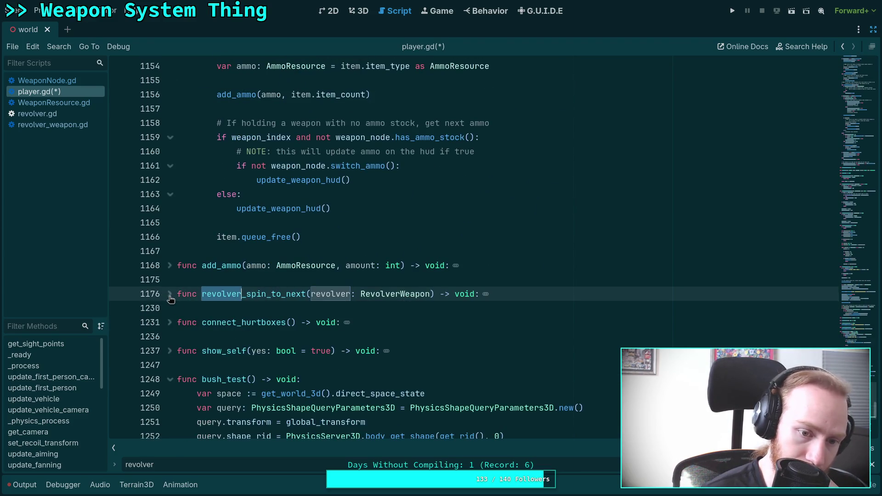
{"action": "left_click", "coordinate": [169, 295]}
{"action": "scroll", "coordinate": [207, 294], "scroll_direction": "down", "scroll_amount": 8}
{"action": "scroll", "coordinate": [207, 294], "scroll_direction": "down", "scroll_amount": 3}
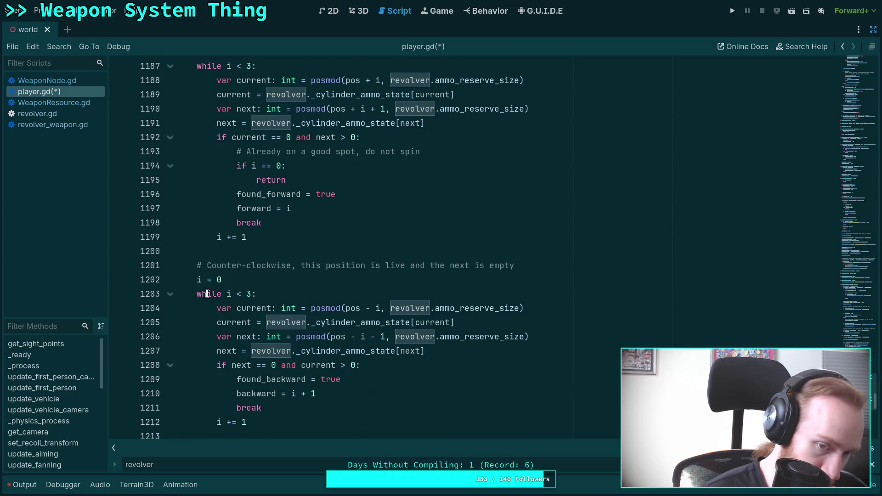
{"action": "scroll", "coordinate": [206, 294], "scroll_direction": "down", "scroll_amount": 3}
{"action": "scroll", "coordinate": [206, 294], "scroll_direction": "up", "scroll_amount": 12}
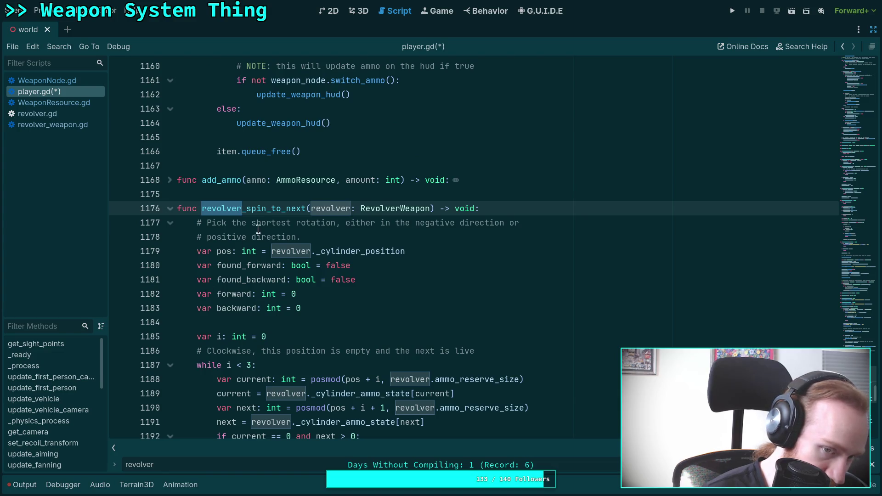
{"action": "double_click", "coordinate": [274, 209]}
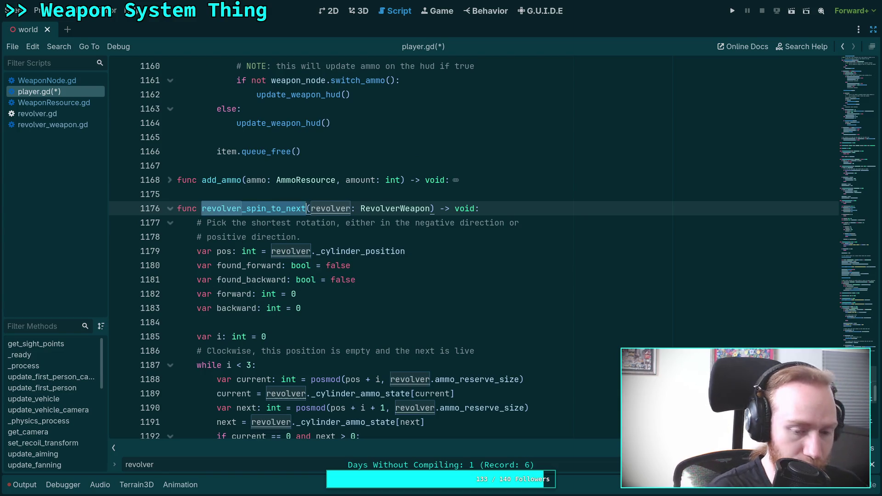
{"action": "key", "text": "ctrl+f"}
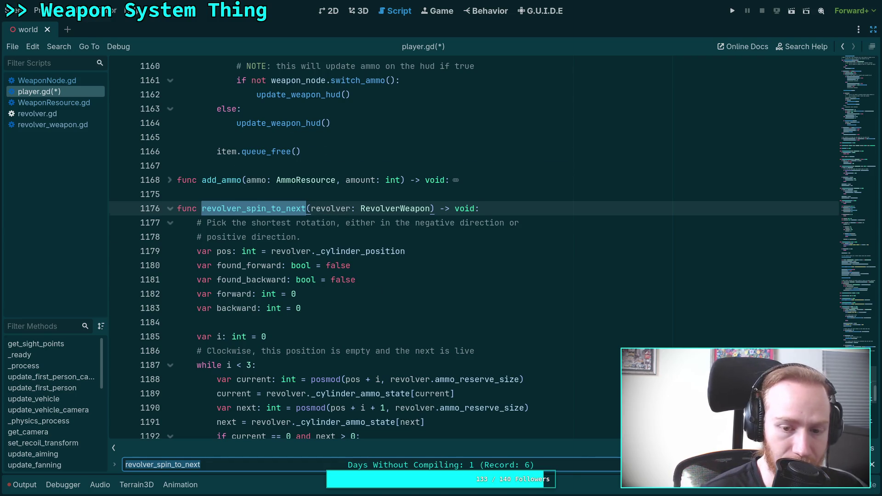
{"action": "key", "text": "Return"}
{"action": "key", "text": "Return"}
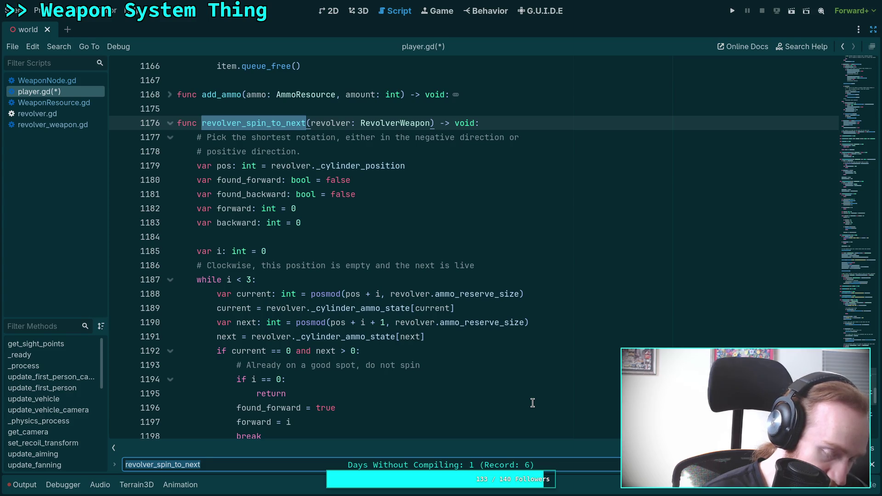
{"action": "scroll", "coordinate": [532, 403], "scroll_direction": "down", "scroll_amount": 9}
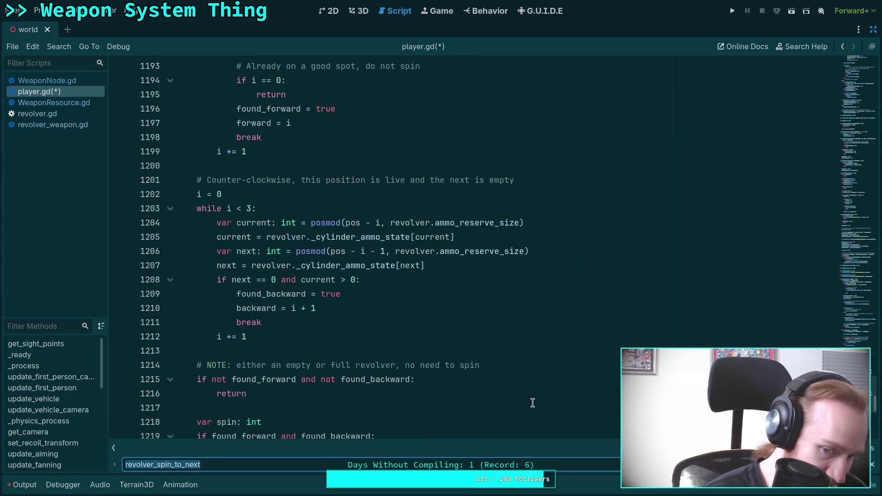
{"action": "scroll", "coordinate": [533, 403], "scroll_direction": "down", "scroll_amount": 4}
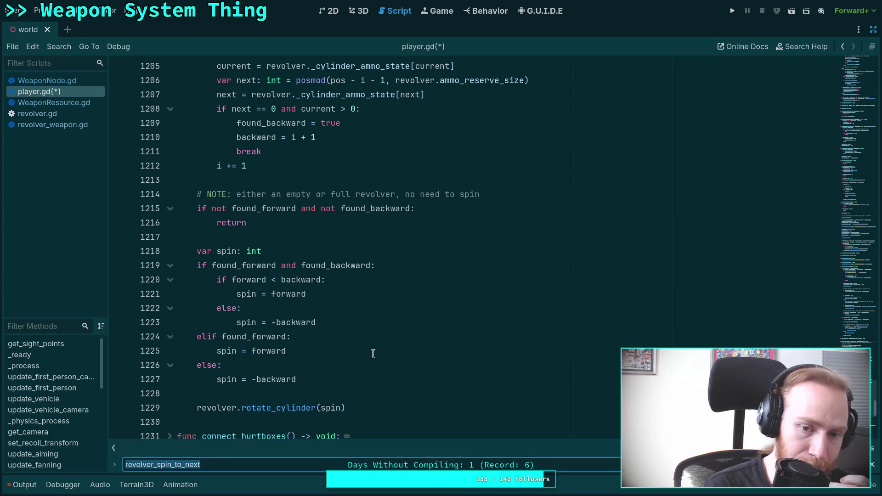
{"action": "key", "text": "Return"}
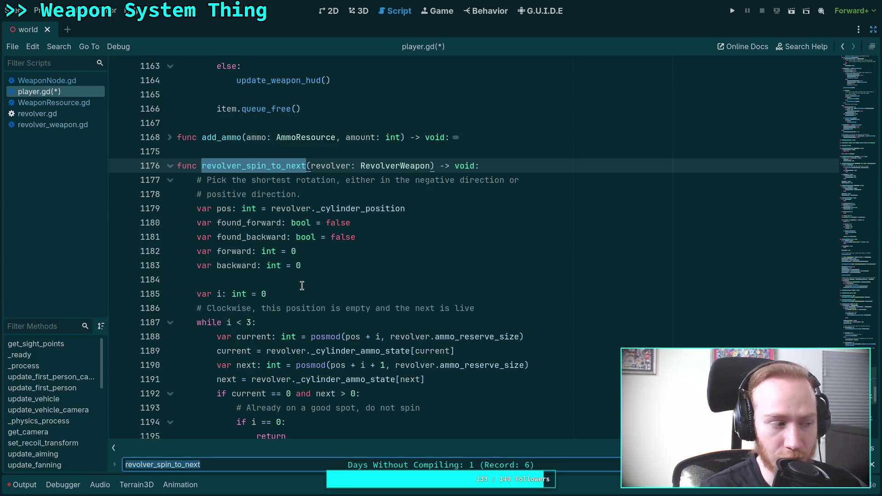
{"action": "left_click", "coordinate": [171, 166]}
{"action": "left_click", "coordinate": [270, 181]}
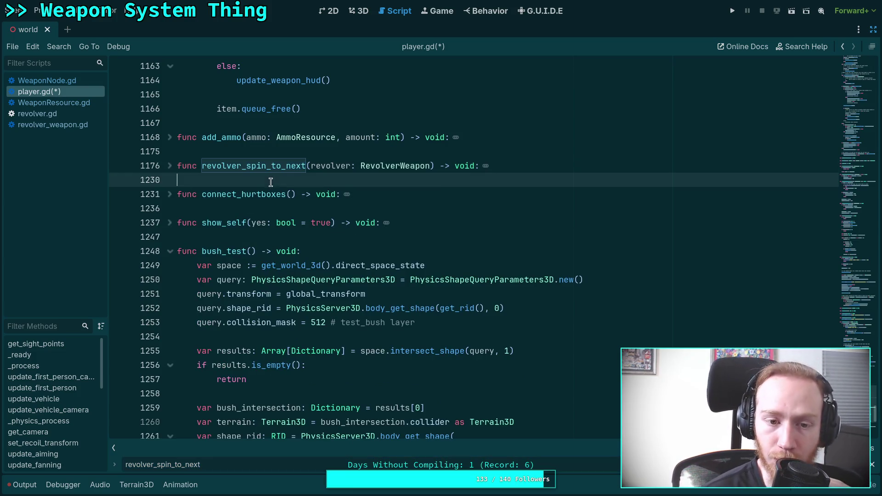
{"action": "key", "text": "F3"}
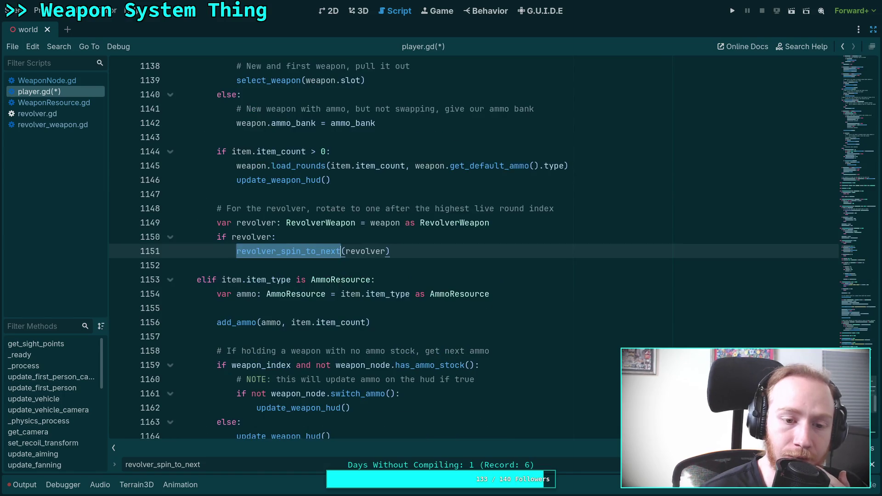
{"action": "left_click", "coordinate": [441, 265]}
{"action": "scroll", "coordinate": [443, 267], "scroll_direction": "up", "scroll_amount": 5}
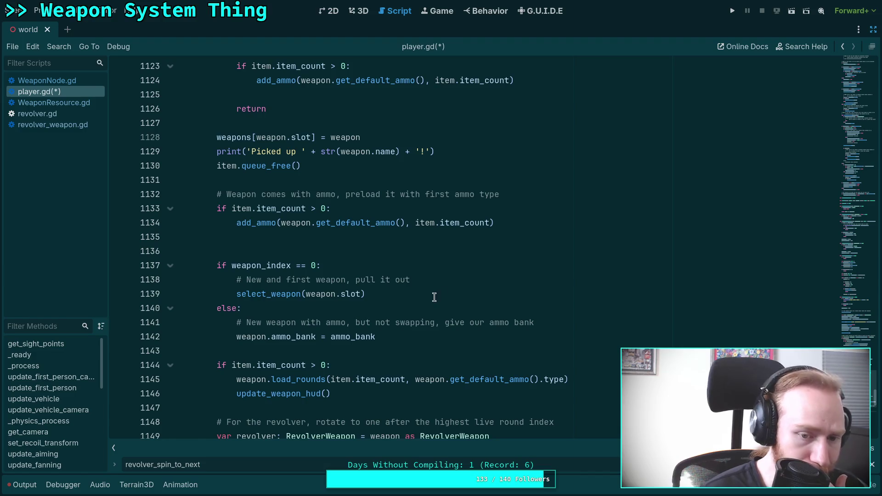
{"action": "left_click", "coordinate": [312, 243]}
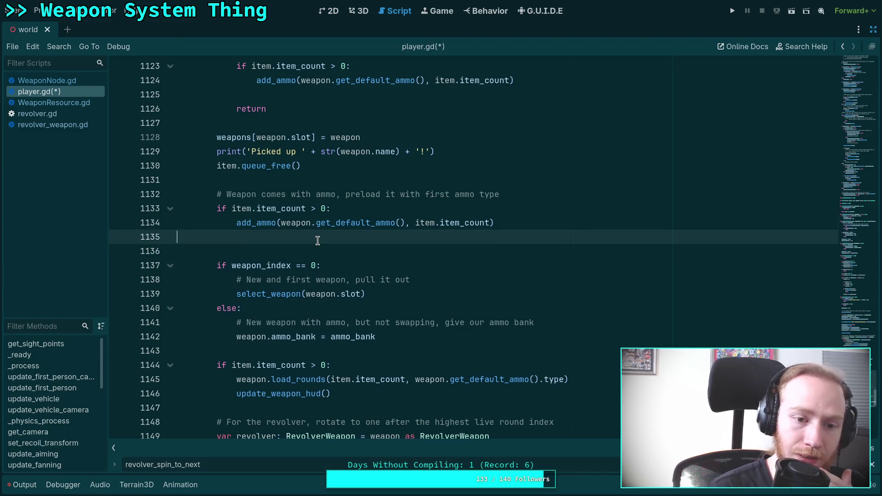
{"action": "key", "text": "BackSpace"}
{"action": "scroll", "coordinate": [320, 250], "scroll_direction": "down", "scroll_amount": 2}
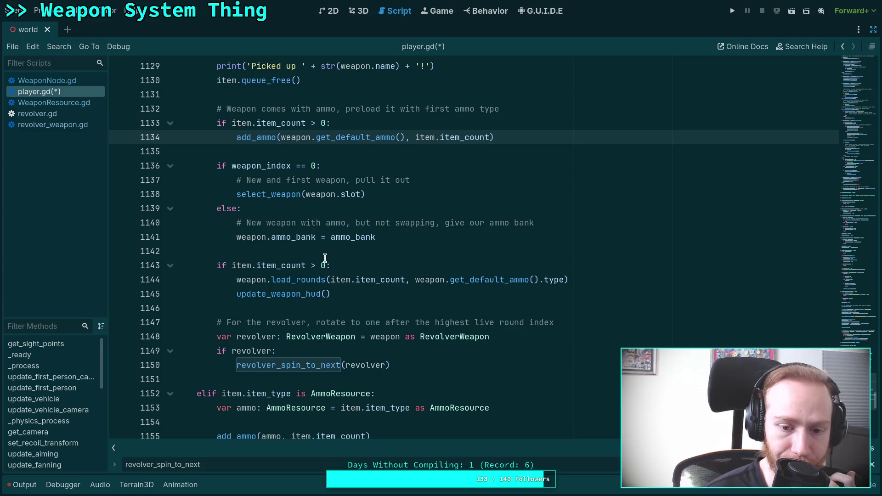
{"action": "left_click", "coordinate": [313, 253]}
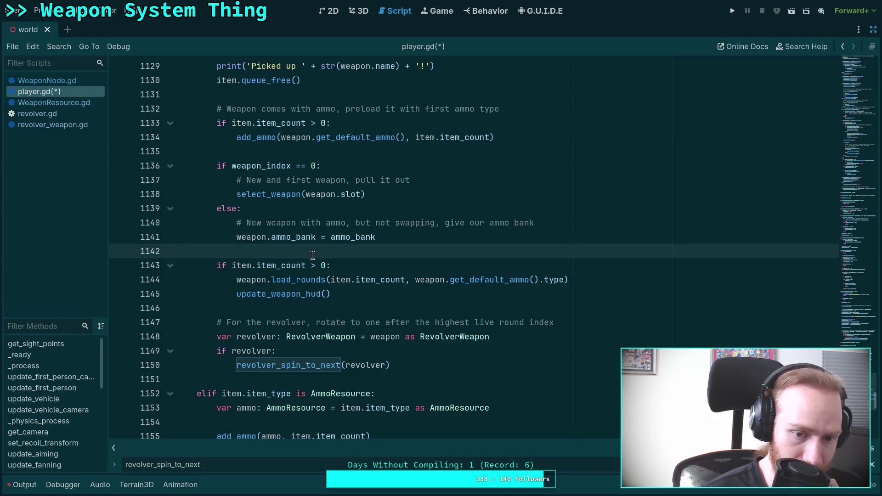
{"action": "scroll", "coordinate": [491, 365], "scroll_direction": "up", "scroll_amount": 2}
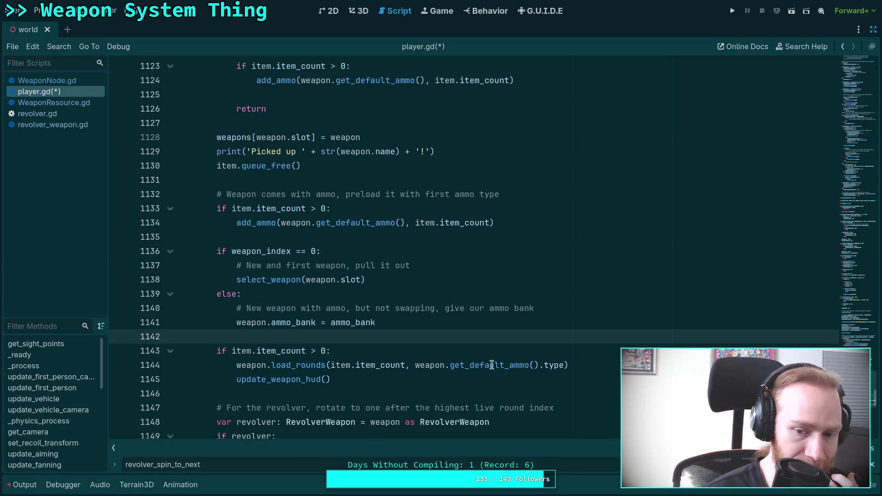
{"action": "left_click", "coordinate": [854, 238]}
{"action": "mouse_move", "coordinate": [854, 238]}
{"action": "left_mouse_down"}
{"action": "mouse_move", "coordinate": [861, 203]}
{"action": "mouse_move", "coordinate": [878, 185]}
{"action": "left_mouse_up"}
{"action": "scroll", "coordinate": [463, 416], "scroll_direction": "down", "scroll_amount": 9}
{"action": "scroll", "coordinate": [396, 391], "scroll_direction": "down", "scroll_amount": 14}
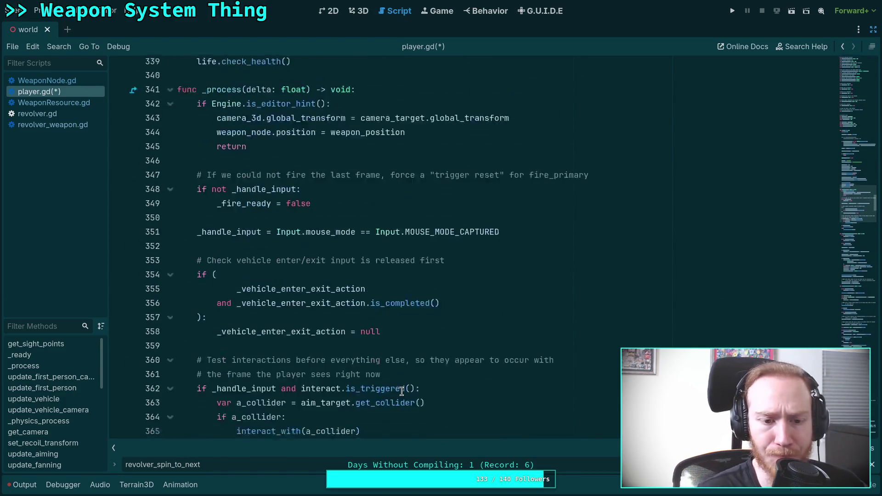
{"action": "scroll", "coordinate": [396, 396], "scroll_direction": "down", "scroll_amount": 20}
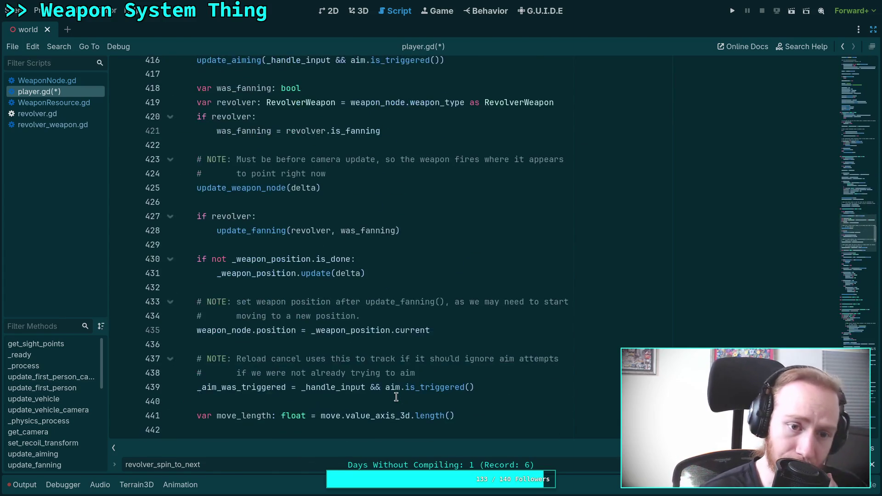
{"action": "scroll", "coordinate": [396, 396], "scroll_direction": "down", "scroll_amount": 13}
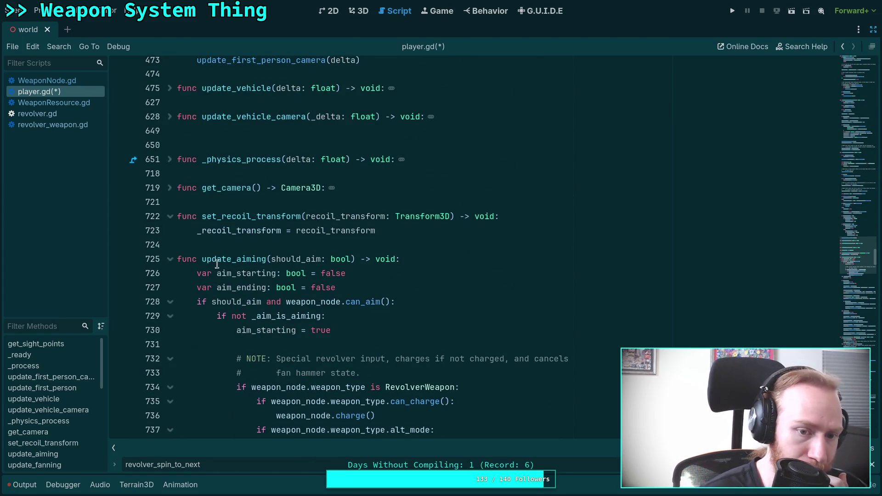
{"action": "scroll", "coordinate": [237, 270], "scroll_direction": "up", "scroll_amount": 2}
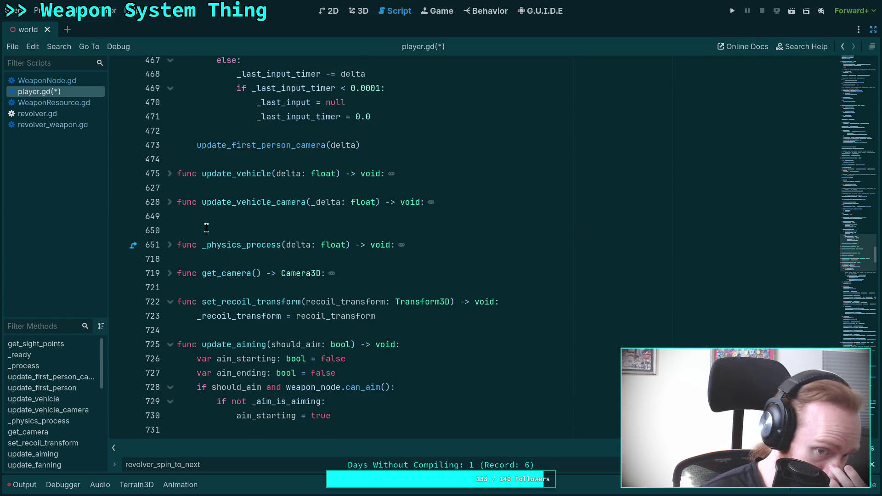
{"action": "scroll", "coordinate": [216, 245], "scroll_direction": "down", "scroll_amount": 12}
{"action": "scroll", "coordinate": [219, 250], "scroll_direction": "down", "scroll_amount": 14}
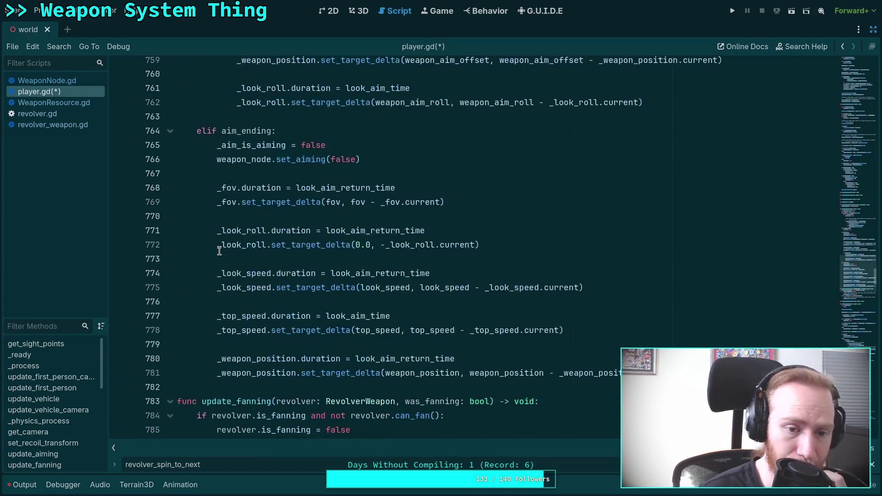
{"action": "scroll", "coordinate": [257, 271], "scroll_direction": "down", "scroll_amount": 20}
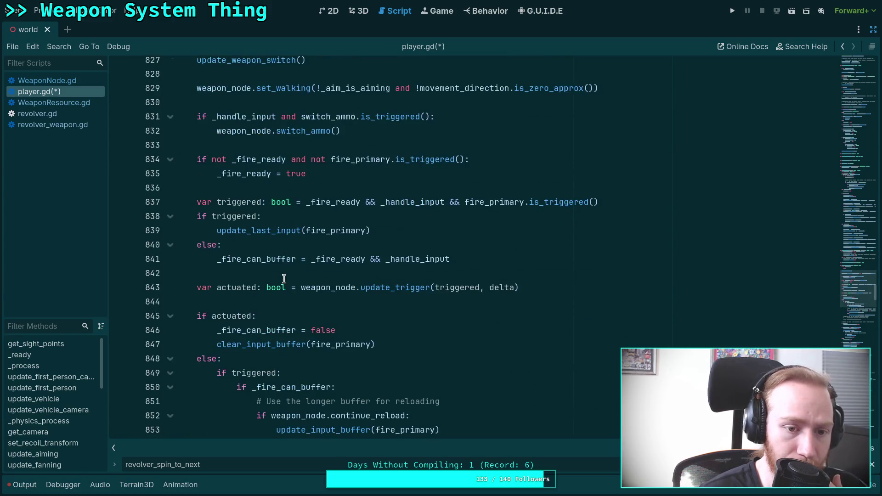
{"action": "scroll", "coordinate": [284, 279], "scroll_direction": "down", "scroll_amount": 7}
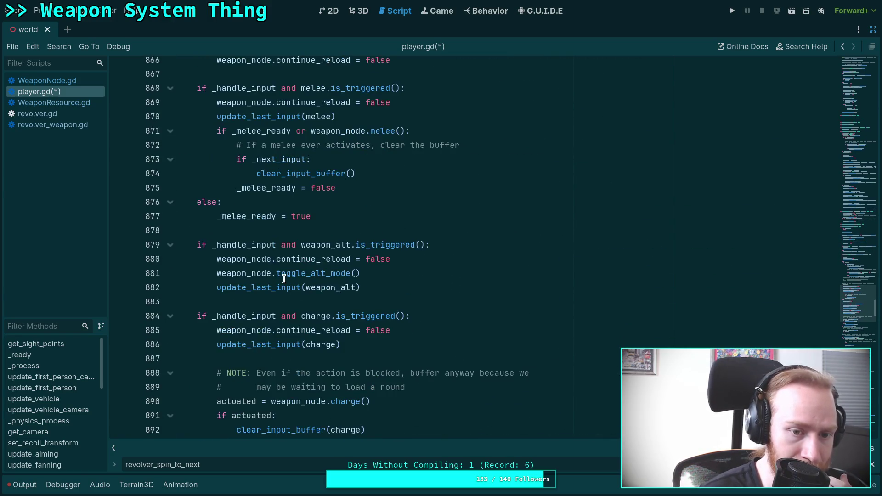
{"action": "scroll", "coordinate": [284, 279], "scroll_direction": "down", "scroll_amount": 2}
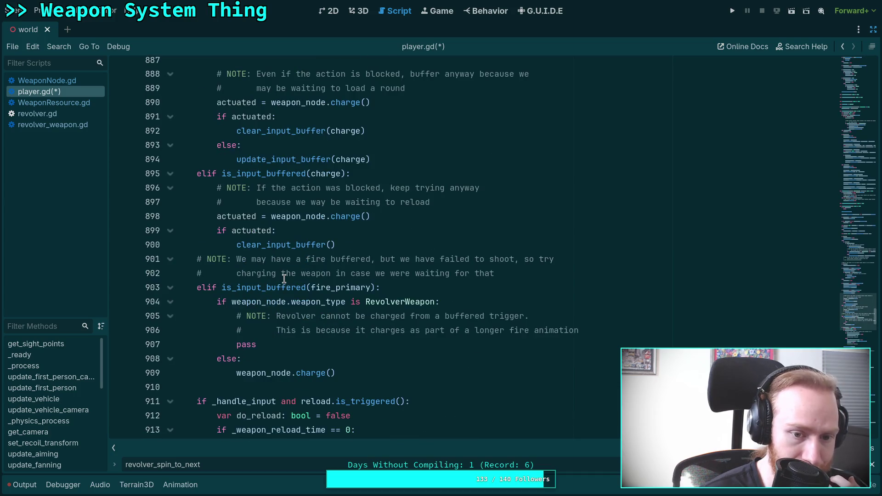
{"action": "scroll", "coordinate": [284, 278], "scroll_direction": "down", "scroll_amount": 3}
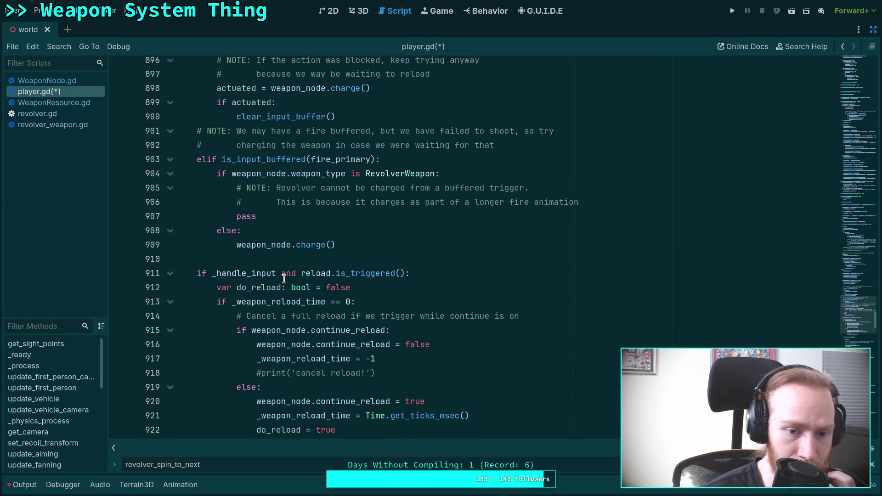
{"action": "scroll", "coordinate": [284, 279], "scroll_direction": "down", "scroll_amount": 10}
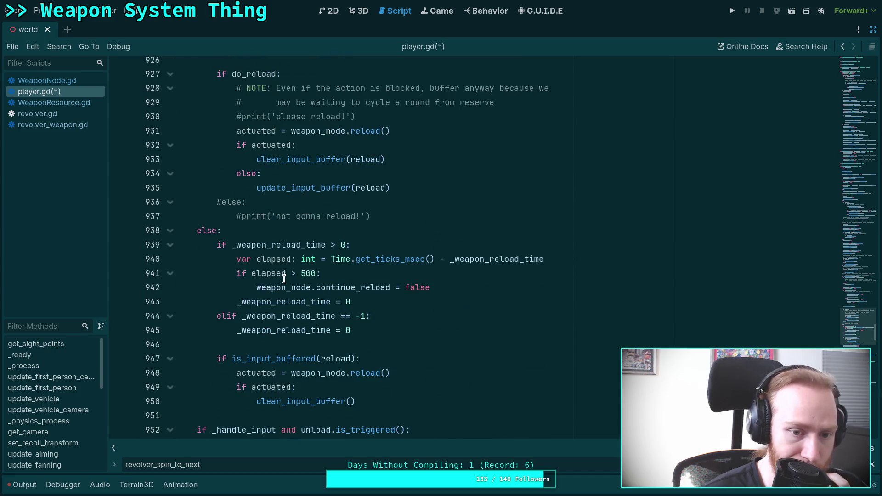
{"action": "scroll", "coordinate": [284, 278], "scroll_direction": "down", "scroll_amount": 5}
{"action": "scroll", "coordinate": [283, 279], "scroll_direction": "up", "scroll_amount": 16}
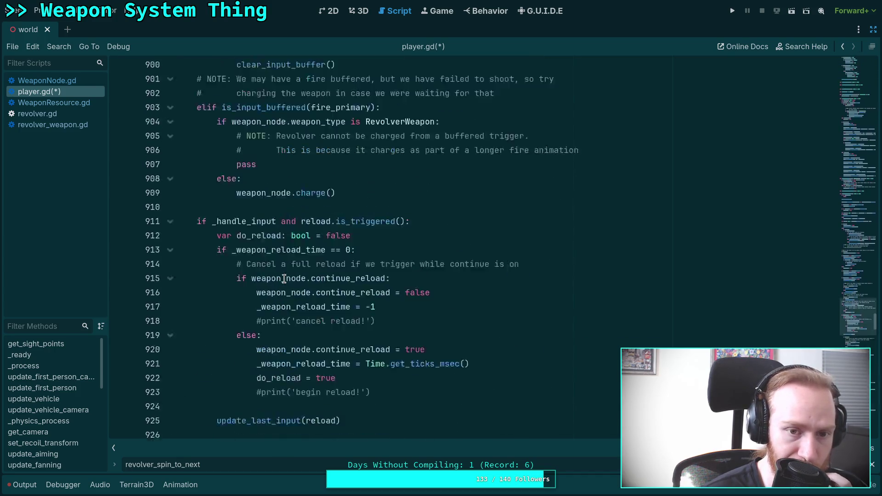
{"action": "scroll", "coordinate": [284, 279], "scroll_direction": "up", "scroll_amount": 8}
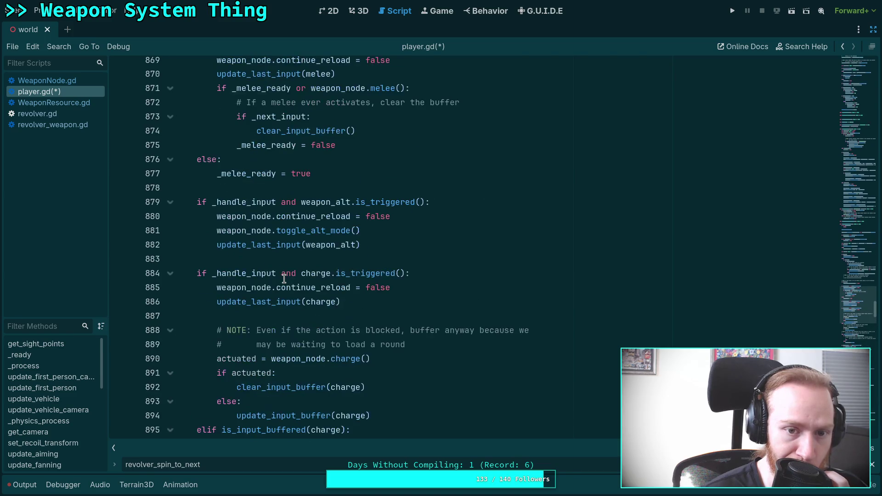
{"action": "left_click", "coordinate": [400, 228]}
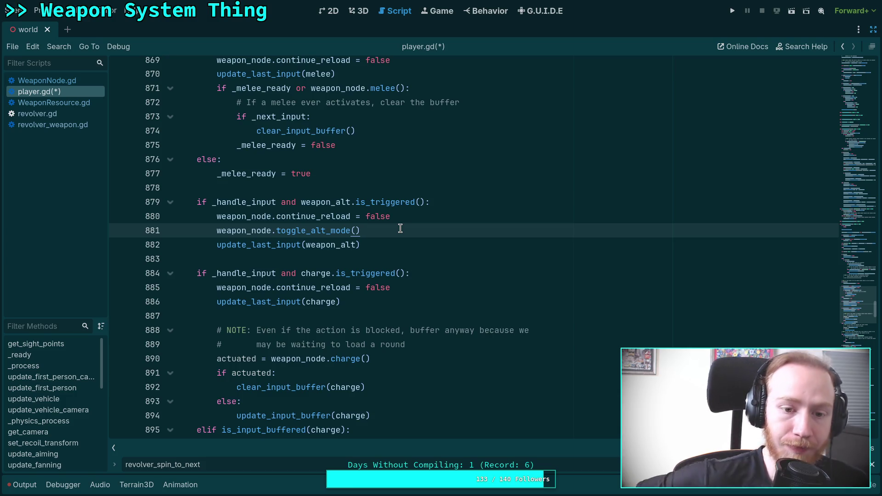
Below the weapon_alt handling, add 'if weapon_node.weapon_type is RevolverWeapon:'.
{"action": "key", "text": "Down"}
{"action": "key", "text": "Return"}
{"action": "key", "text": "Return"}
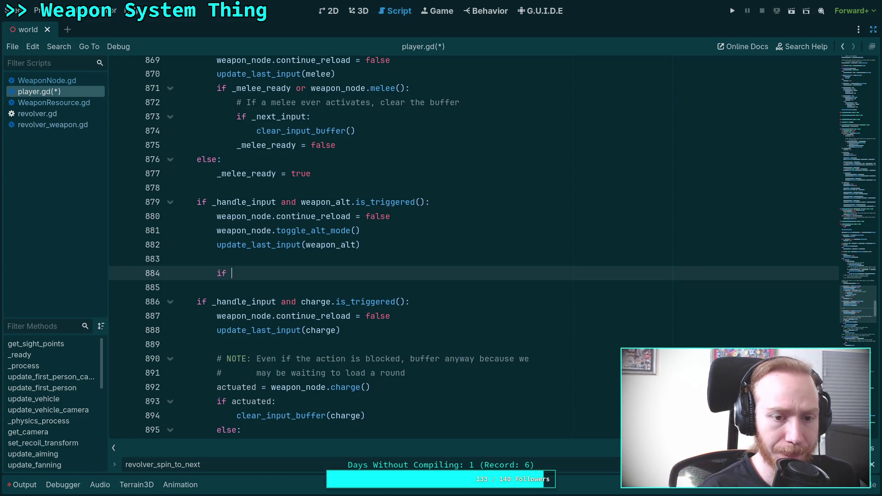
{"action": "type", "text": "apo"}
{"action": "key", "text": "BackSpace"}
{"action": "key", "text": "BackSpace"}
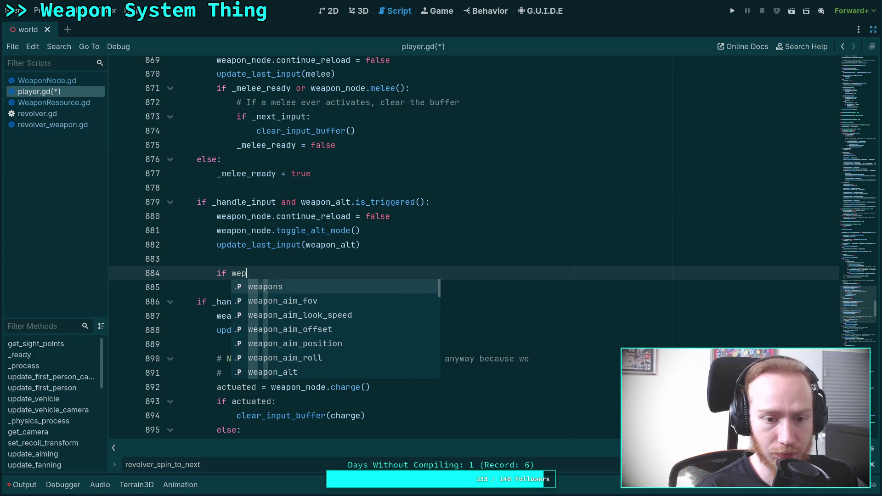
{"action": "type", "text": "pon"}
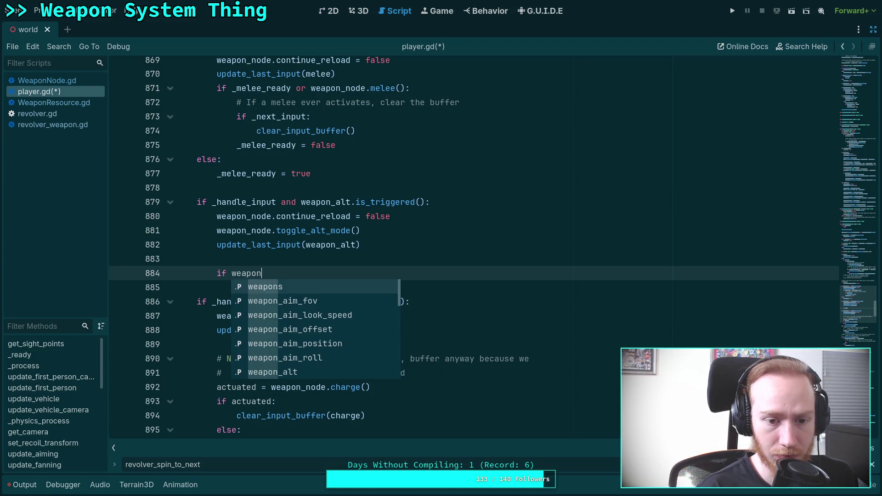
{"action": "type", "text": "_node.weapon_type is R"}
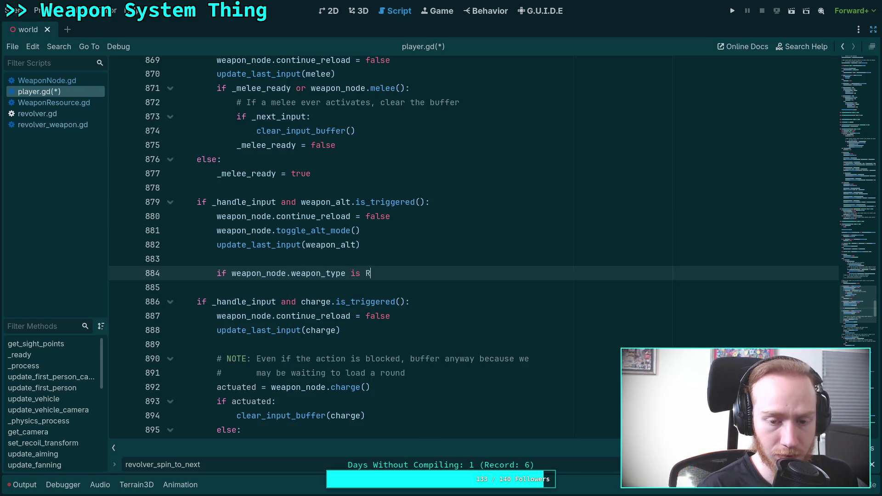
{"action": "type", "text": "evolverWeapon"}
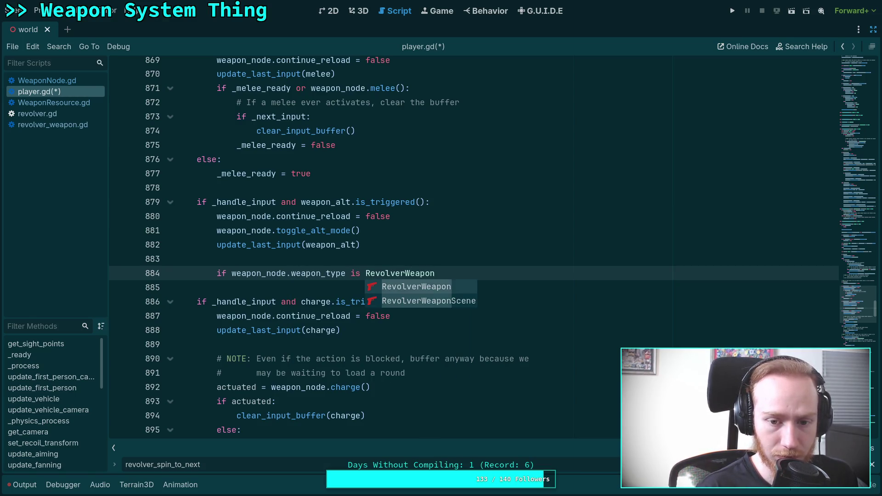
{"action": "type", "text": ":"}
{"action": "key", "text": "Return"}
{"action": "key", "text": "Up"}
{"action": "key", "text": "Up"}
Add a # NOTE comment above it: give aim recoil reduction in alt mode.
{"action": "key", "text": "Return"}
{"action": "type", "text": "##"}
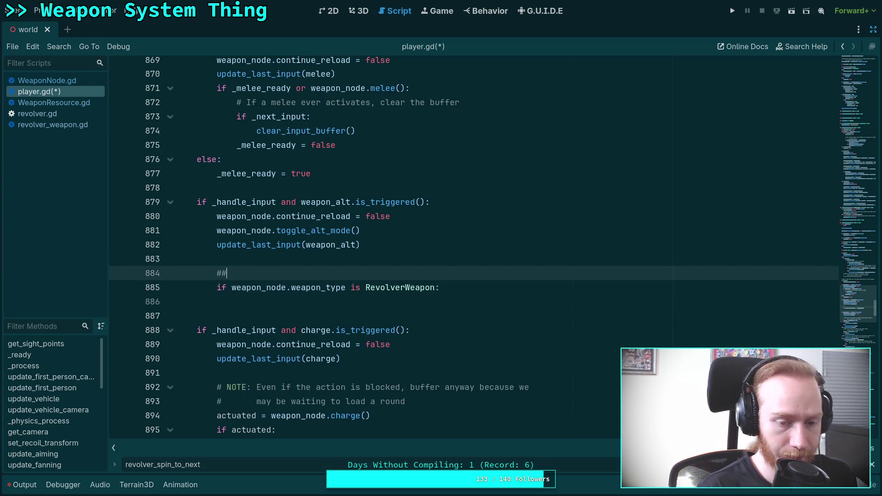
{"action": "type", "text": "NOTE:"}
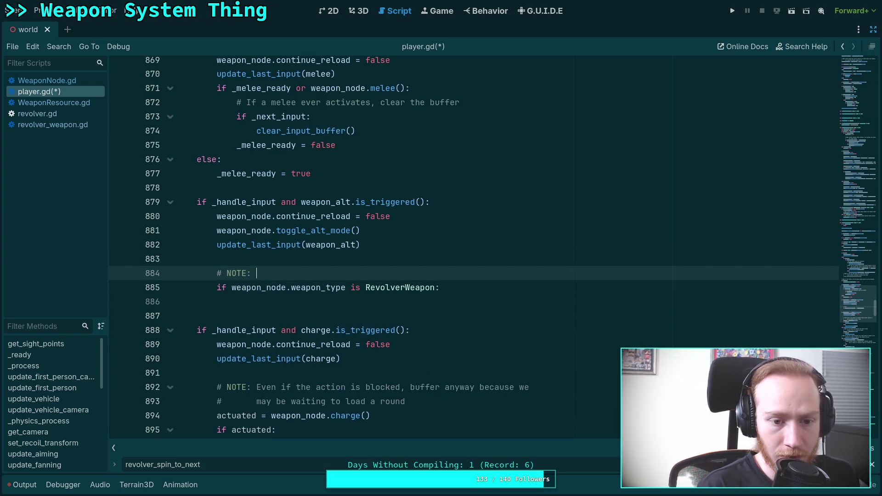
{"action": "type", "text": "special rev"}
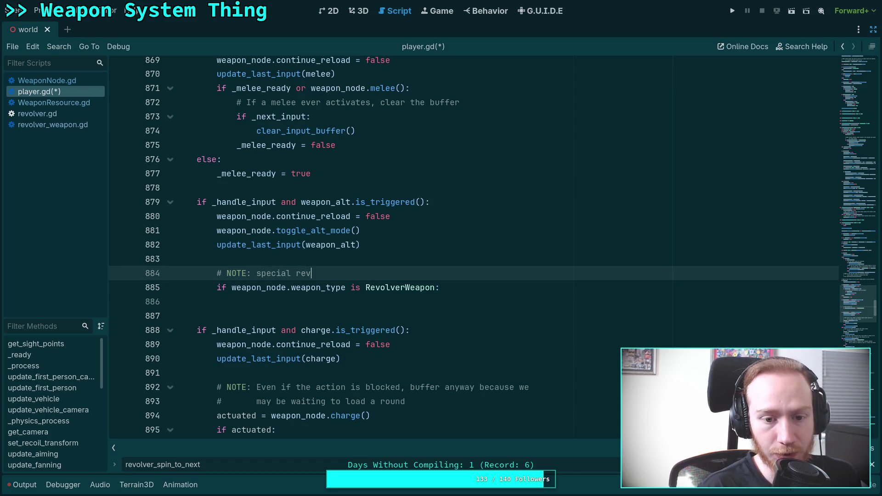
{"action": "type", "text": "olve"}
{"action": "type", "text": "r beha"}
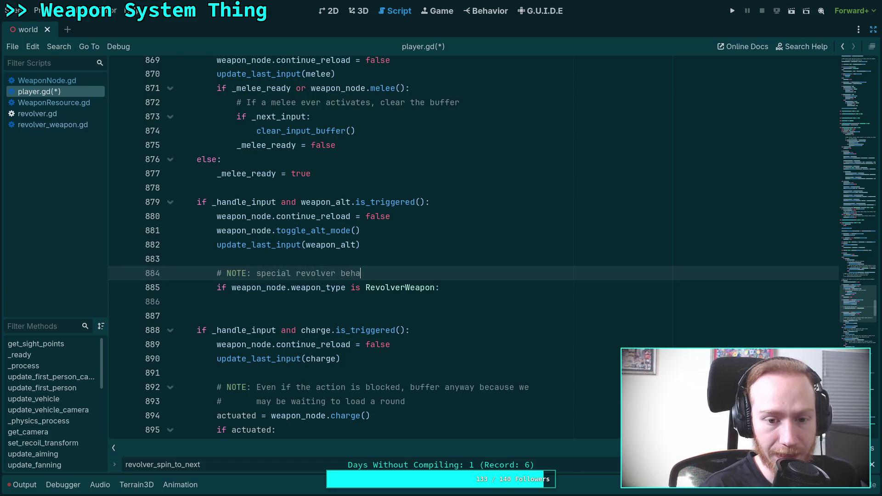
{"action": "type", "text": "vior"}
{"action": "type", "text": "tr"}
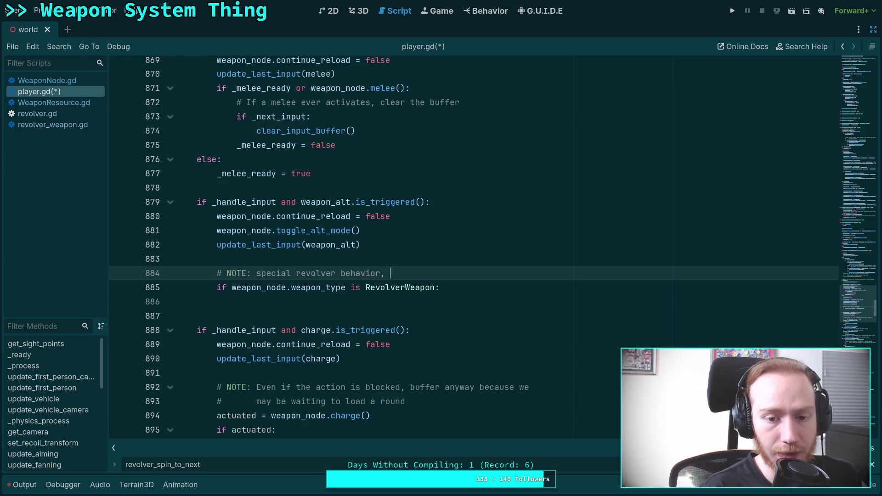
{"action": "type", "text": "give aim"}
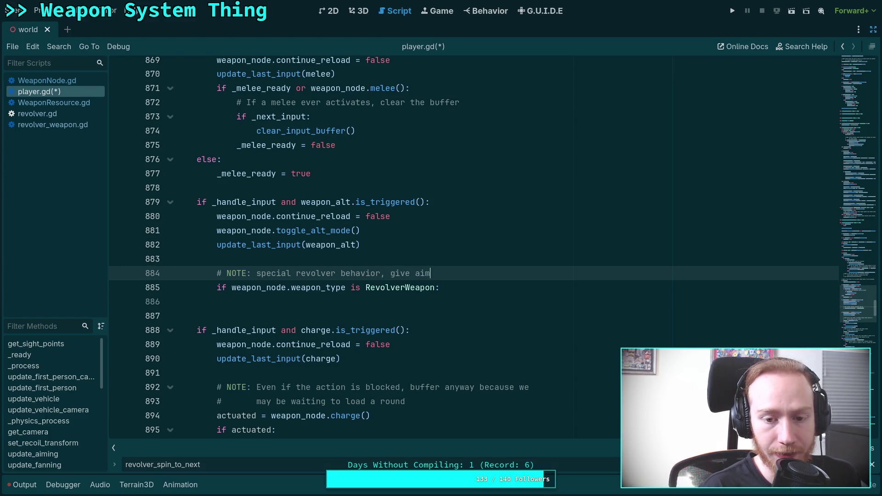
{"action": "type", "text": " rec"}
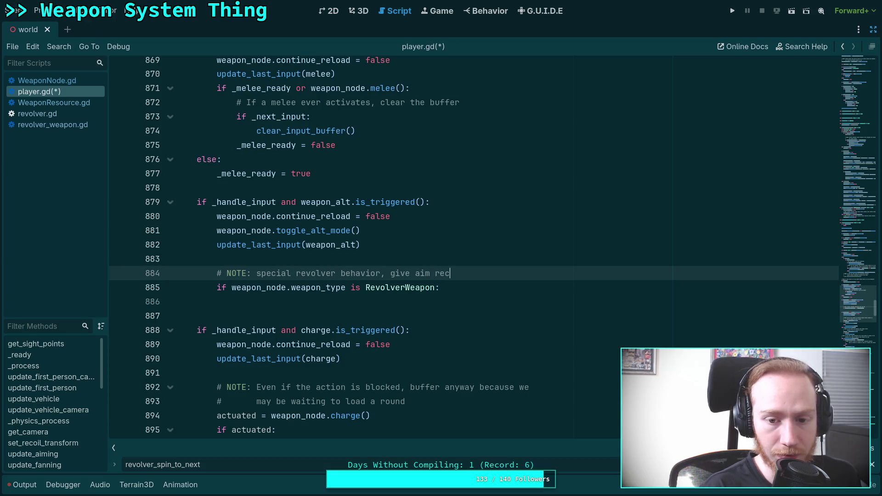
{"action": "type", "text": "oil"}
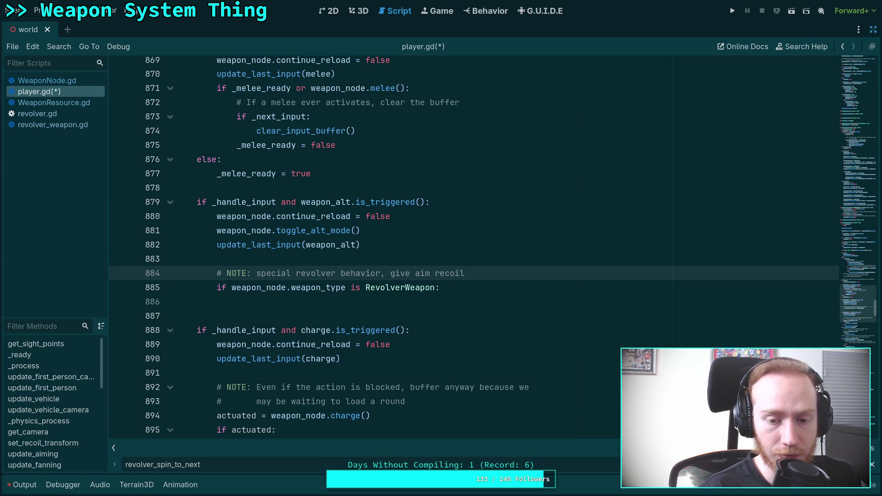
{"action": "type", "text": " reducing"}
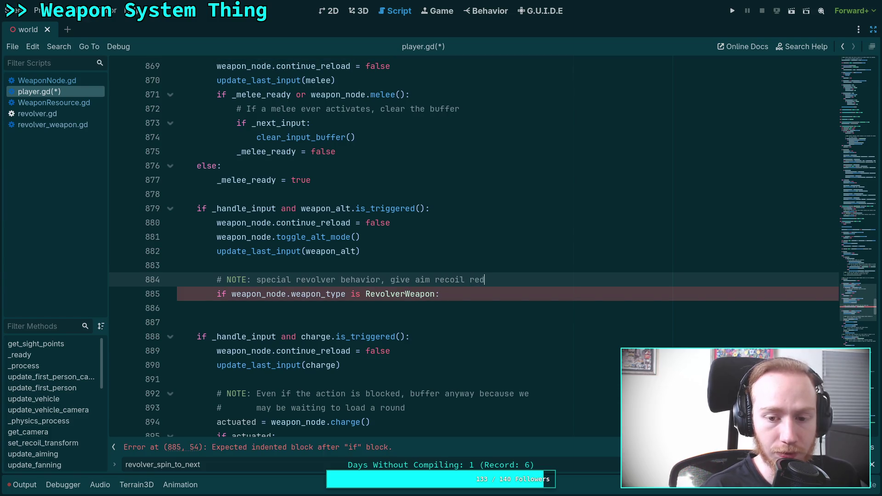
{"action": "key", "text": "BackSpace"}
{"action": "key", "text": "BackSpace"}
{"action": "key", "text": "BackSpace"}
{"action": "type", "text": "tio"}
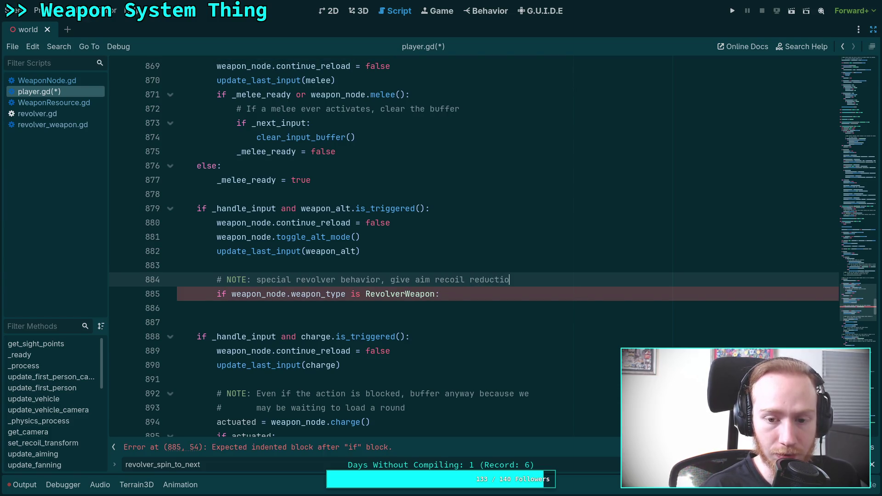
{"action": "type", "text": "n in alt mode"}
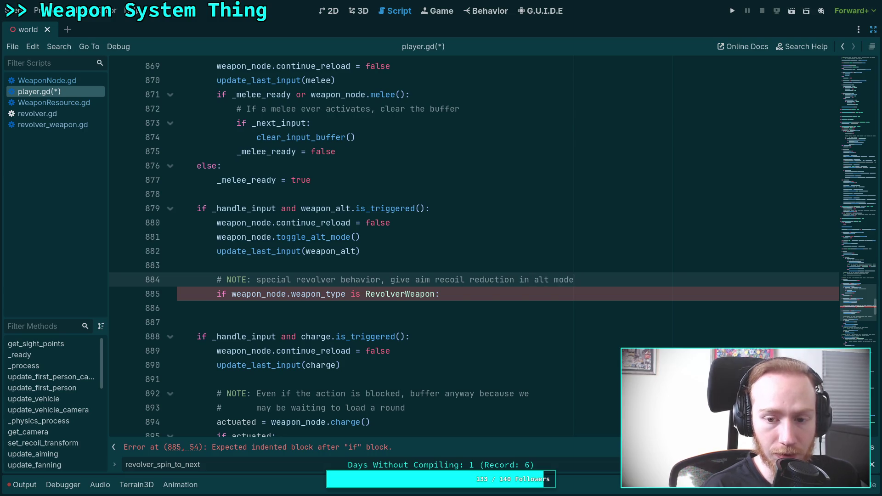
{"action": "left_click", "coordinate": [236, 308]}
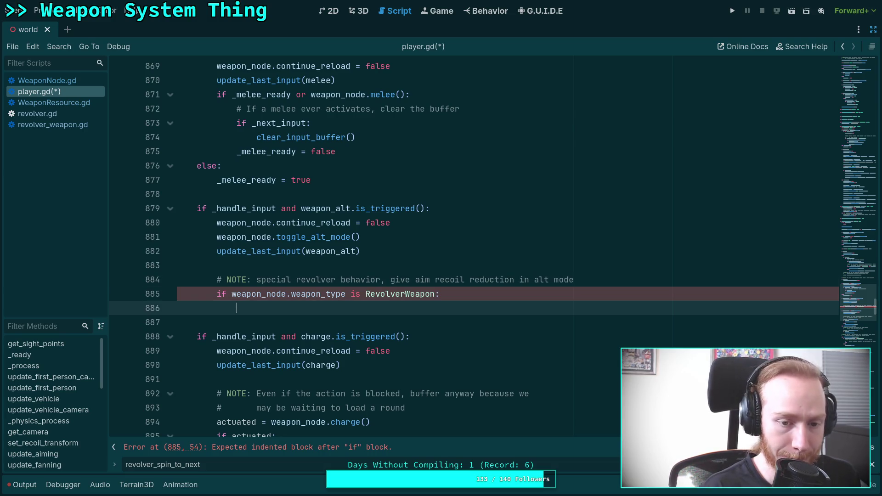
Type an alt_mode check on weapon_node.weapon_type with a weapon_node.set_aiming(true) line below it.
{"action": "type", "text": "ifwea"}
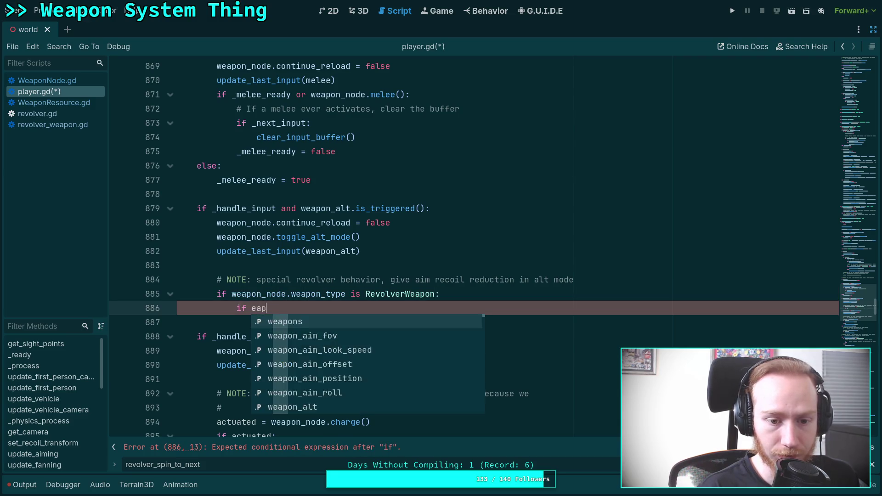
{"action": "type", "text": "pon_nod"}
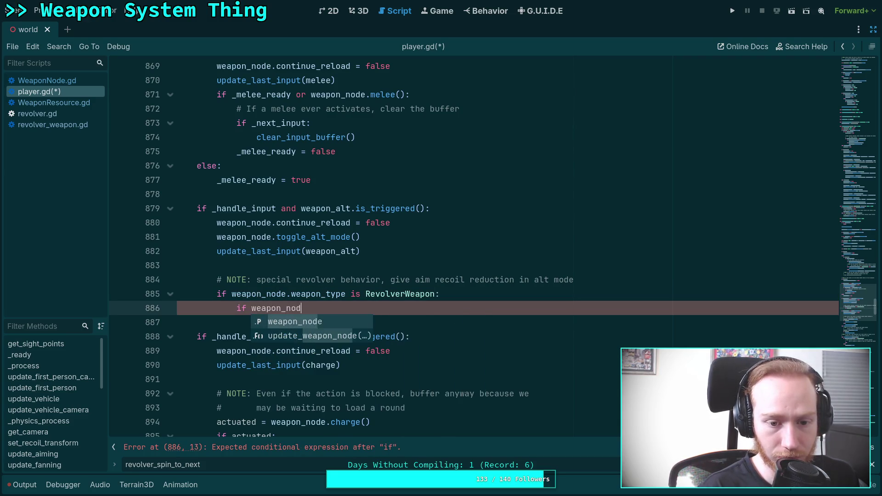
{"action": "type", "text": "e.weapon_t"}
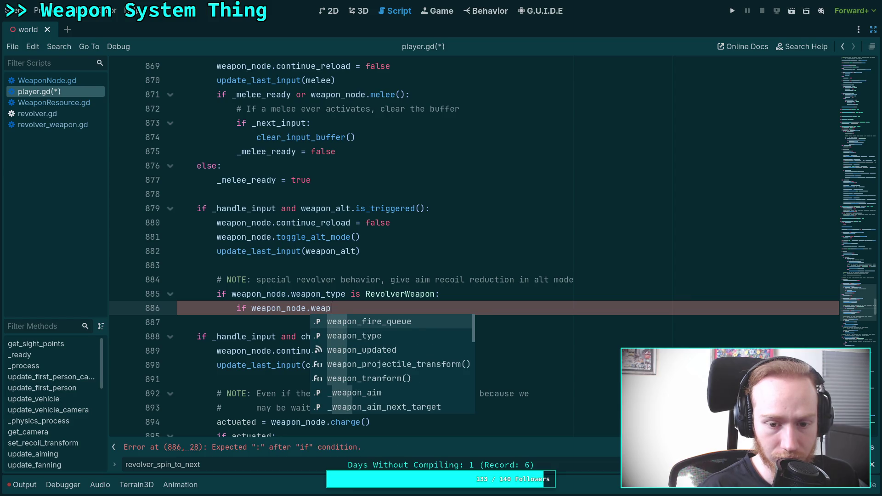
{"action": "key", "text": "Return"}
{"action": "type", "text": ".alt"}
{"action": "key", "text": "Return"}
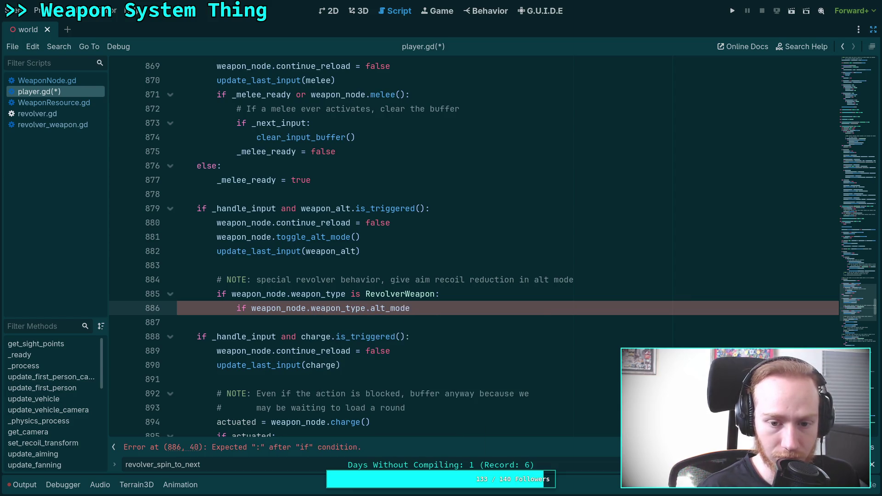
{"action": "type", "text": ":"}
{"action": "key", "text": "Return"}
{"action": "type", "text": "wea"}
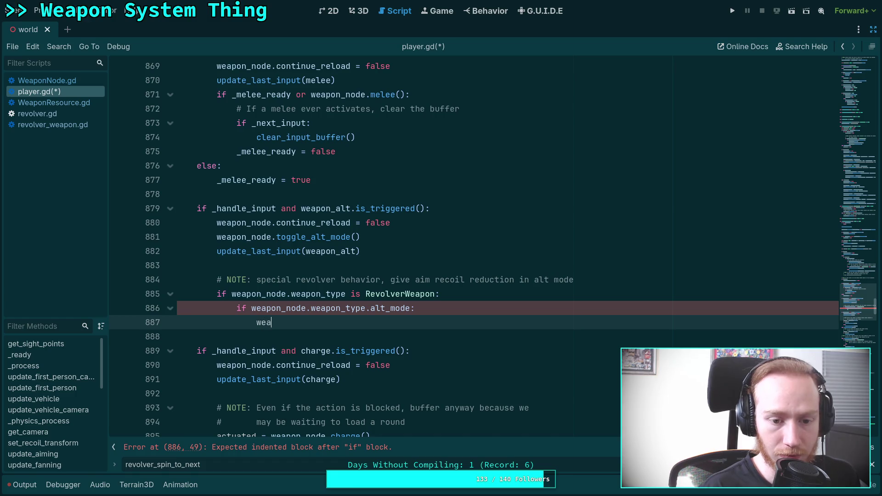
{"action": "type", "text": "pon_node.set_ai"}
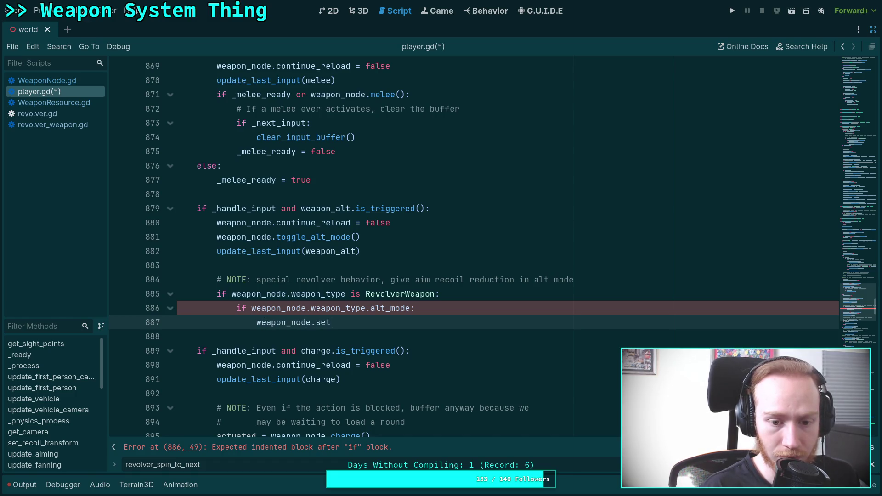
{"action": "key", "text": "Return"}
{"action": "type", "text": "true"}
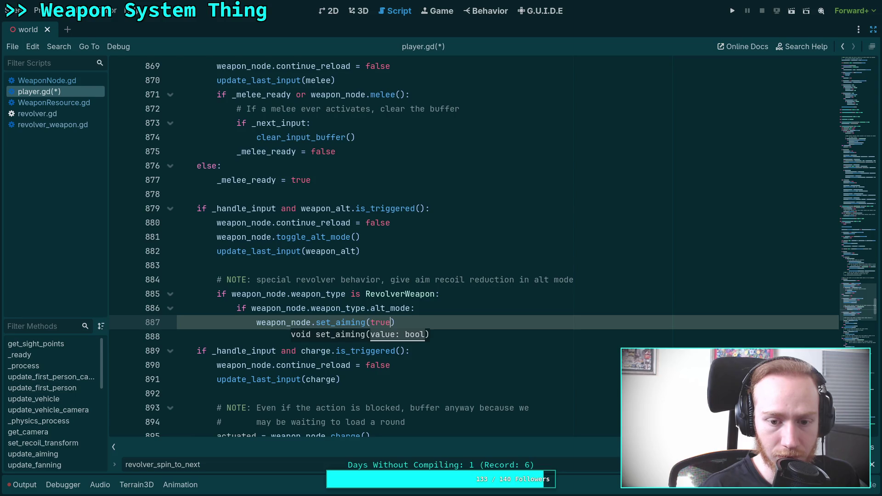
{"action": "key", "text": "Home"}
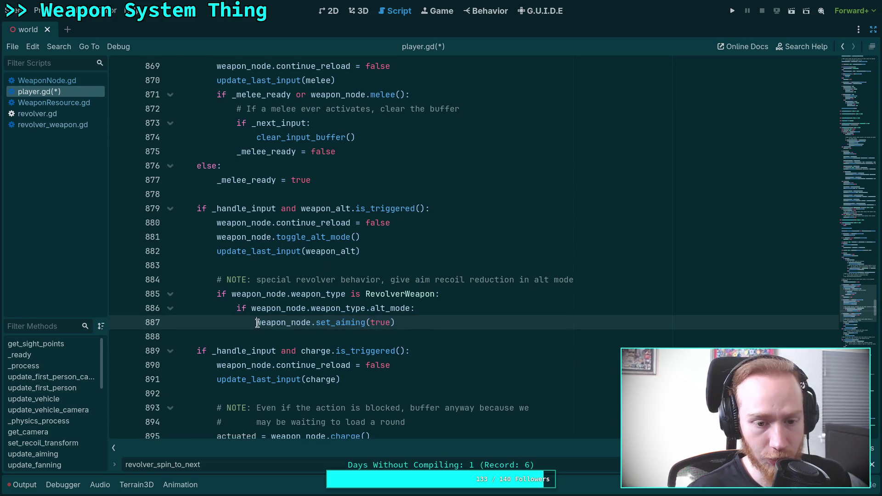
{"action": "key", "text": "BackSpace"}
Move the alt_mode expression into set_aiming's argument and delete the leftover if line.
{"action": "left_click_drag", "start_coordinate": [251, 307], "coordinate": [411, 308]}
{"action": "key", "text": "ctrl+k"}
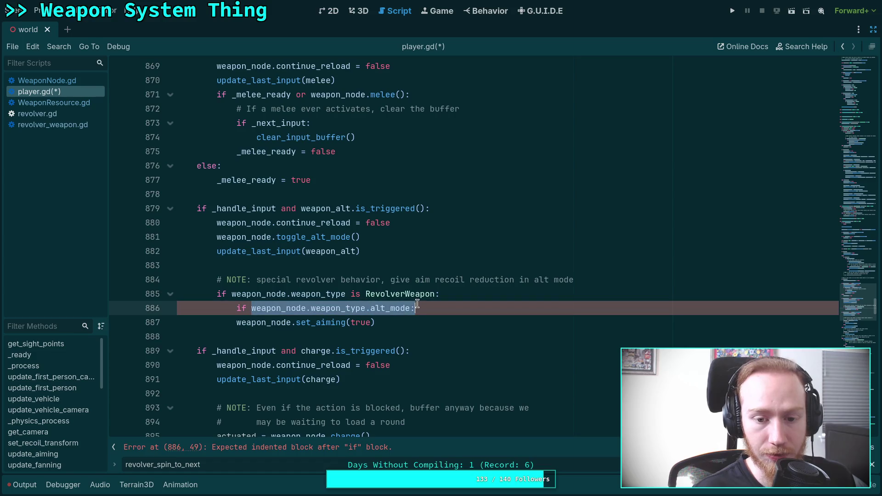
{"action": "key", "text": "ctrl+k"}
{"action": "key", "text": "ctrl+x"}
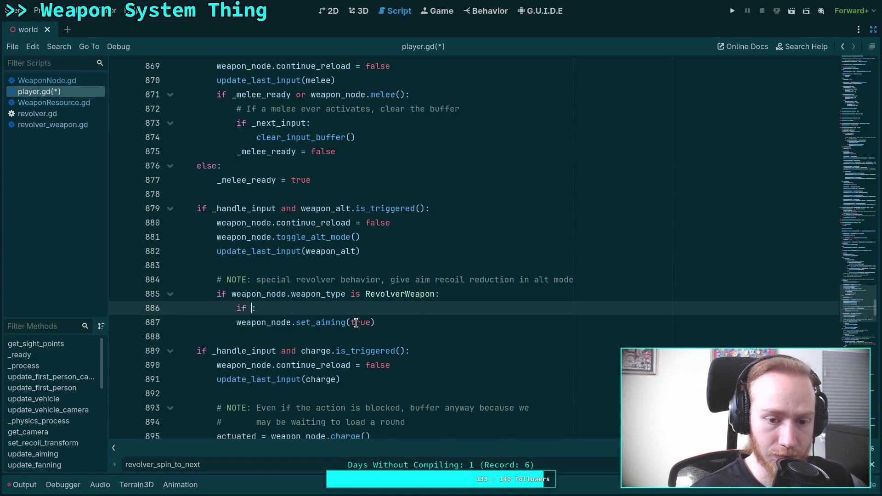
{"action": "double_click", "coordinate": [360, 322]}
{"action": "key", "text": "ctrl+v"}
{"action": "left_click", "coordinate": [429, 309]}
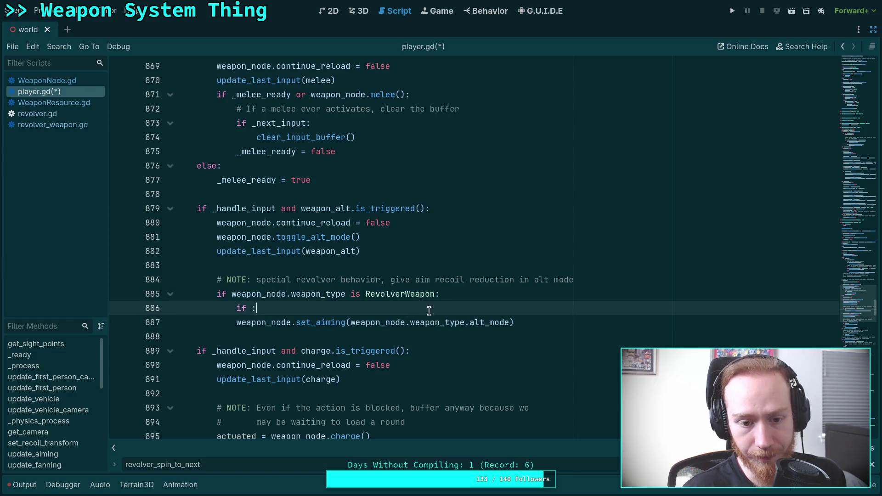
{"action": "key", "text": "ctrl+shift+k"}
{"action": "left_click", "coordinate": [473, 316]}
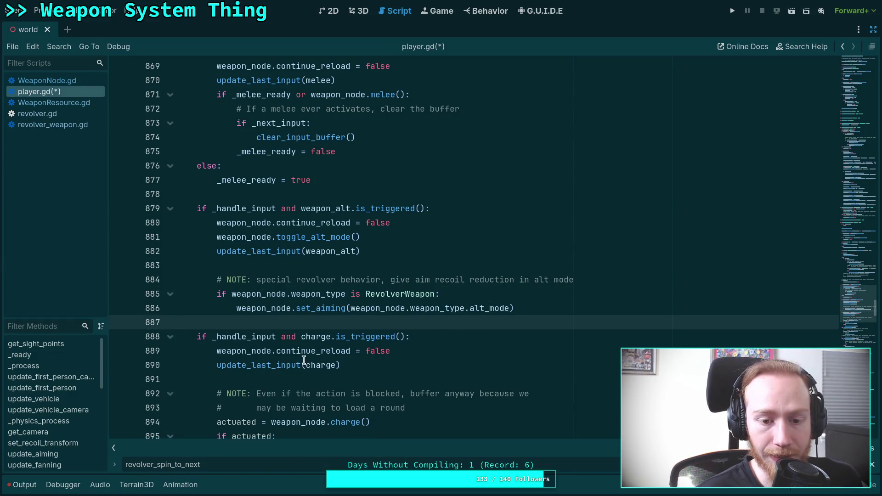
Search for 'revolver' and jump back through the previous matches.
{"action": "key", "text": "ctrl+a"}
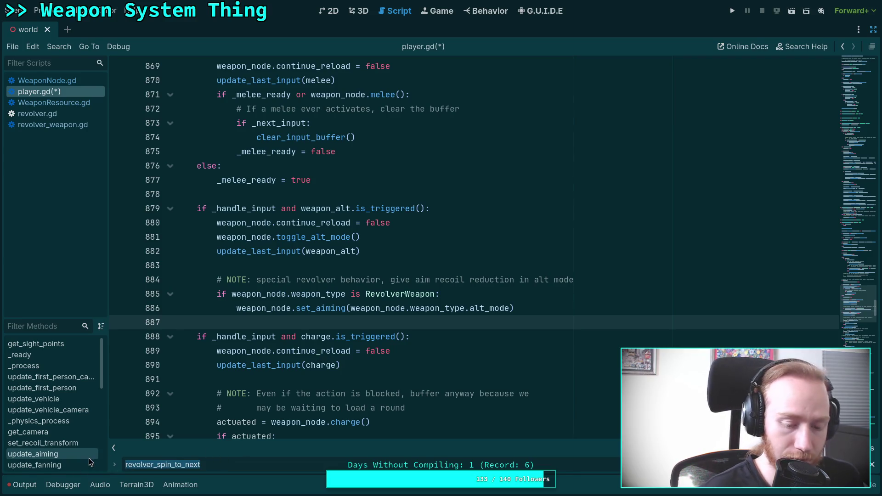
{"action": "key", "text": "BackSpace"}
{"action": "type", "text": "revolver"}
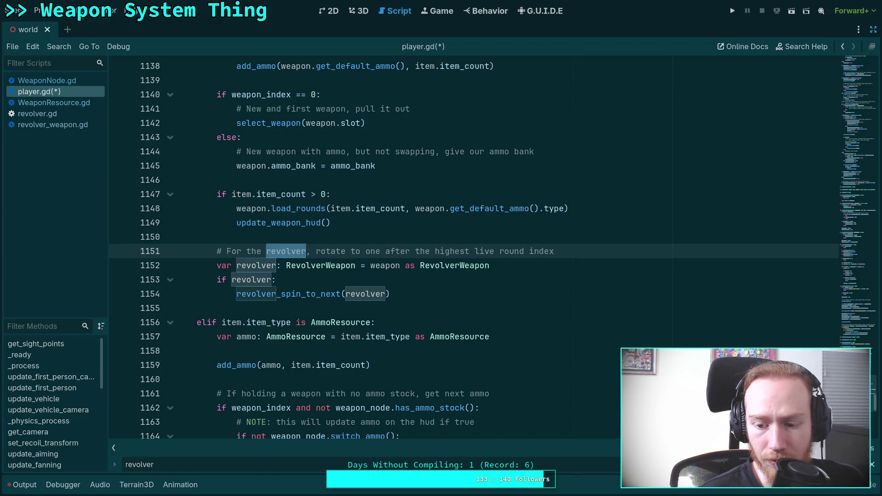
{"action": "key", "text": "shift+Return"}
{"action": "key", "text": "shift+Return"}
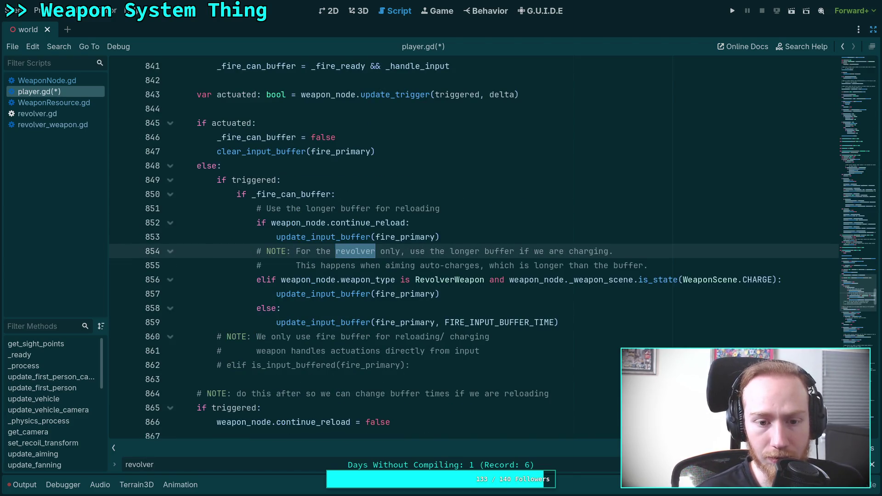
{"action": "key", "text": "shift+Return"}
{"action": "scroll", "coordinate": [452, 378], "scroll_direction": "up", "scroll_amount": 2}
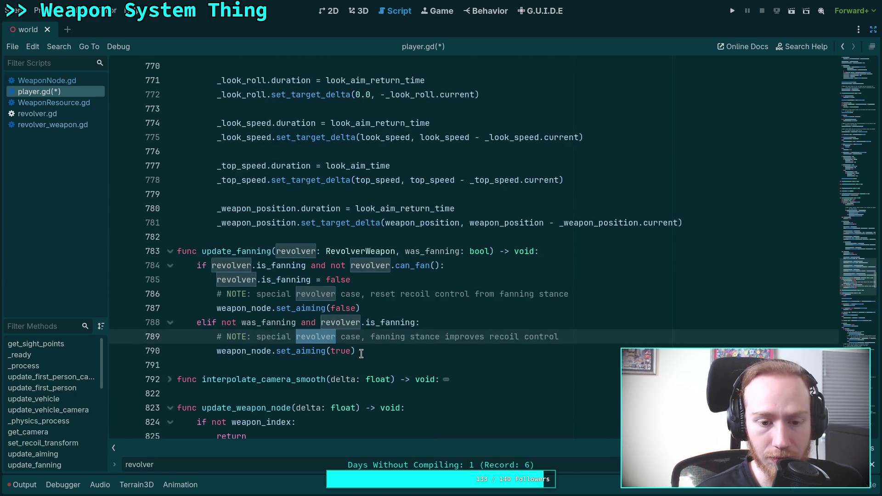
Delete the whole update_fanning function from player.gd.
{"action": "mouse_move", "coordinate": [356, 350]}
{"action": "left_mouse_down"}
{"action": "mouse_move", "coordinate": [200, 314]}
{"action": "mouse_move", "coordinate": [130, 239]}
{"action": "left_mouse_up"}
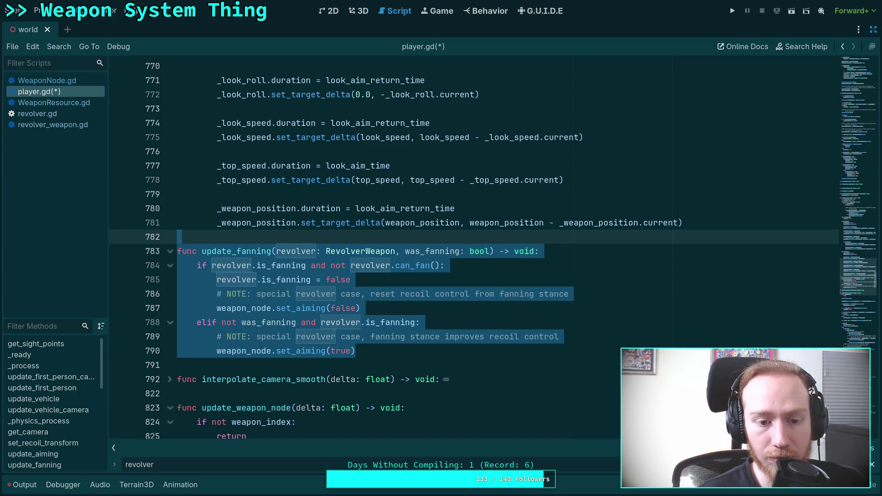
{"action": "key", "text": "BackSpace"}
{"action": "key", "text": "BackSpace"}
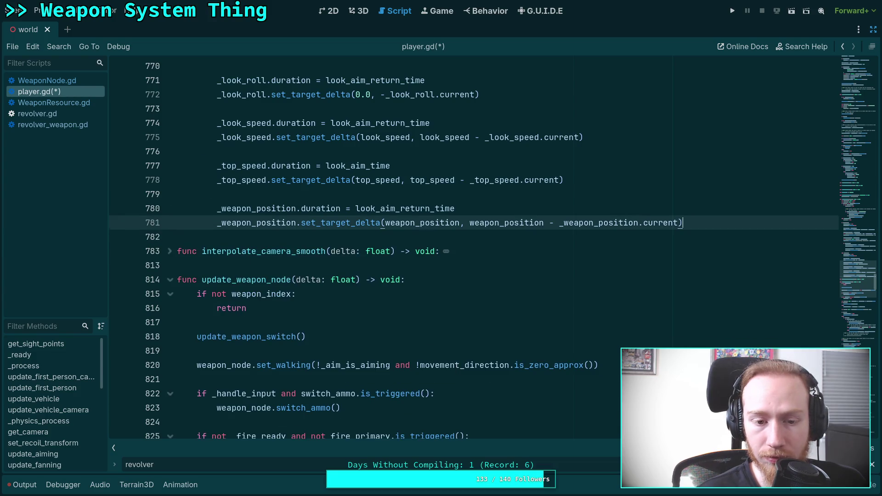
{"action": "key", "text": "shift+F3"}
{"action": "key", "text": "shift+F3"}
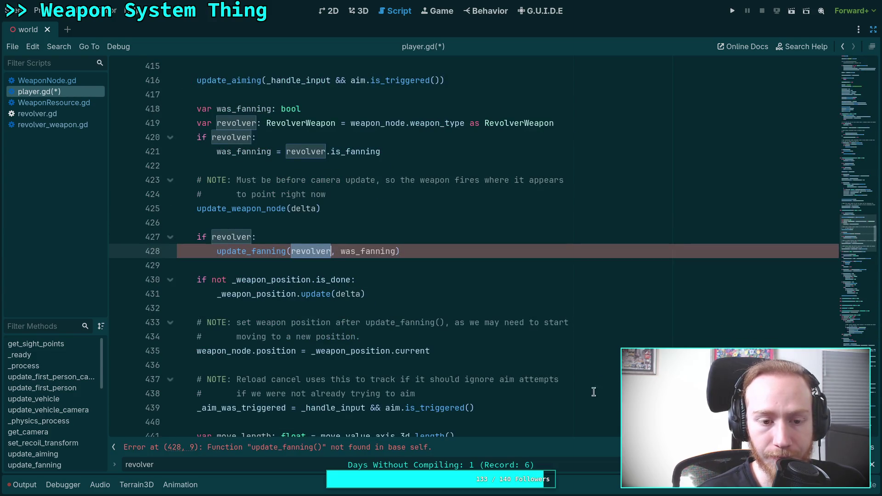
Cut the was_fanning and revolver variable lines from update_first_person.
{"action": "scroll", "coordinate": [381, 308], "scroll_direction": "up", "scroll_amount": 1}
{"action": "left_click_drag", "start_coordinate": [406, 291], "coordinate": [398, 266]}
{"action": "scroll", "coordinate": [362, 242], "scroll_direction": "up", "scroll_amount": 1}
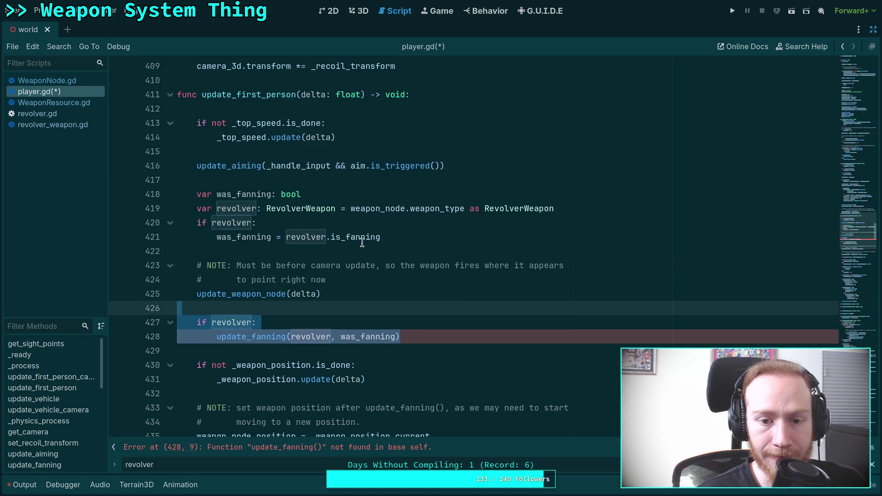
{"action": "left_click_drag", "start_coordinate": [375, 234], "coordinate": [365, 183]}
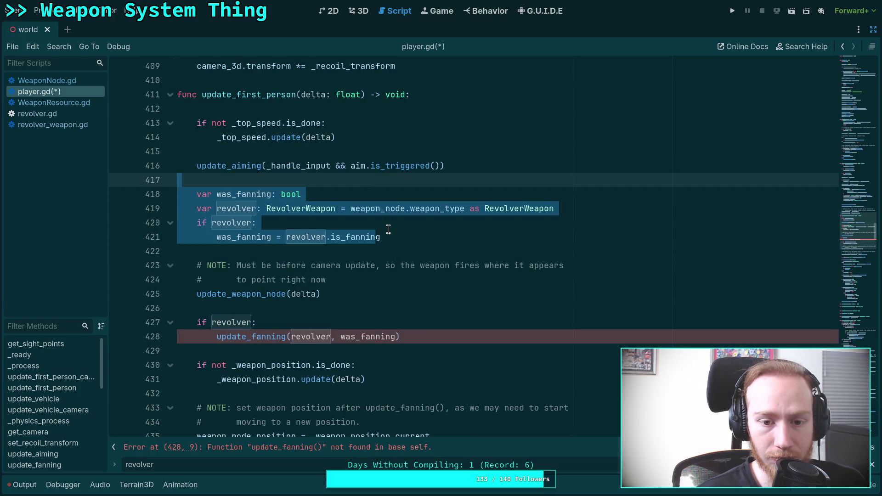
{"action": "mouse_move", "coordinate": [388, 229]}
{"action": "left_mouse_down"}
{"action": "mouse_move", "coordinate": [394, 237]}
{"action": "mouse_move", "coordinate": [367, 180]}
{"action": "left_mouse_up"}
{"action": "key", "text": "ctrl+x"}
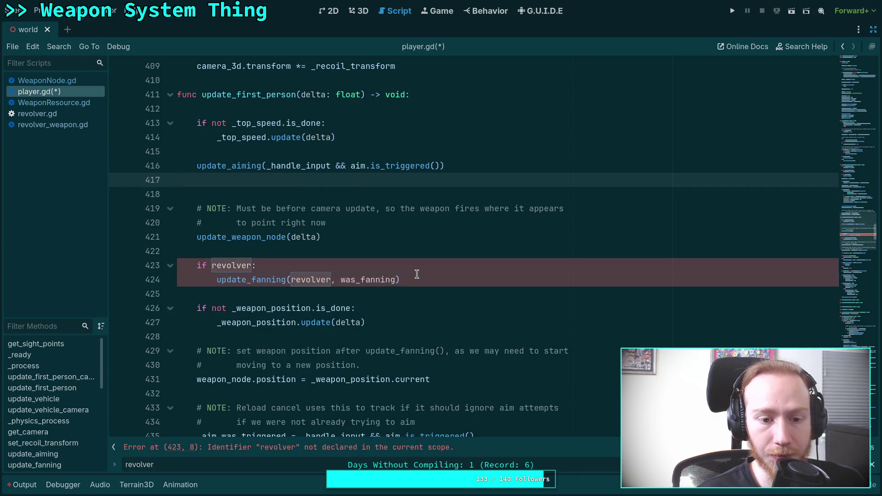
Remove the 'if revolver: update_fanning' call and the leftover blank lines.
{"action": "left_click_drag", "start_coordinate": [416, 274], "coordinate": [417, 248]}
{"action": "key", "text": "ctrl+x"}
{"action": "left_click", "coordinate": [262, 191]}
{"action": "key", "text": "BackSpace"}
{"action": "left_click", "coordinate": [247, 234]}
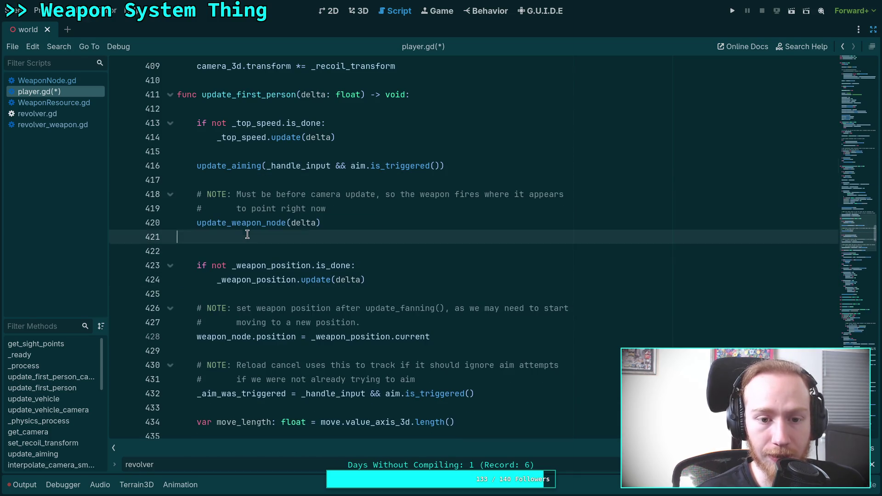
{"action": "key", "text": "BackSpace"}
{"action": "left_click", "coordinate": [348, 237]}
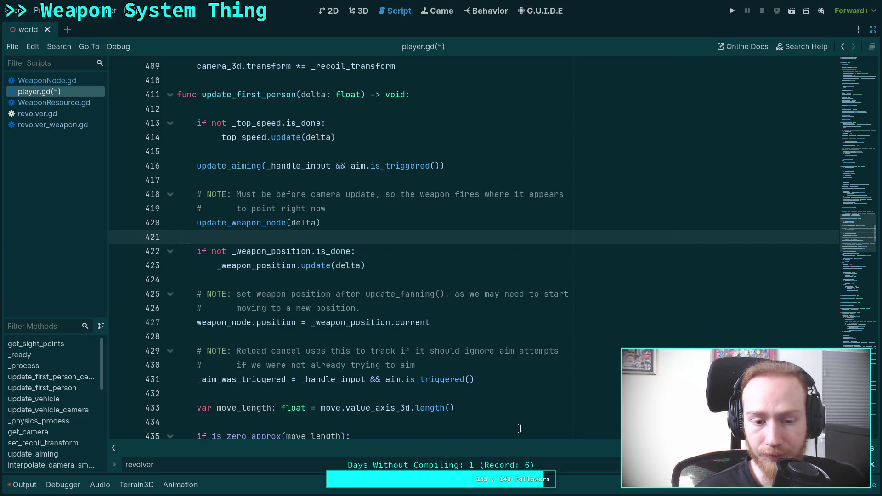
{"action": "key", "text": "F3"}
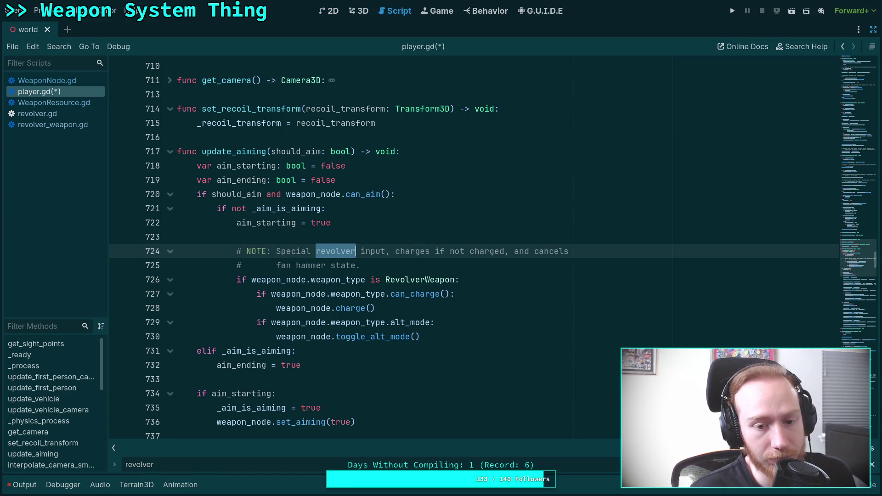
Review the toggle_alt_mode call and the aim_ending line in update_aiming.
{"action": "double_click", "coordinate": [375, 339]}
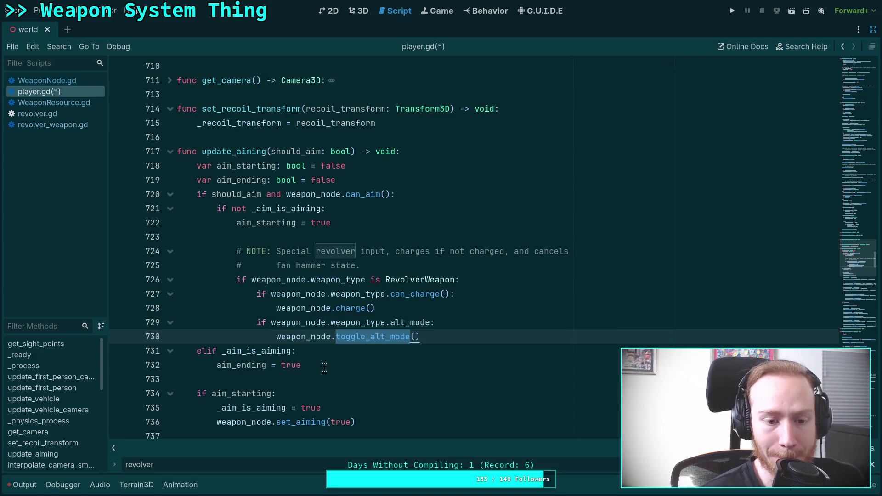
{"action": "left_click", "coordinate": [344, 360]}
{"action": "scroll", "coordinate": [391, 355], "scroll_direction": "down", "scroll_amount": 2}
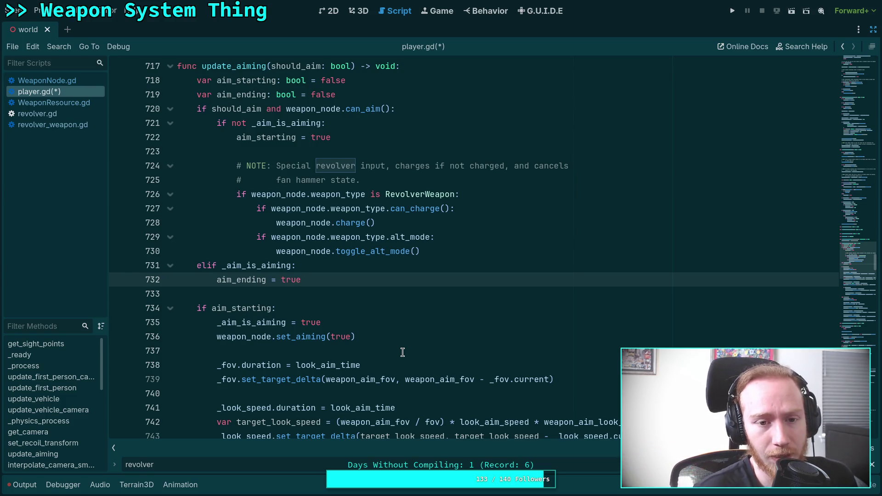
{"action": "scroll", "coordinate": [402, 353], "scroll_direction": "up", "scroll_amount": 1}
{"action": "left_click", "coordinate": [451, 290]}
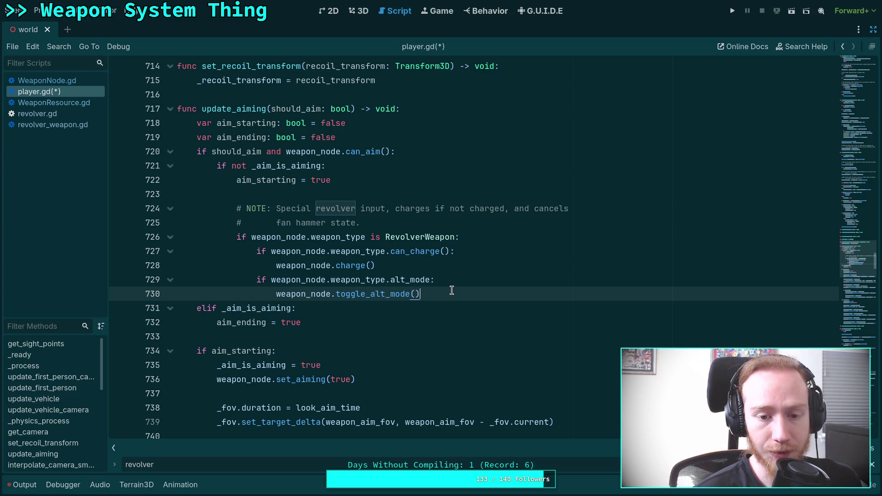
{"action": "scroll", "coordinate": [452, 290], "scroll_direction": "down", "scroll_amount": 5}
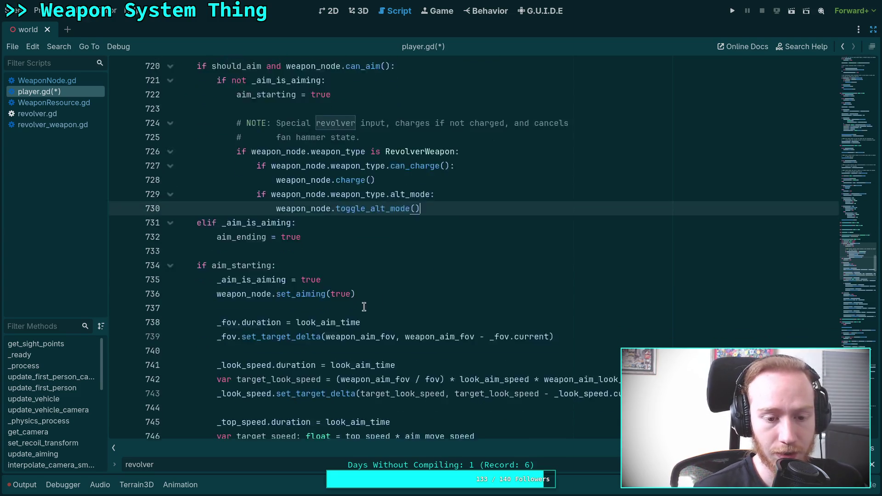
{"action": "scroll", "coordinate": [308, 288], "scroll_direction": "down", "scroll_amount": 6}
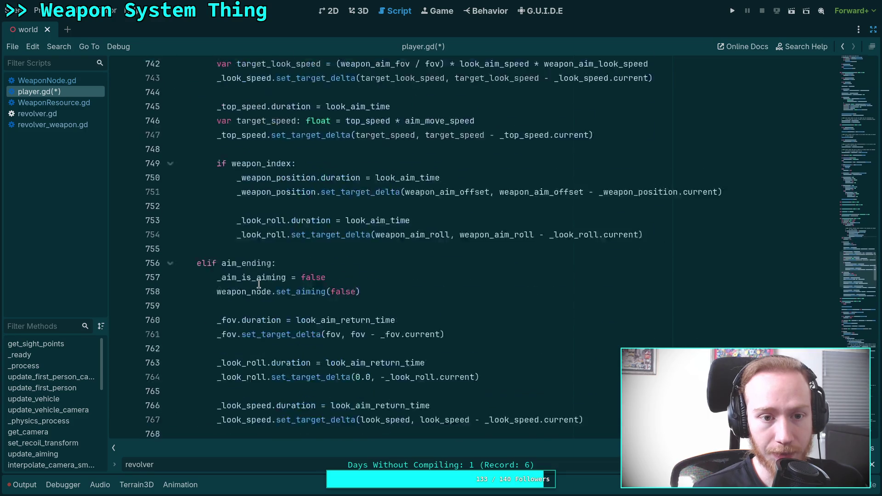
{"action": "scroll", "coordinate": [258, 283], "scroll_direction": "up", "scroll_amount": 4}
{"action": "scroll", "coordinate": [259, 283], "scroll_direction": "up", "scroll_amount": 6}
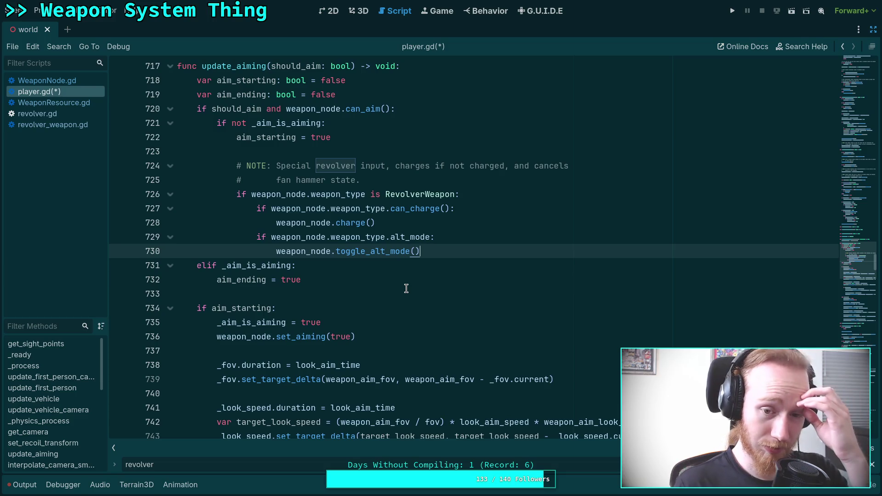
Restore the blank line after aim_starting = true and save player.gd.
{"action": "left_click", "coordinate": [319, 153]}
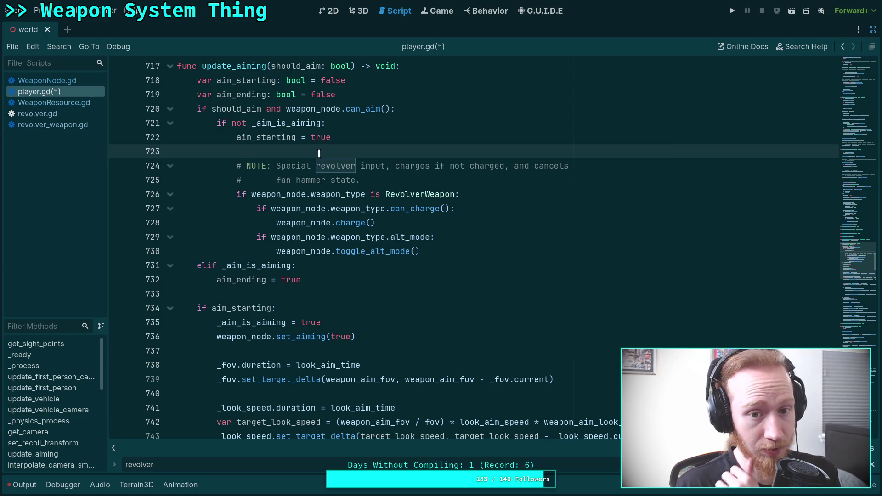
{"action": "key", "text": "BackSpace"}
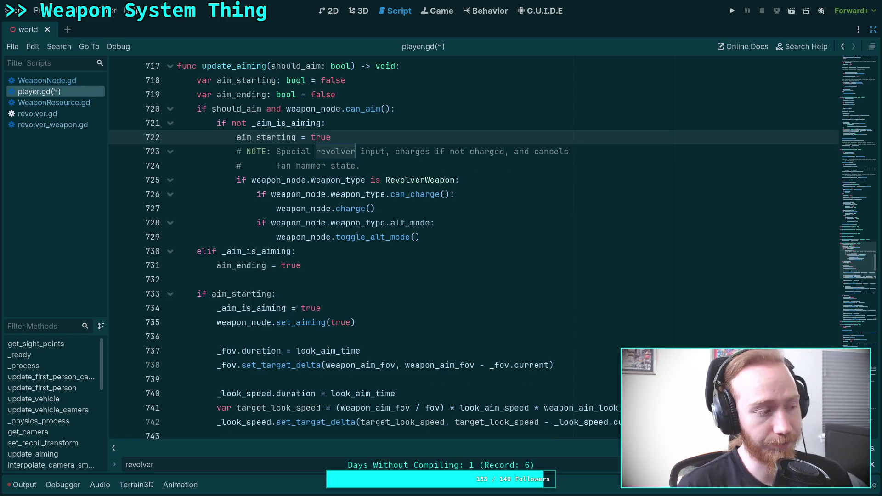
{"action": "key", "text": "Return"}
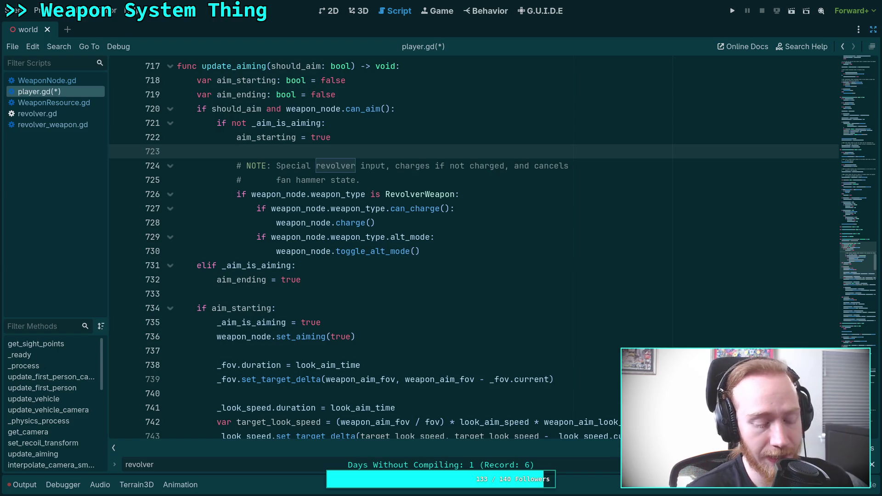
{"action": "key", "text": "ctrl+s"}
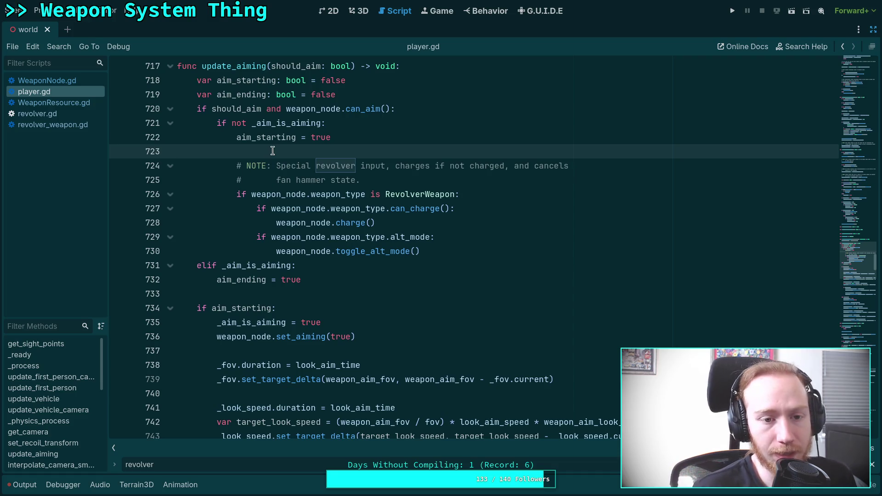
{"action": "scroll", "coordinate": [346, 232], "scroll_direction": "up", "scroll_amount": 4}
{"action": "scroll", "coordinate": [346, 233], "scroll_direction": "up", "scroll_amount": 20}
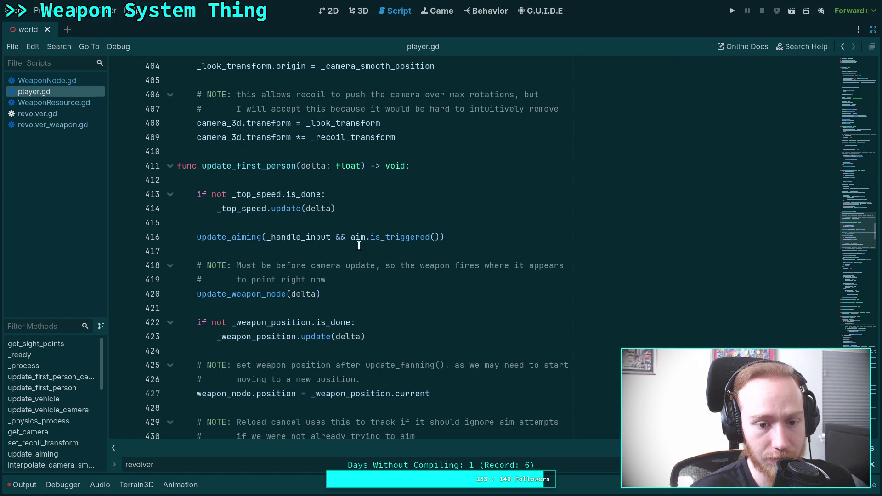
{"action": "scroll", "coordinate": [359, 246], "scroll_direction": "down", "scroll_amount": 3}
{"action": "scroll", "coordinate": [376, 215], "scroll_direction": "up", "scroll_amount": 3}
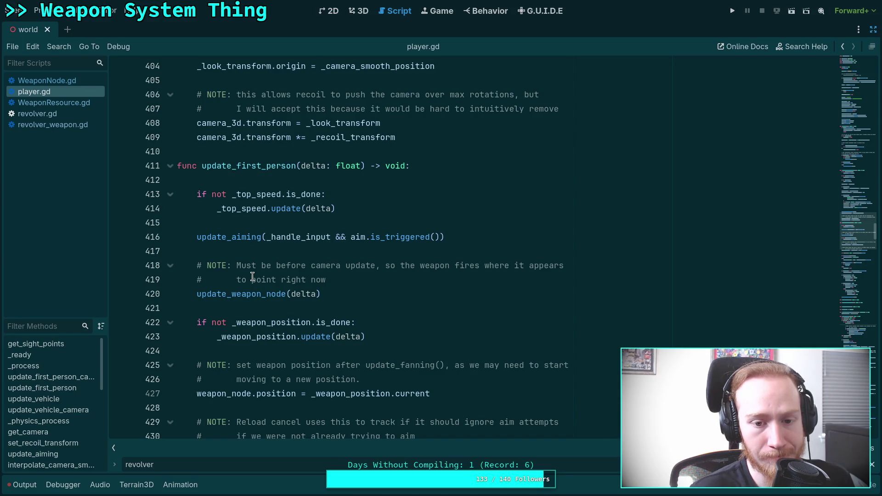
{"action": "mouse_move", "coordinate": [257, 265]}
{"action": "left_mouse_down"}
{"action": "mouse_move", "coordinate": [256, 281]}
{"action": "mouse_move", "coordinate": [269, 289]}
{"action": "left_mouse_up"}
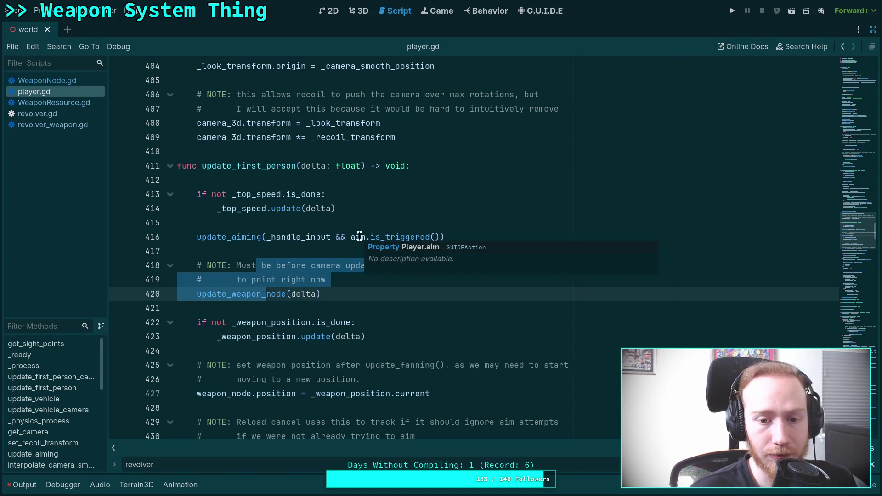
{"action": "mouse_move", "coordinate": [403, 235]}
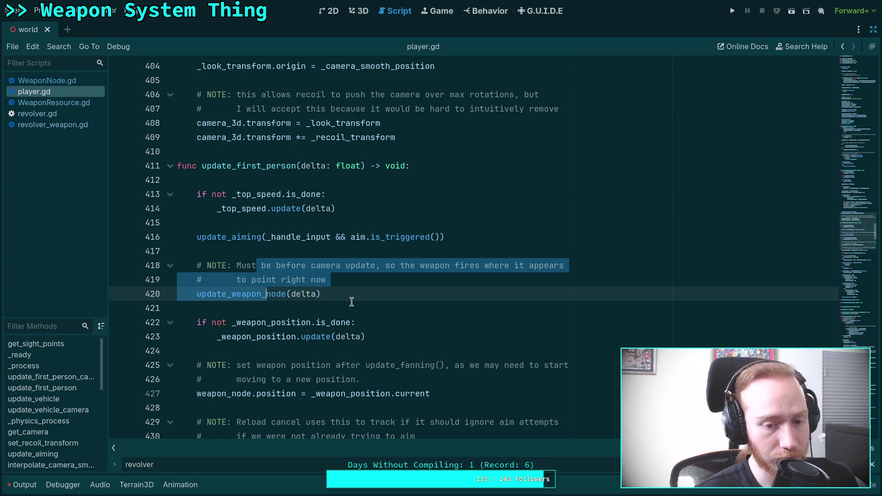
{"action": "scroll", "coordinate": [351, 302], "scroll_direction": "down", "scroll_amount": 12}
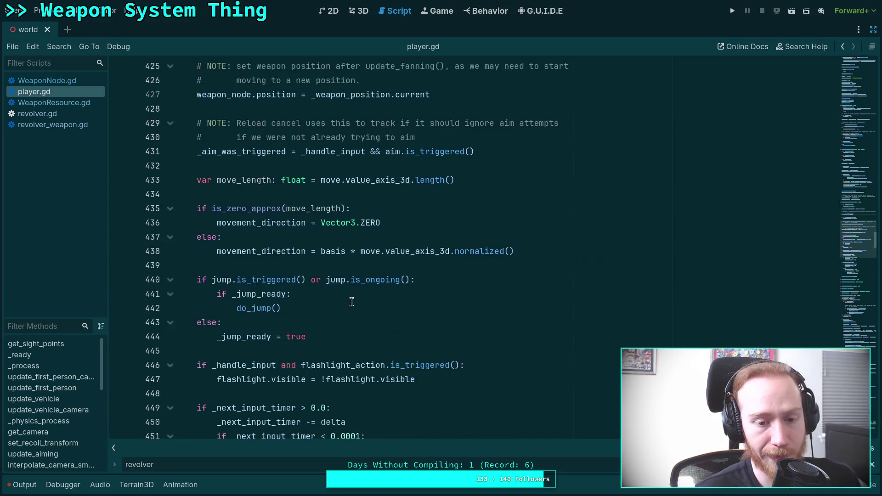
{"action": "scroll", "coordinate": [351, 301], "scroll_direction": "down", "scroll_amount": 15}
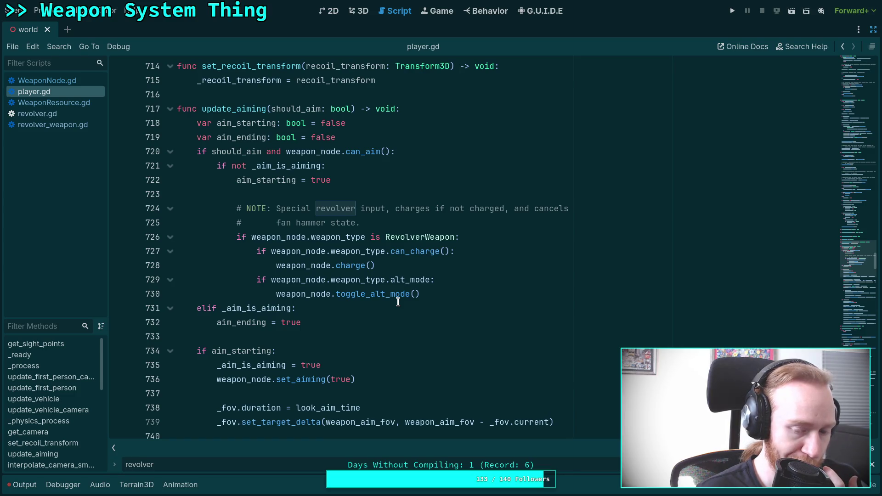
Look up the can_aim symbol on line 720 to reach its WeaponNode definition.
{"action": "left_click", "coordinate": [316, 340]}
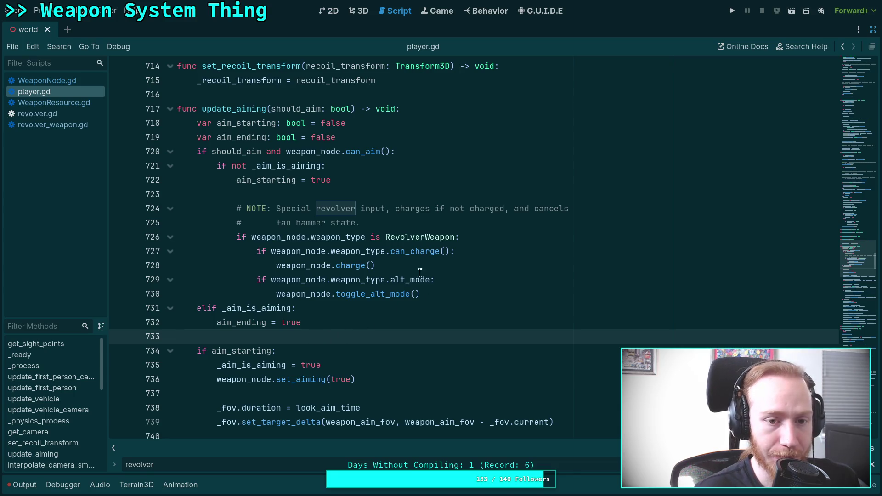
{"action": "left_click_drag", "start_coordinate": [345, 151], "coordinate": [389, 151]}
{"action": "mouse_move", "coordinate": [357, 152]}
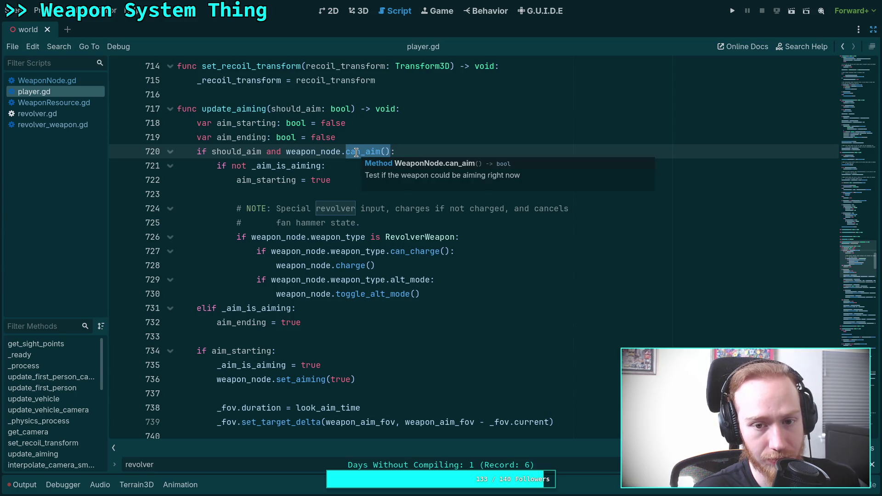
{"action": "right_click", "coordinate": [356, 152]}
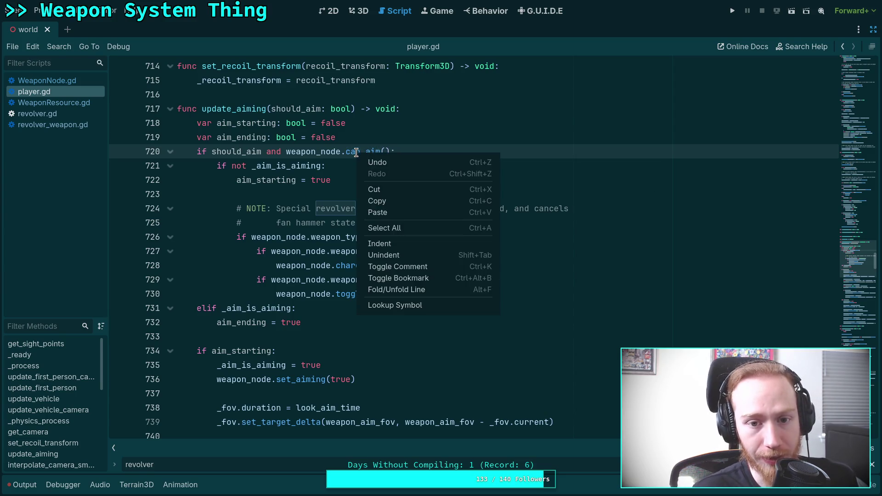
{"action": "left_click", "coordinate": [395, 304]}
Follow the _weapon_scene.can_aim call through to revolver.gd.
{"action": "left_click", "coordinate": [319, 308]}
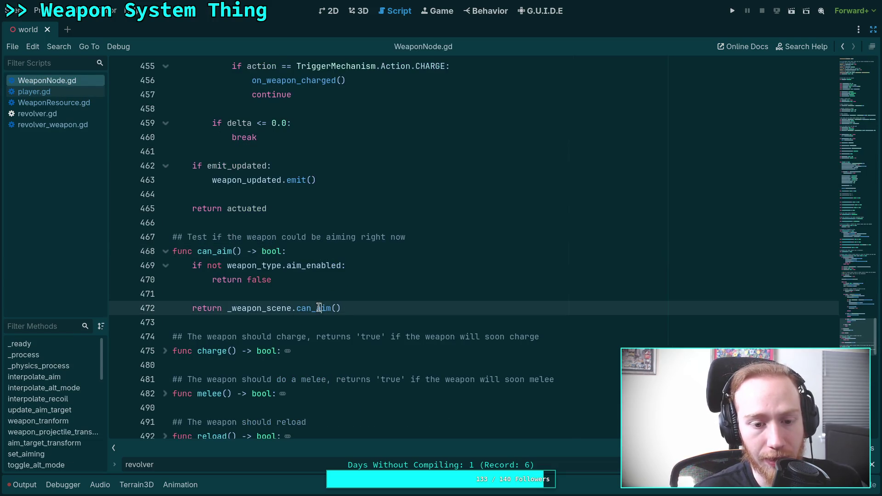
{"action": "mouse_move", "coordinate": [302, 302]}
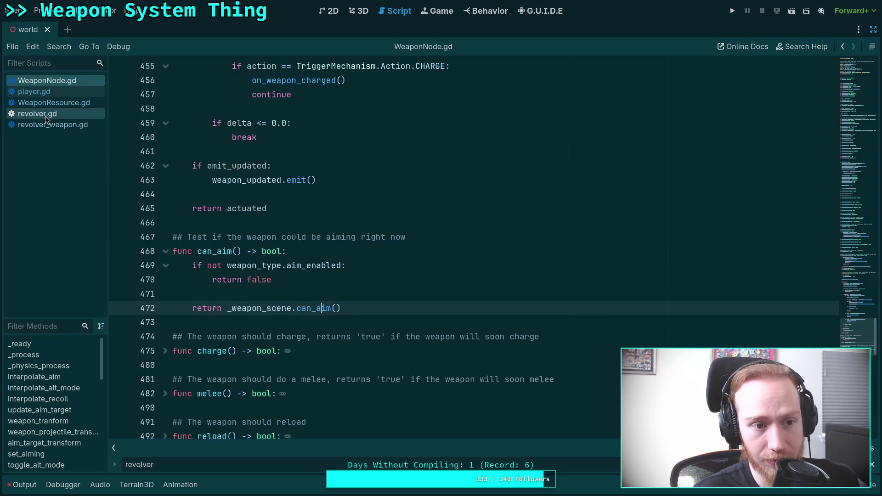
{"action": "left_click", "coordinate": [58, 111]}
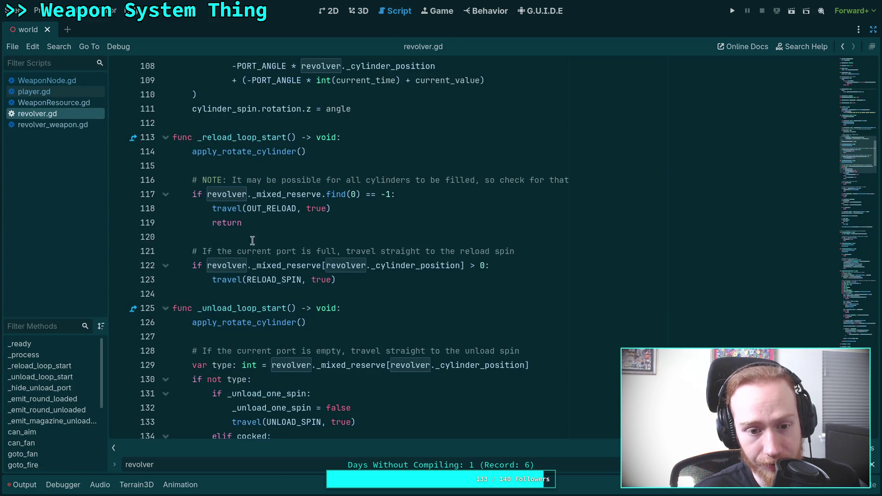
Unfold revolver.gd's can_aim and select its states: WALK, IDLE, FIRE, CHARGE, FIRE_DOUBLE, FIRE_EMPTY.
{"action": "scroll", "coordinate": [309, 270], "scroll_direction": "up", "scroll_amount": 5}
{"action": "scroll", "coordinate": [310, 270], "scroll_direction": "up", "scroll_amount": 6}
{"action": "scroll", "coordinate": [307, 271], "scroll_direction": "down", "scroll_amount": 20}
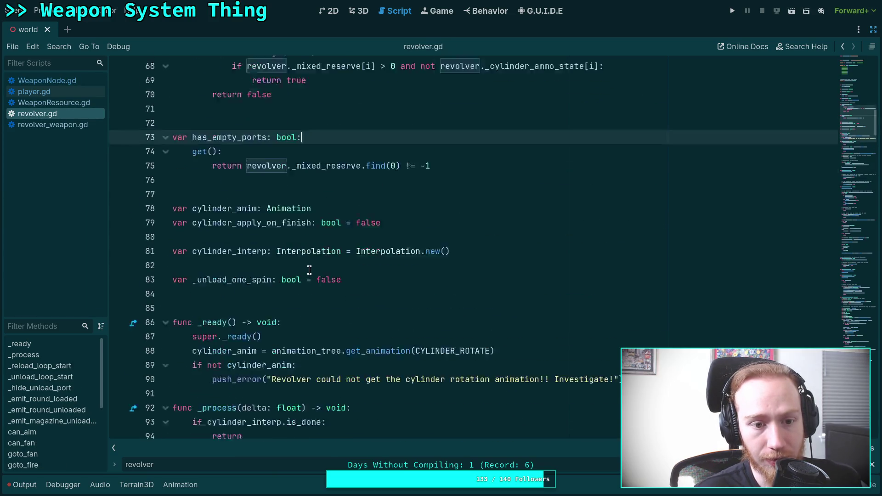
{"action": "scroll", "coordinate": [306, 271], "scroll_direction": "down", "scroll_amount": 19}
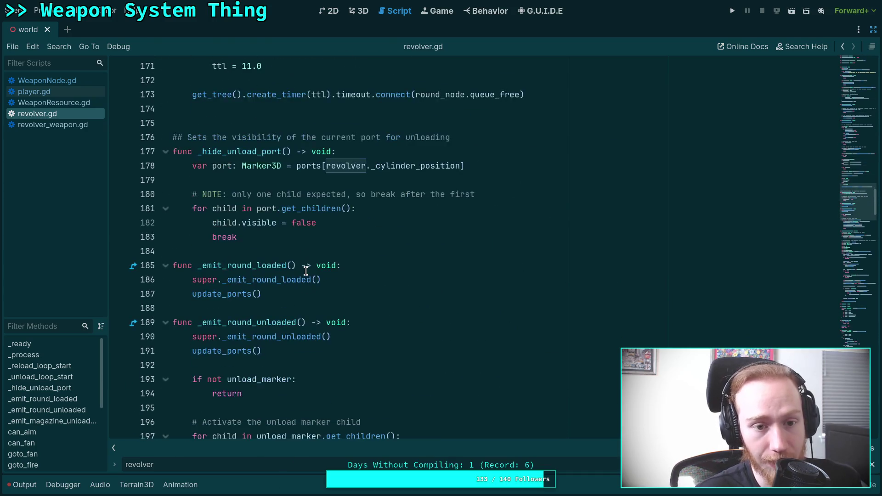
{"action": "scroll", "coordinate": [305, 271], "scroll_direction": "down", "scroll_amount": 20}
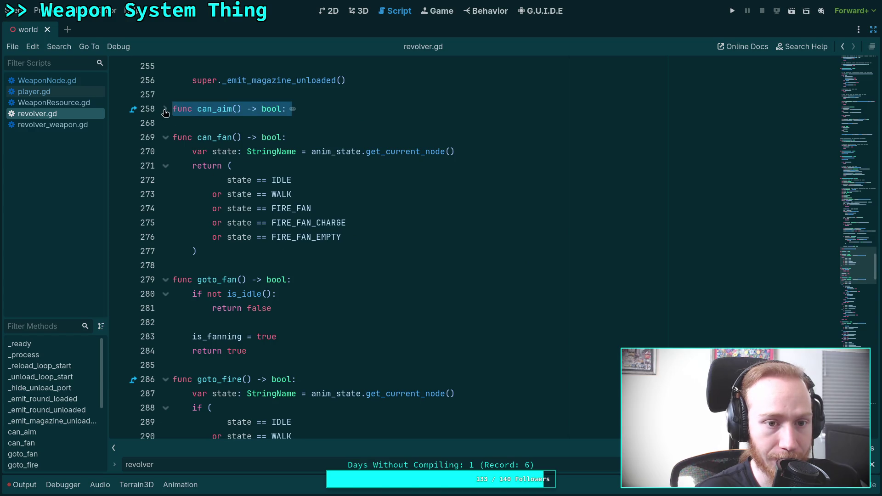
{"action": "left_click", "coordinate": [166, 109]}
{"action": "left_click", "coordinate": [279, 180]}
{"action": "mouse_move", "coordinate": [332, 223]}
{"action": "left_mouse_down"}
{"action": "mouse_move", "coordinate": [303, 209]}
{"action": "mouse_move", "coordinate": [252, 151]}
{"action": "left_mouse_up"}
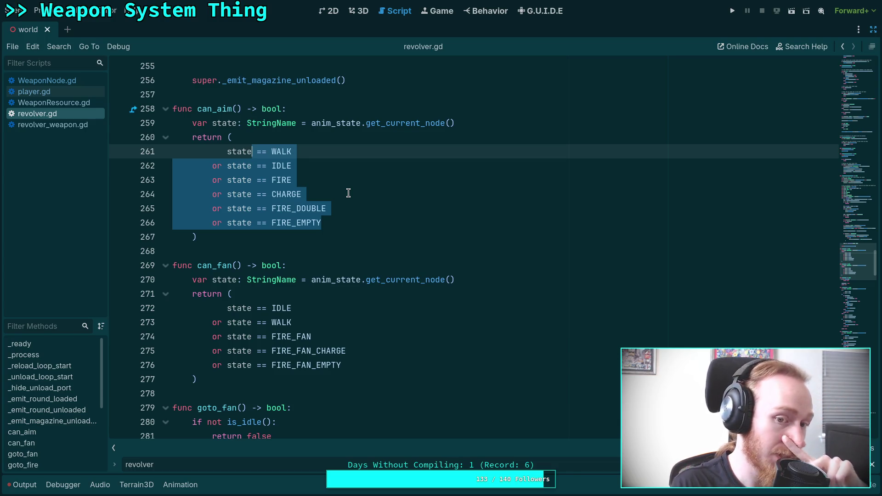
{"action": "scroll", "coordinate": [324, 320], "scroll_direction": "down", "scroll_amount": 1}
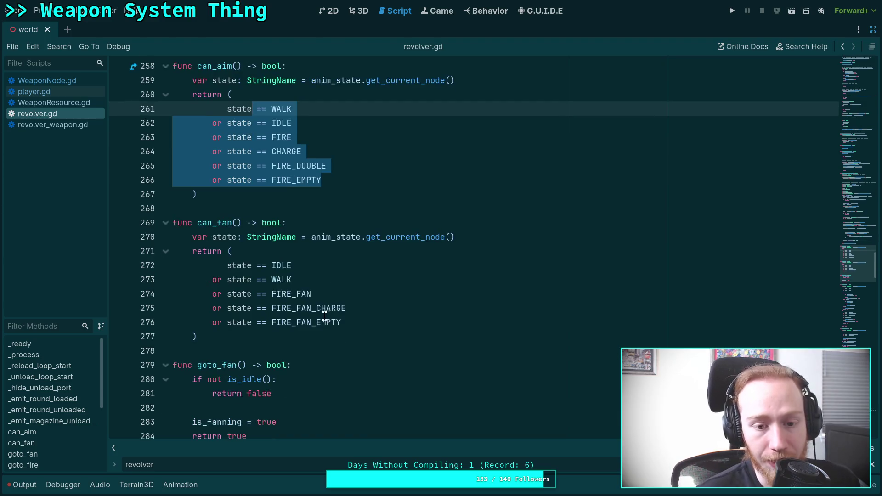
{"action": "left_click_drag", "start_coordinate": [278, 294], "coordinate": [348, 323]}
{"action": "left_click", "coordinate": [363, 317]}
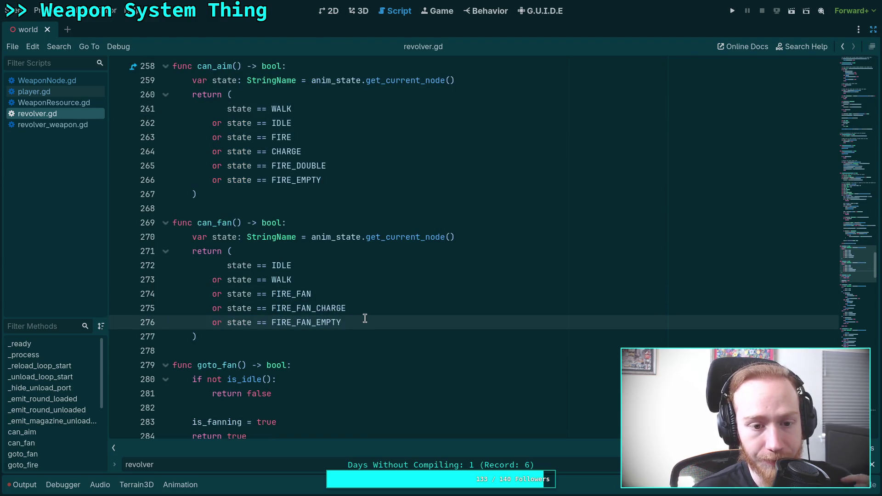
{"action": "scroll", "coordinate": [365, 318], "scroll_direction": "up", "scroll_amount": 1}
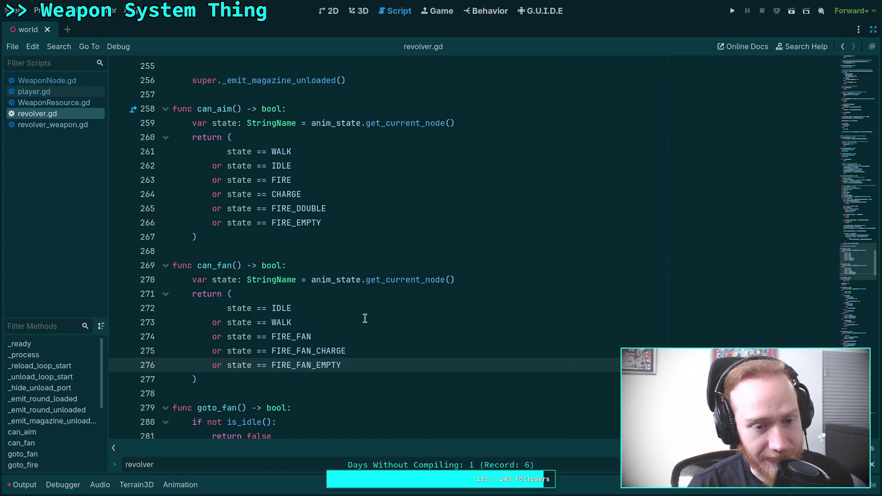
{"action": "left_click", "coordinate": [261, 251]}
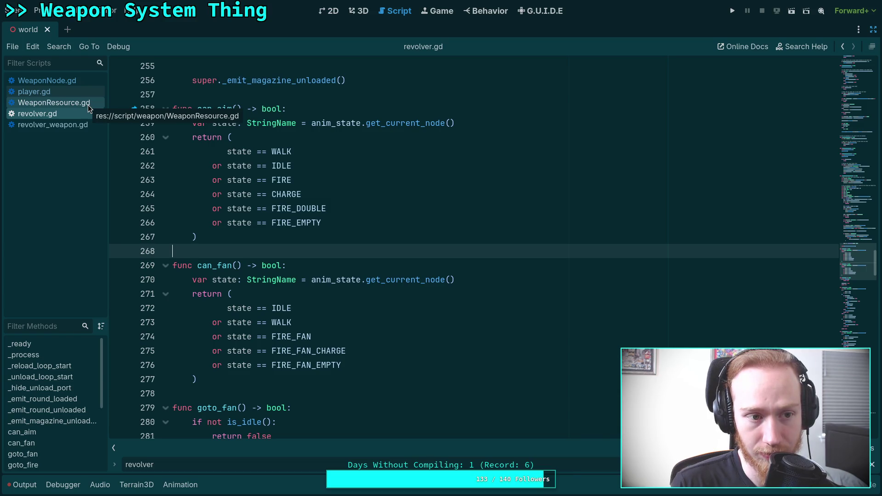
Return to player.gd from WeaponNode.gd and collapse the aim_starting block.
{"action": "left_click", "coordinate": [83, 83]}
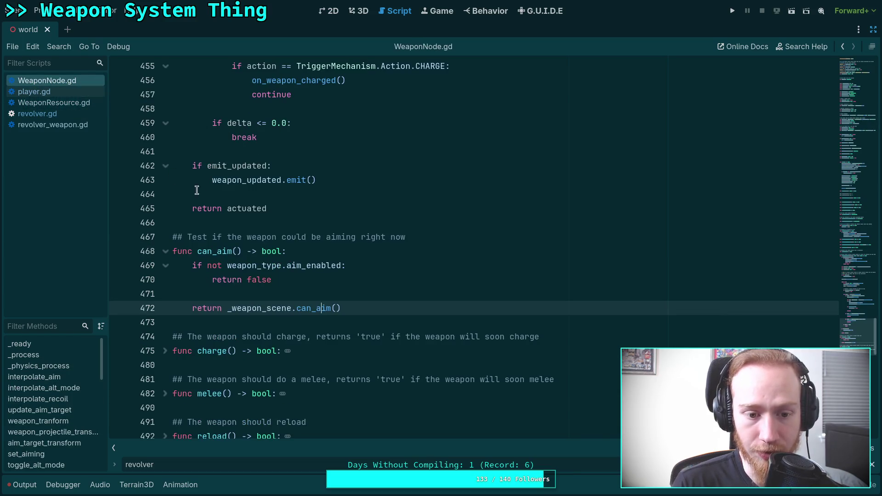
{"action": "left_click", "coordinate": [50, 92]}
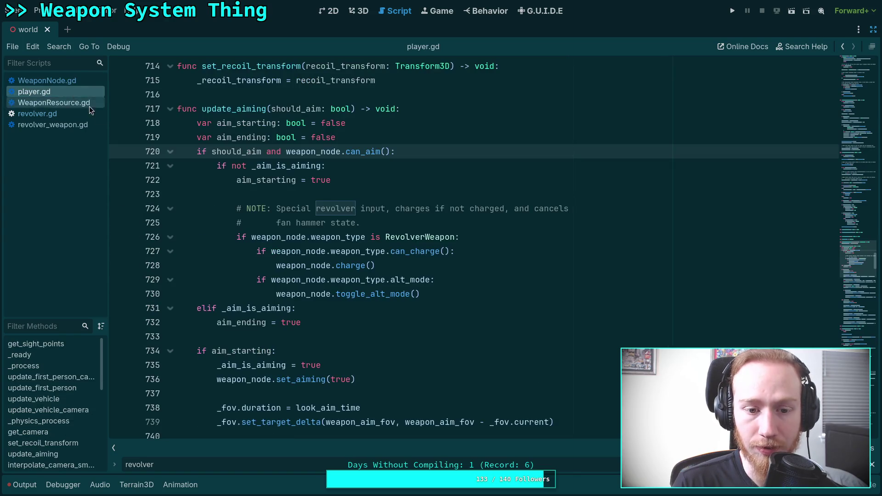
{"action": "scroll", "coordinate": [224, 303], "scroll_direction": "down", "scroll_amount": 2}
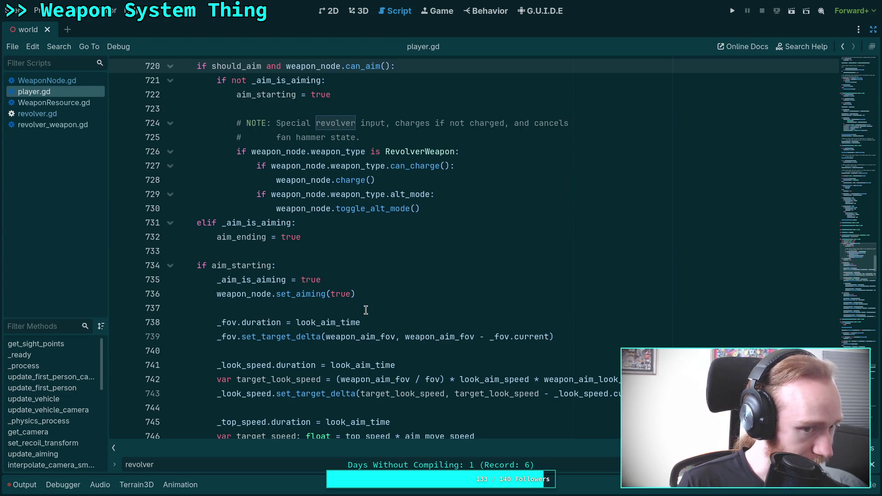
{"action": "scroll", "coordinate": [365, 310], "scroll_direction": "up", "scroll_amount": 2}
{"action": "scroll", "coordinate": [314, 321], "scroll_direction": "down", "scroll_amount": 2}
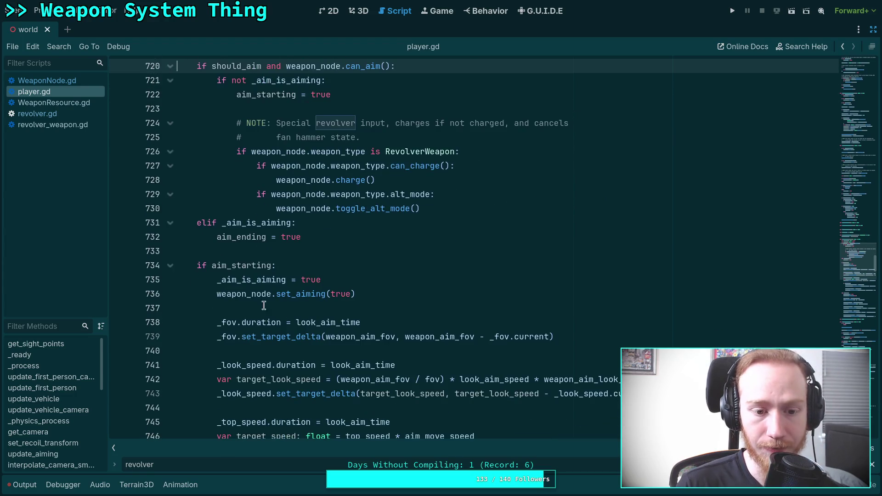
{"action": "left_click", "coordinate": [169, 266]}
Review the aim_ending branch, highlighting every use of _aim_is_aiming.
{"action": "scroll", "coordinate": [281, 312], "scroll_direction": "down", "scroll_amount": 1}
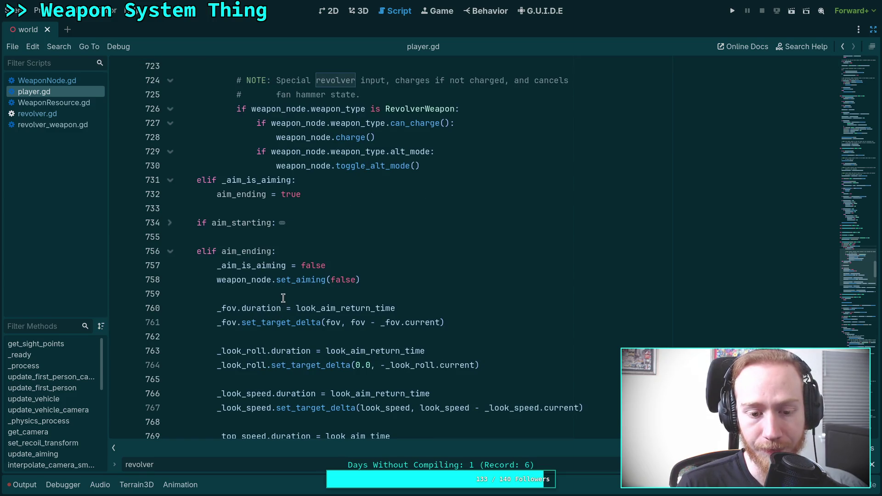
{"action": "scroll", "coordinate": [282, 298], "scroll_direction": "down", "scroll_amount": 4}
{"action": "scroll", "coordinate": [283, 298], "scroll_direction": "up", "scroll_amount": 4}
{"action": "left_click", "coordinate": [361, 262]}
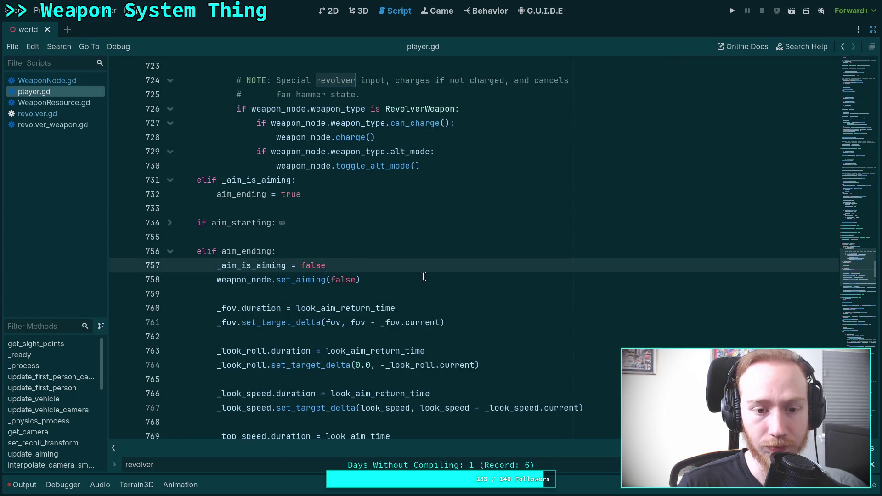
{"action": "scroll", "coordinate": [424, 276], "scroll_direction": "up", "scroll_amount": 2}
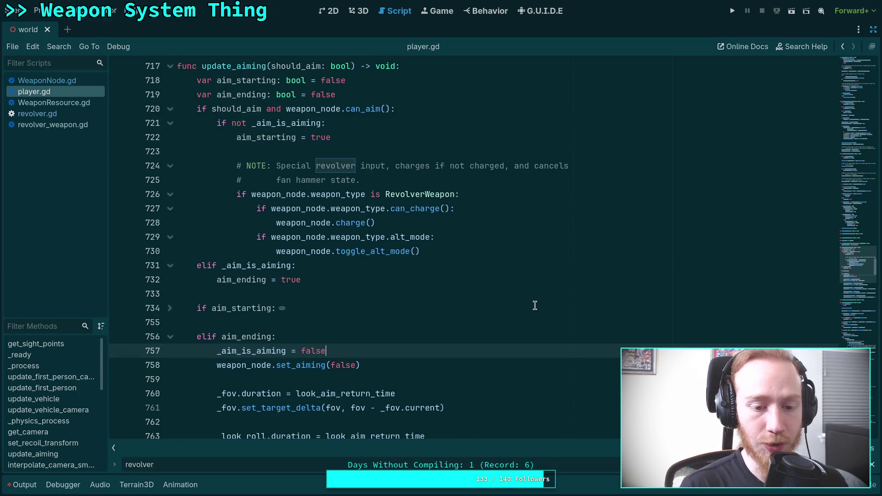
{"action": "scroll", "coordinate": [534, 305], "scroll_direction": "down", "scroll_amount": 2}
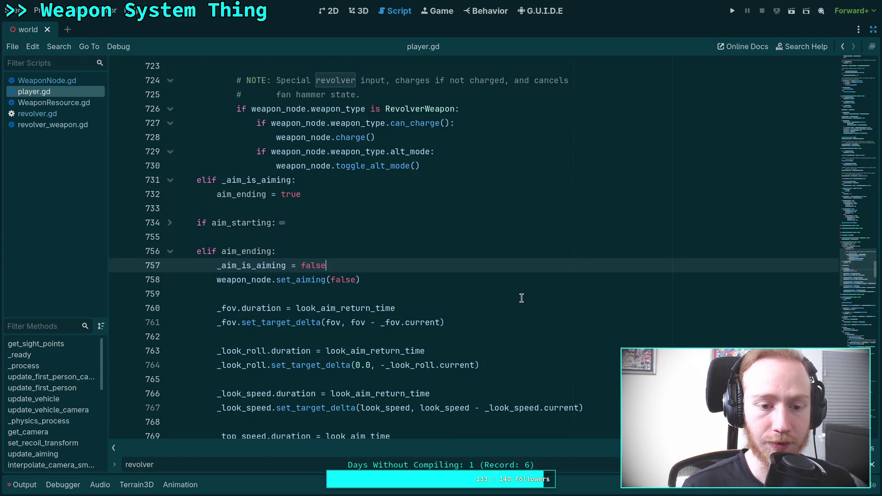
{"action": "scroll", "coordinate": [521, 298], "scroll_direction": "up", "scroll_amount": 3}
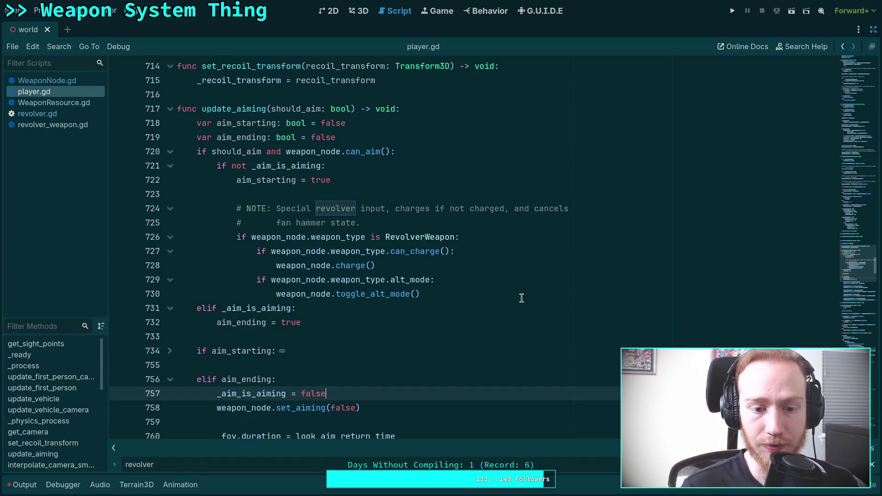
{"action": "left_click", "coordinate": [256, 318]}
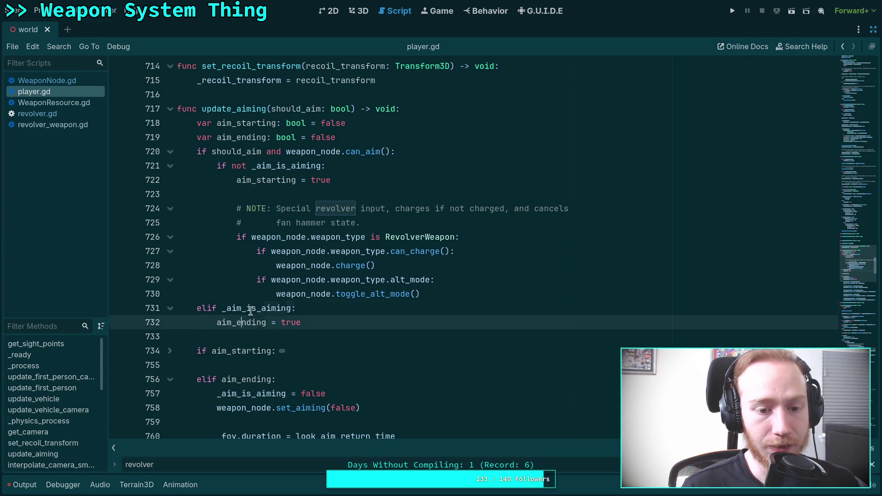
{"action": "double_click", "coordinate": [251, 311]}
{"action": "scroll", "coordinate": [267, 326], "scroll_direction": "down", "scroll_amount": 3}
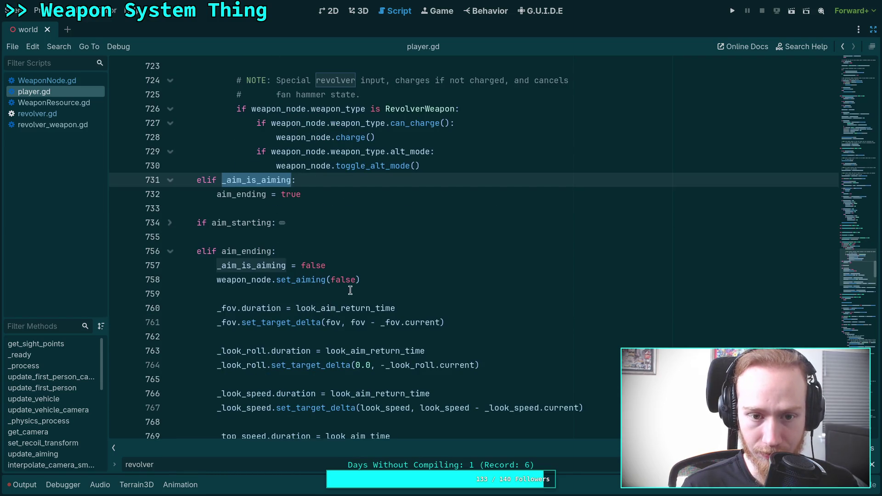
{"action": "scroll", "coordinate": [390, 293], "scroll_direction": "up", "scroll_amount": 2}
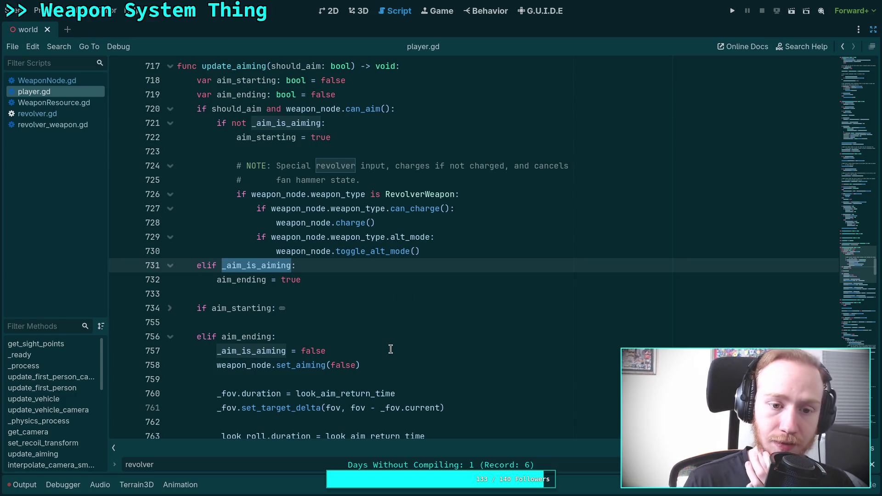
Highlight alt_mode and toggle_alt_mode, then set the caret at the end of line 757.
{"action": "double_click", "coordinate": [388, 250]}
{"action": "double_click", "coordinate": [398, 233]}
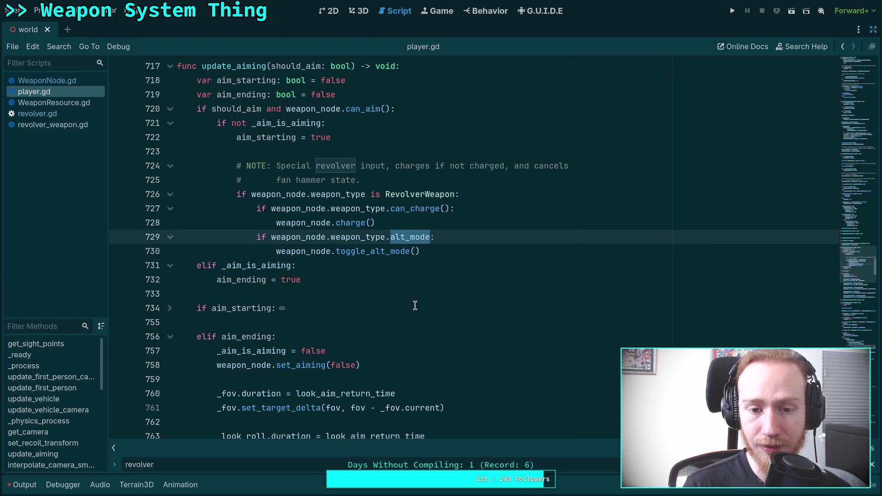
{"action": "left_click", "coordinate": [408, 365]}
{"action": "left_click", "coordinate": [417, 349]}
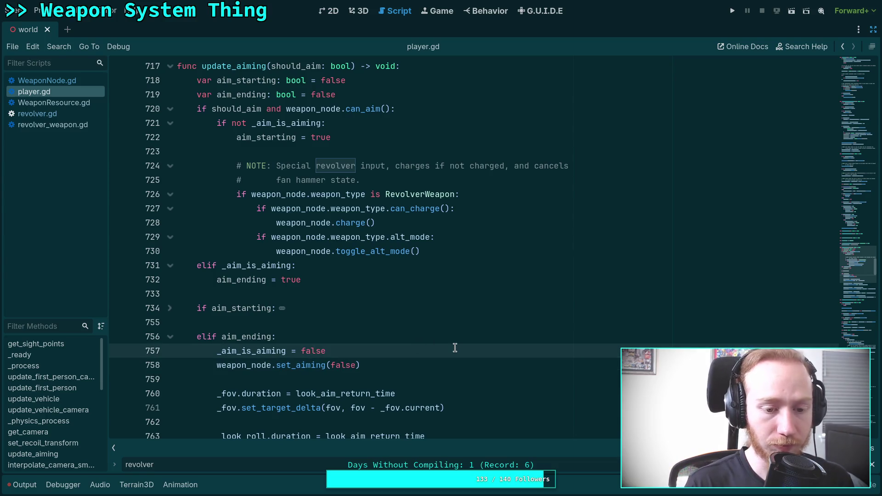
Add the comment '# NOTE: Special revolver case, alt mode uses aim recoil reduction' below line 757.
{"action": "key", "text": "Return"}
{"action": "key", "text": "Return"}
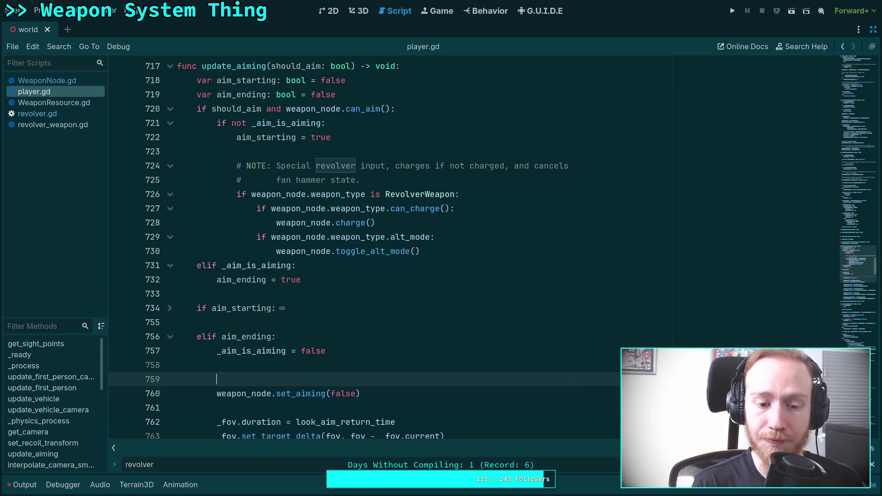
{"action": "type", "text": "@"}
{"action": "key", "text": "BackSpace"}
{"action": "type", "text": "# NOTE"}
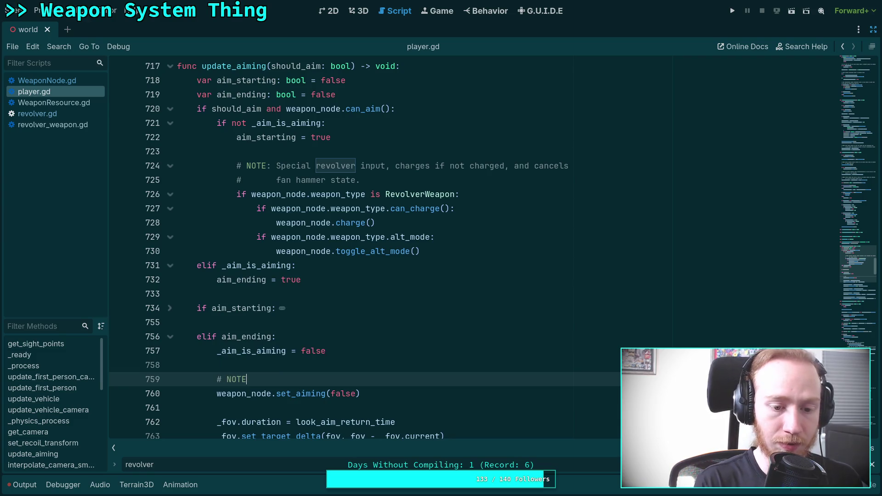
{"action": "type", "text": ": Speci"}
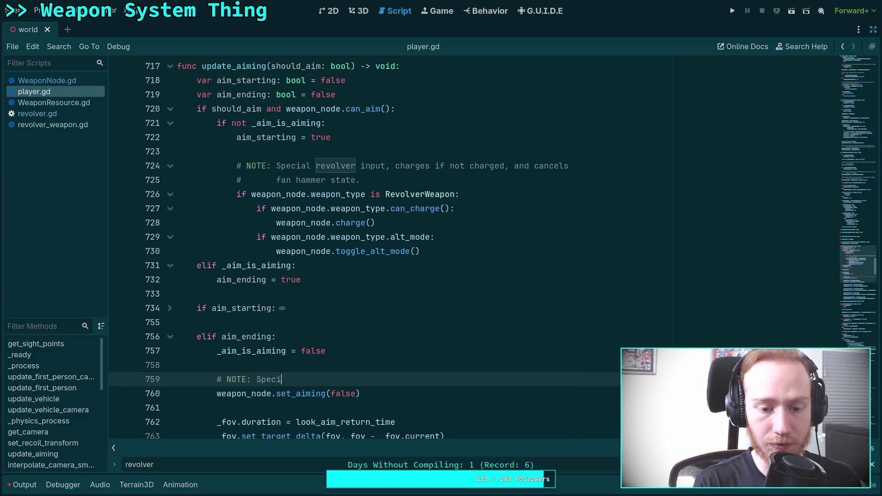
{"action": "type", "text": "al revolver case, "}
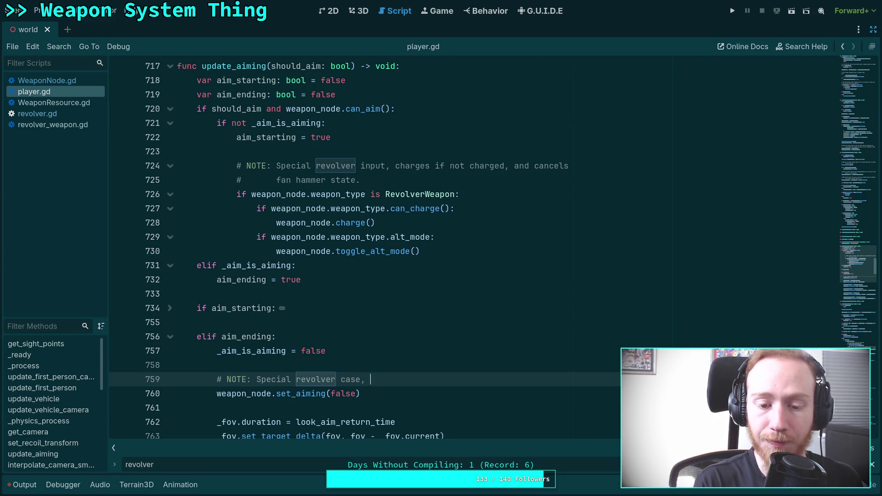
{"action": "type", "text": "fa"}
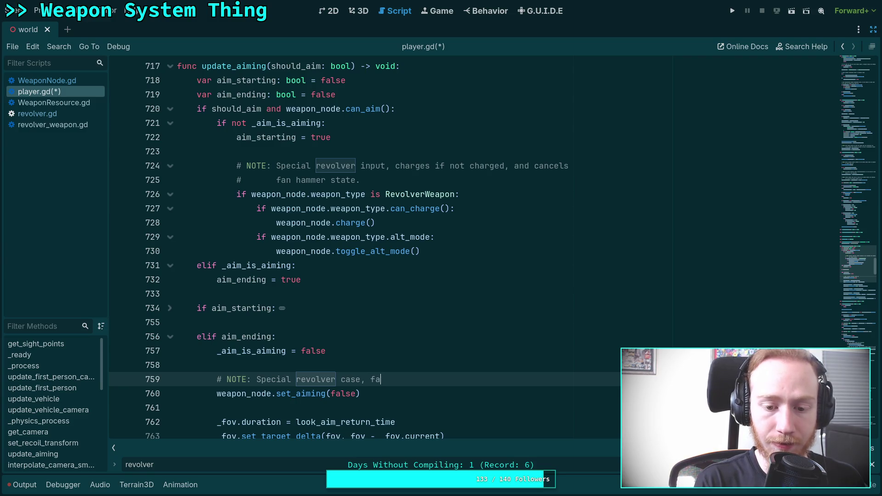
{"action": "key", "text": "BackSpace"}
{"action": "key", "text": "BackSpace"}
{"action": "type", "text": "alt mode"}
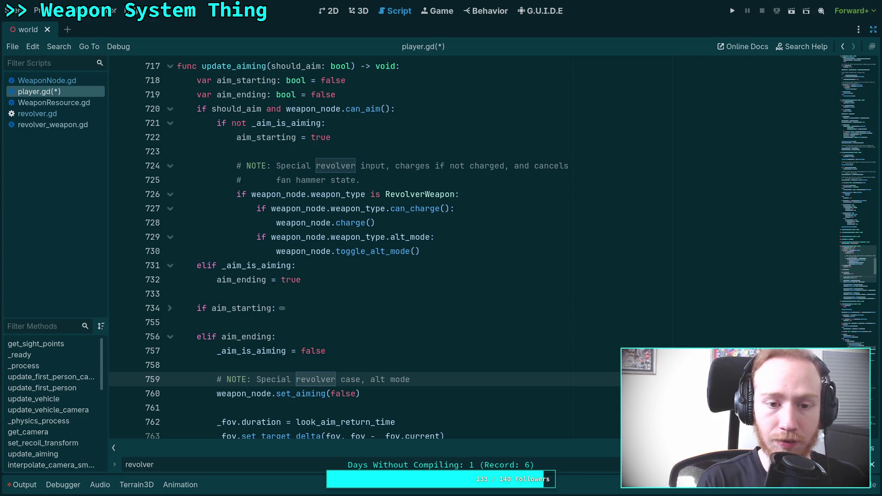
{"action": "type", "text": " uses aim "}
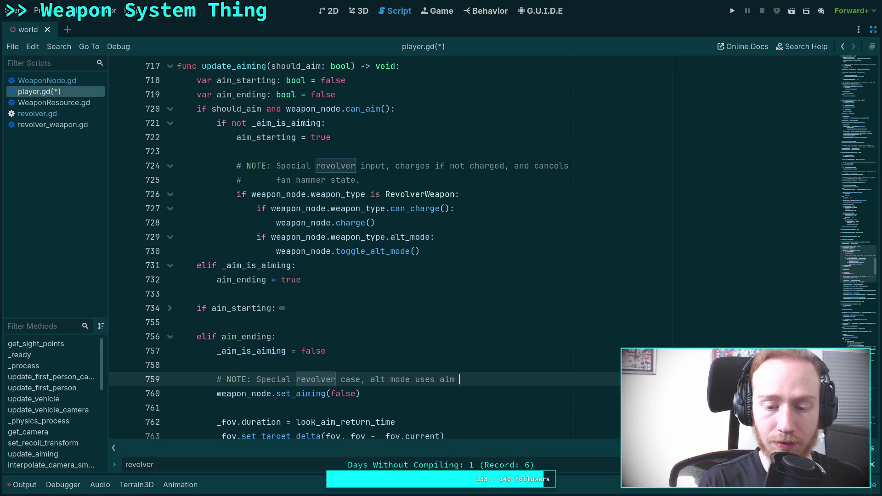
{"action": "type", "text": "re"}
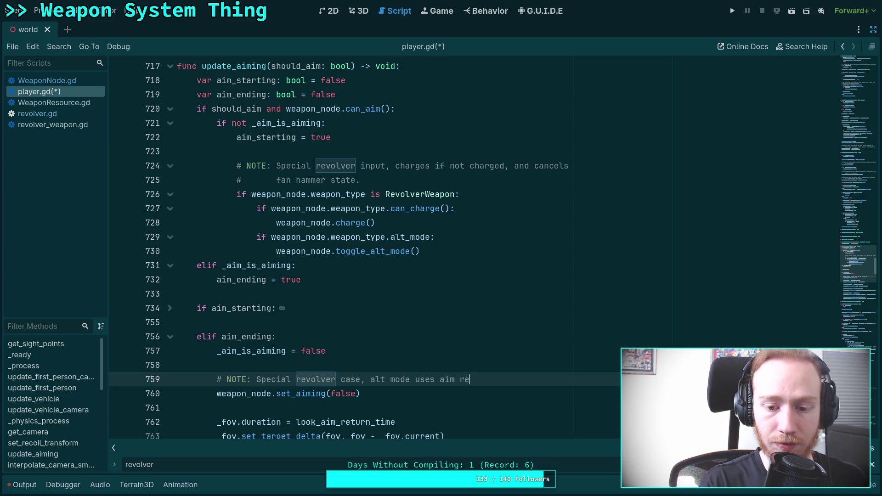
{"action": "type", "text": "caul"}
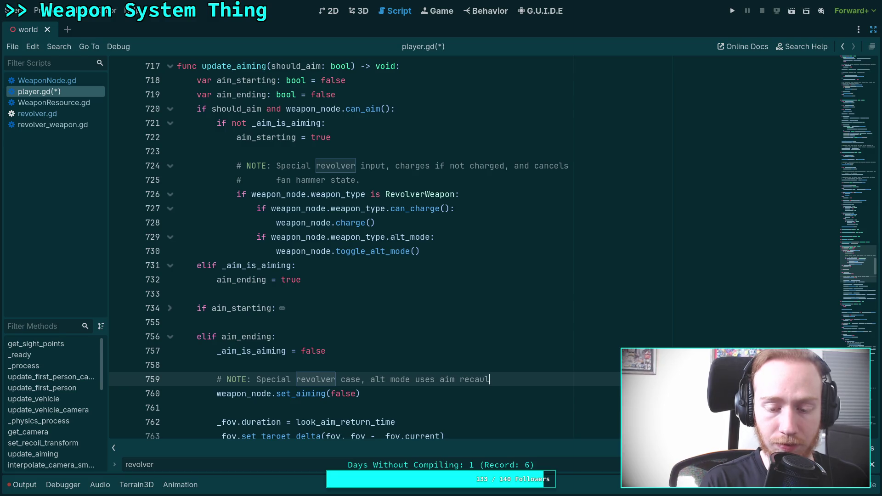
{"action": "key", "text": "BackSpace"}
{"action": "key", "text": "BackSpace"}
{"action": "key", "text": "BackSpace"}
{"action": "type", "text": "oil "}
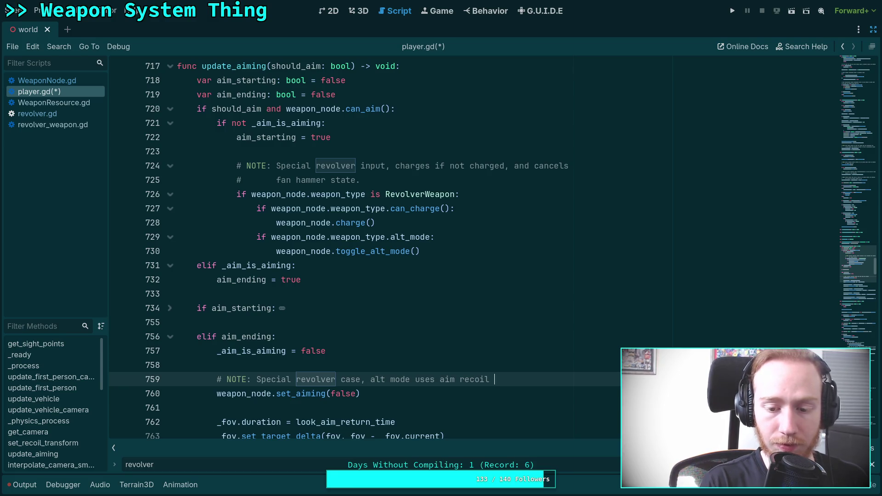
{"action": "type", "text": "reduction"}
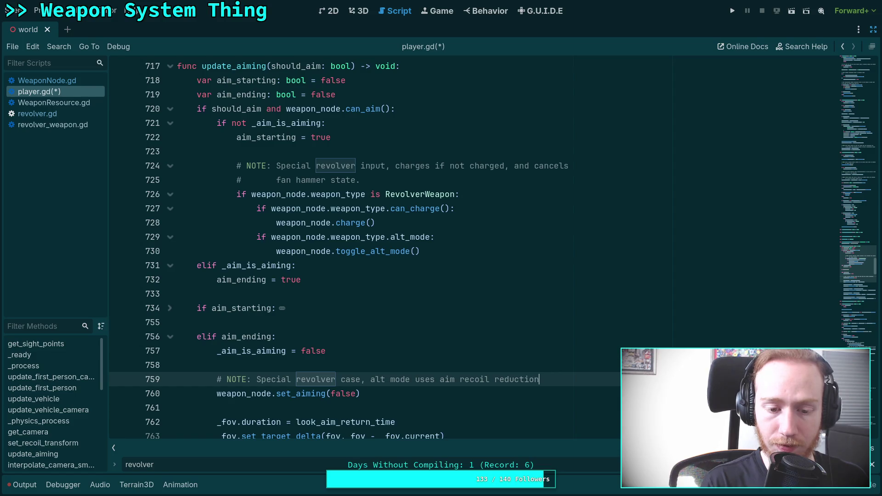
Begin the check 'if weapon_node.weapon_type is RevolverWeapon' beneath the comment.
{"action": "key", "text": "Return"}
{"action": "type", "text": "if weapon"}
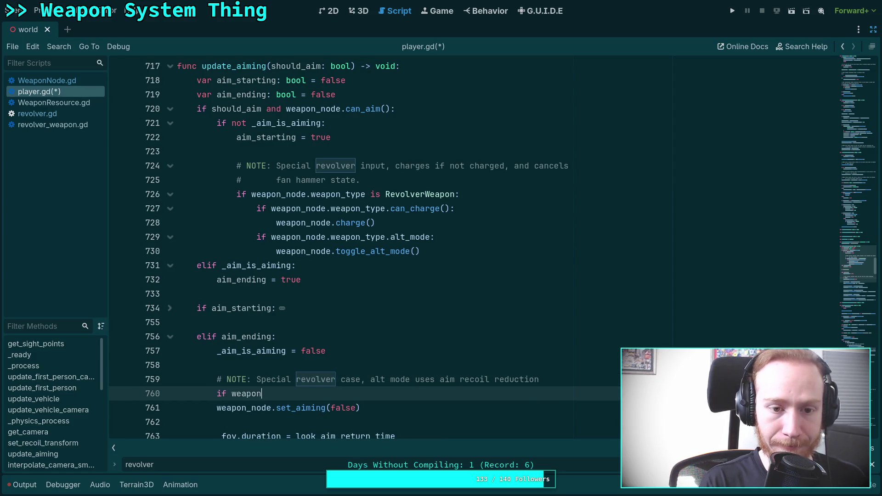
{"action": "type", "text": "_node.wea"}
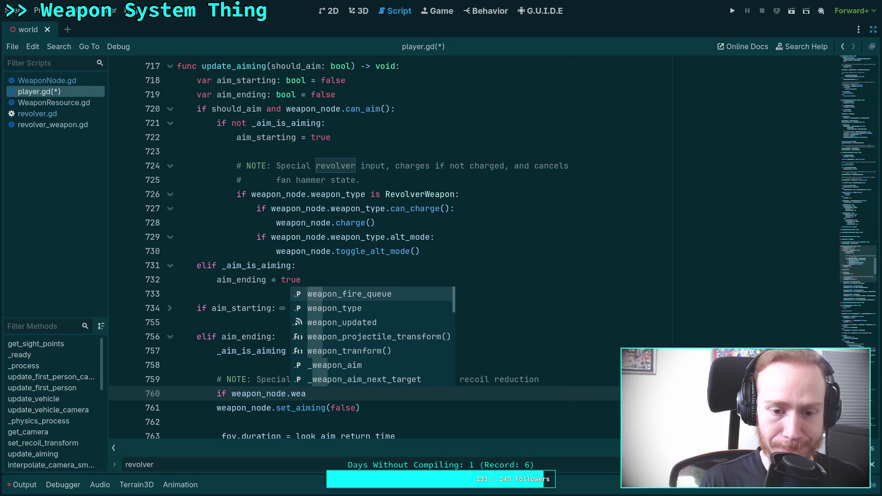
{"action": "key", "text": "Down"}
{"action": "key", "text": "Return"}
{"action": "type", "text": ".weapon_type"}
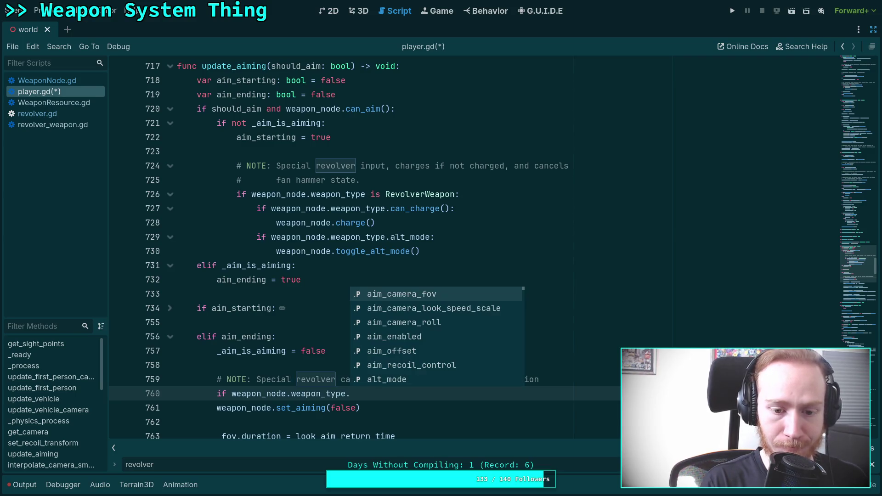
{"action": "type", "text": " is Revolver"}
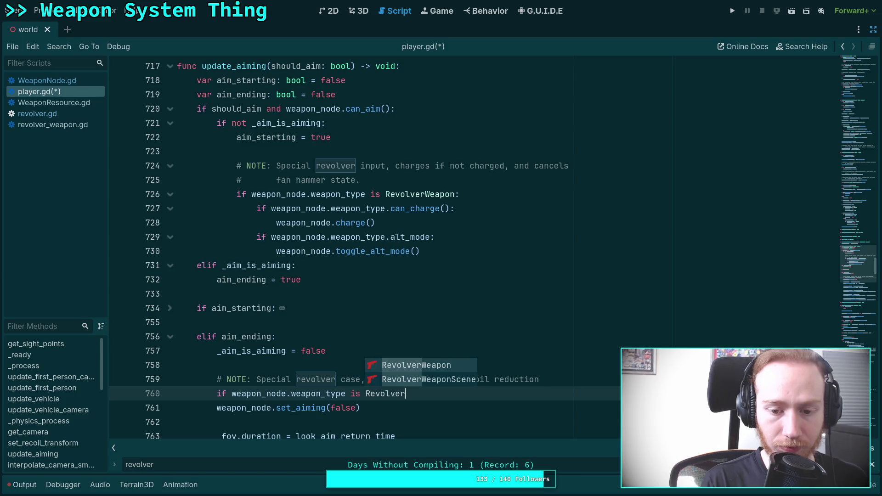
{"action": "key", "text": "Return"}
{"action": "key", "text": "Return"}
{"action": "scroll", "coordinate": [469, 357], "scroll_direction": "down", "scroll_amount": 2}
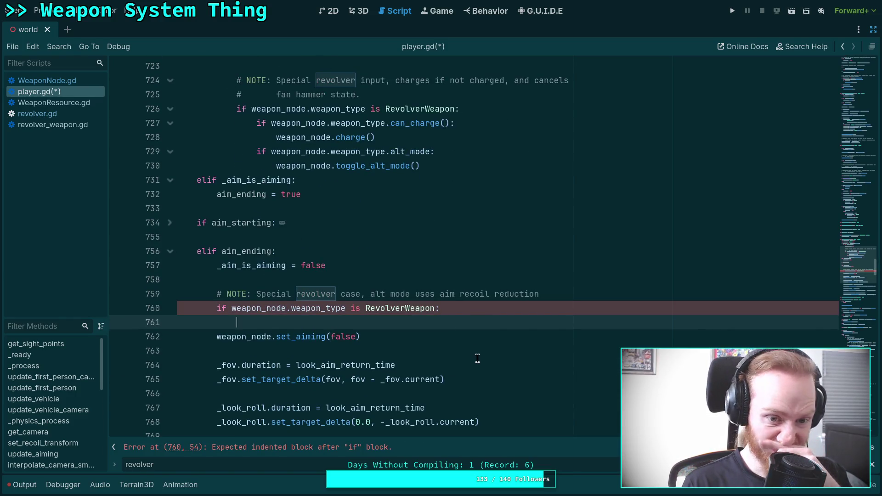
Put pass in the RevolverWeapon branch and move set_aiming(false) under a new else:.
{"action": "scroll", "coordinate": [478, 359], "scroll_direction": "up", "scroll_amount": 3}
{"action": "scroll", "coordinate": [477, 358], "scroll_direction": "down", "scroll_amount": 2}
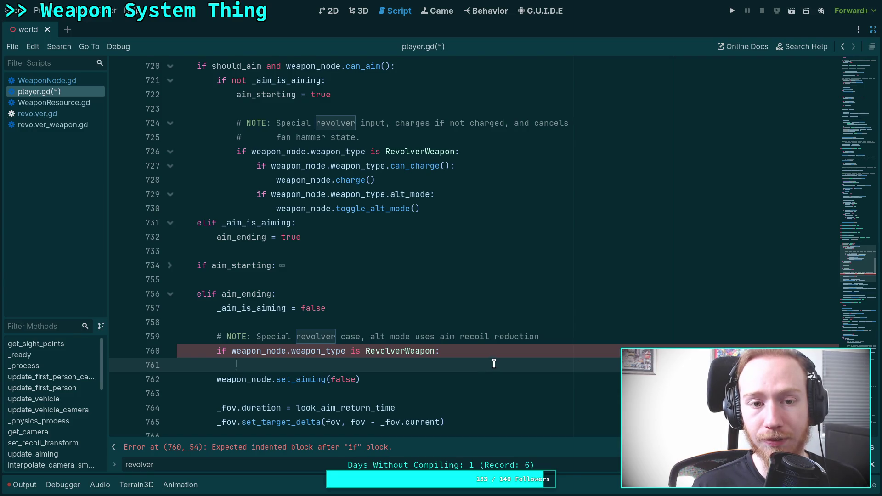
{"action": "scroll", "coordinate": [492, 365], "scroll_direction": "up", "scroll_amount": 1}
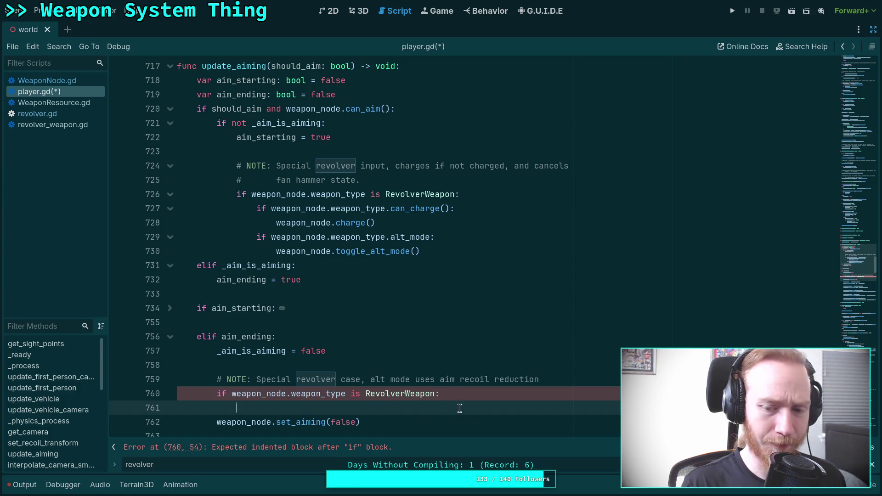
{"action": "type", "text": "pass"}
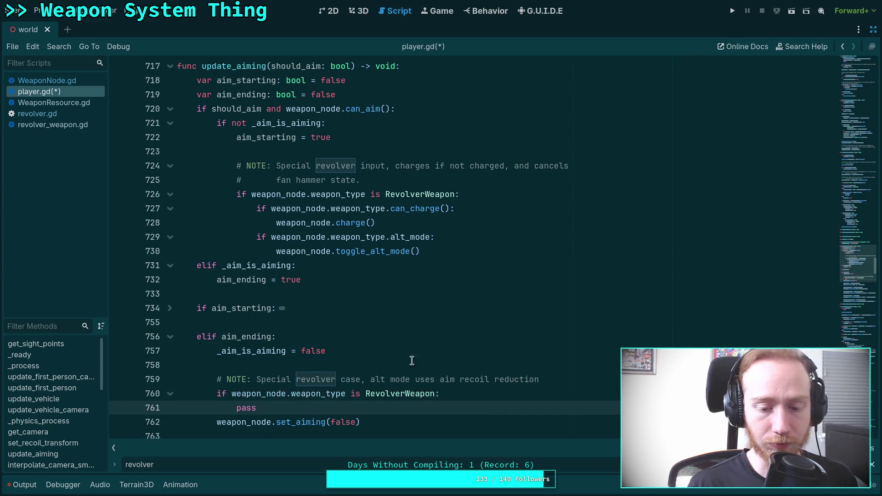
{"action": "scroll", "coordinate": [221, 342], "scroll_direction": "down", "scroll_amount": 2}
{"action": "left_click", "coordinate": [218, 338]}
{"action": "type", "text": "else:"}
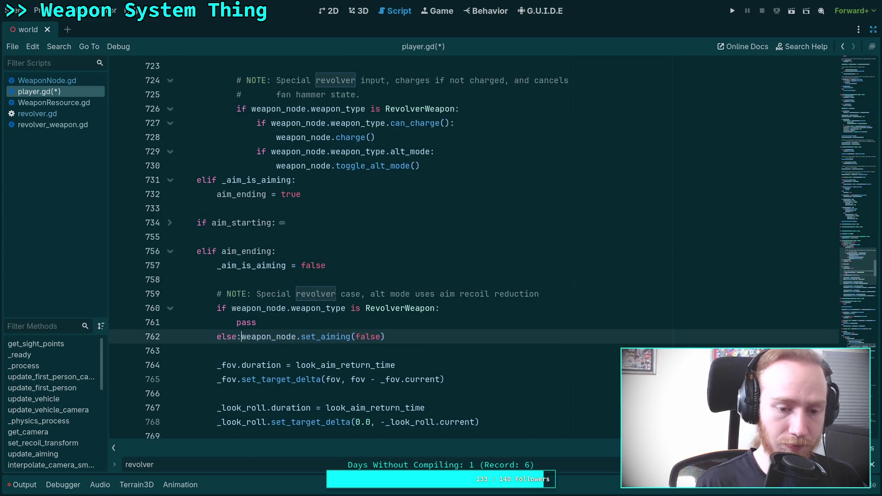
{"action": "key", "text": "Return"}
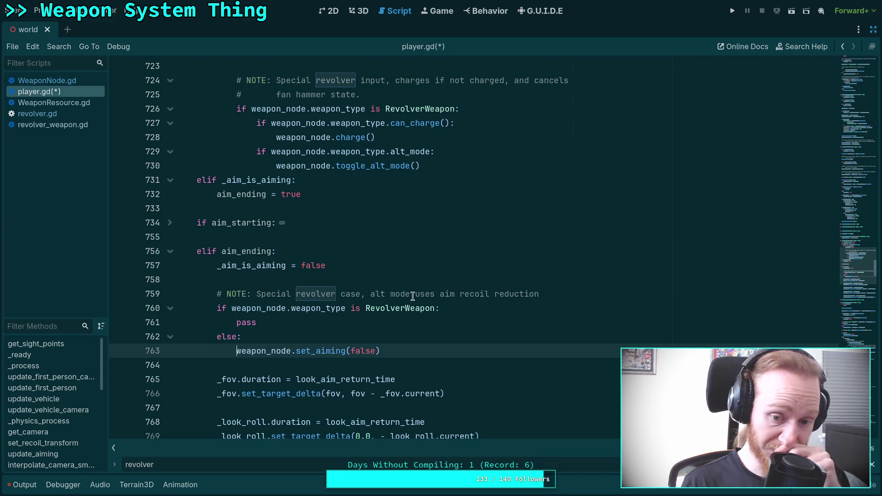
Comment the pass line with '# do nothing' and save player.gd.
{"action": "left_click", "coordinate": [412, 295]}
{"action": "left_click", "coordinate": [494, 308]}
{"action": "left_click", "coordinate": [455, 319]}
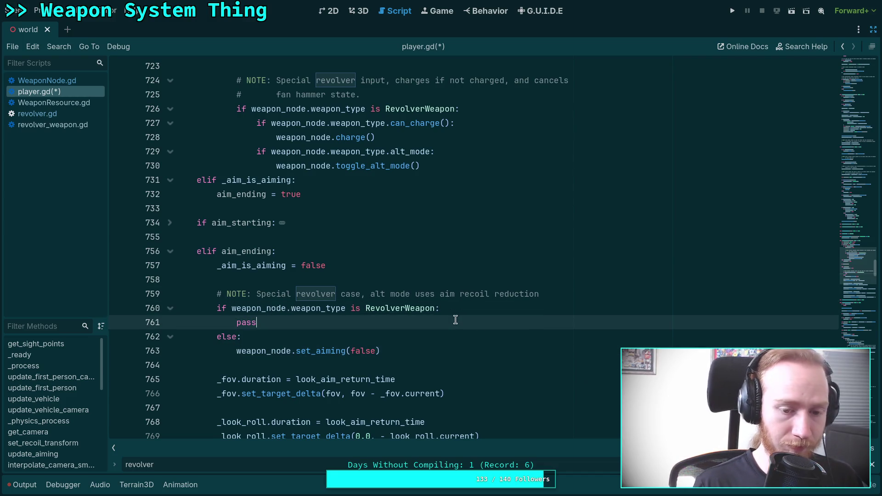
{"action": "type", "text": " # Pass "}
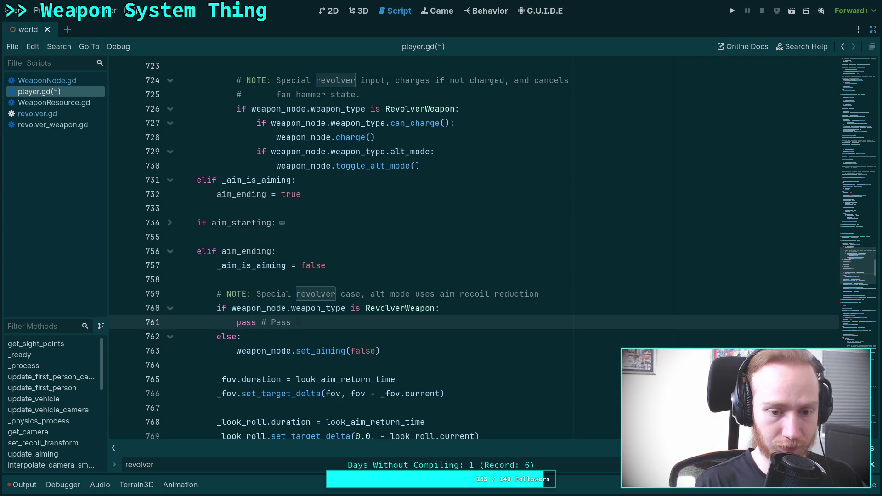
{"action": "type", "text": "is enough "}
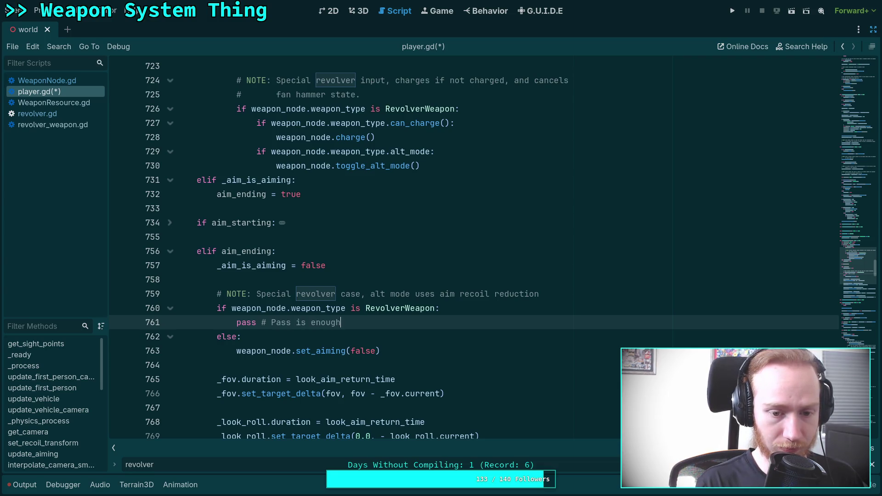
{"action": "type", "text": "here"}
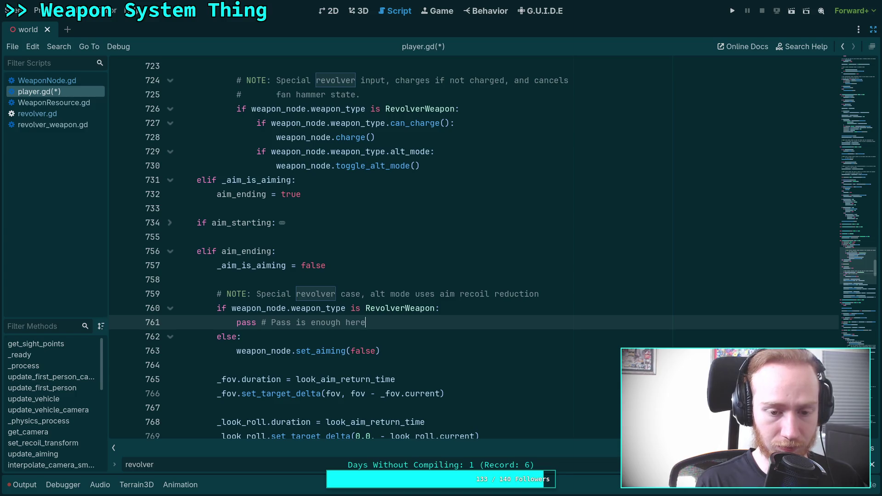
{"action": "key", "text": "BackSpace"}
{"action": "key", "text": "BackSpace"}
{"action": "key", "text": "BackSpace"}
{"action": "type", "text": "do "}
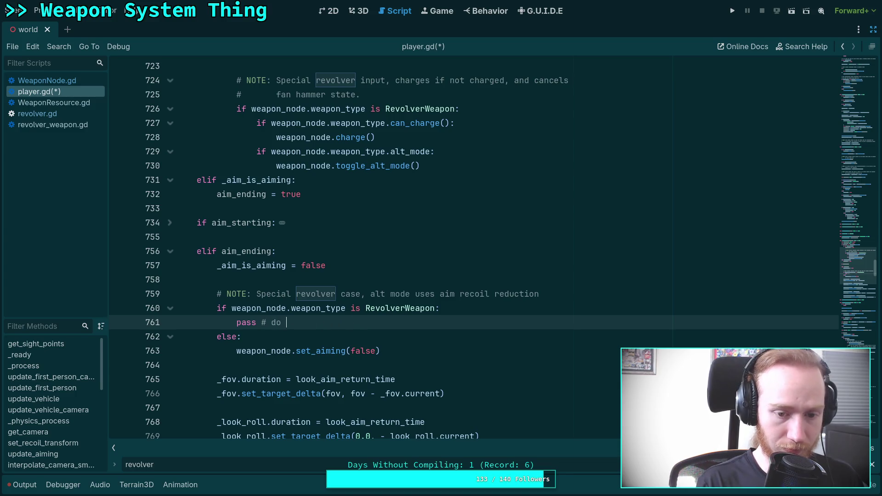
{"action": "type", "text": "net"}
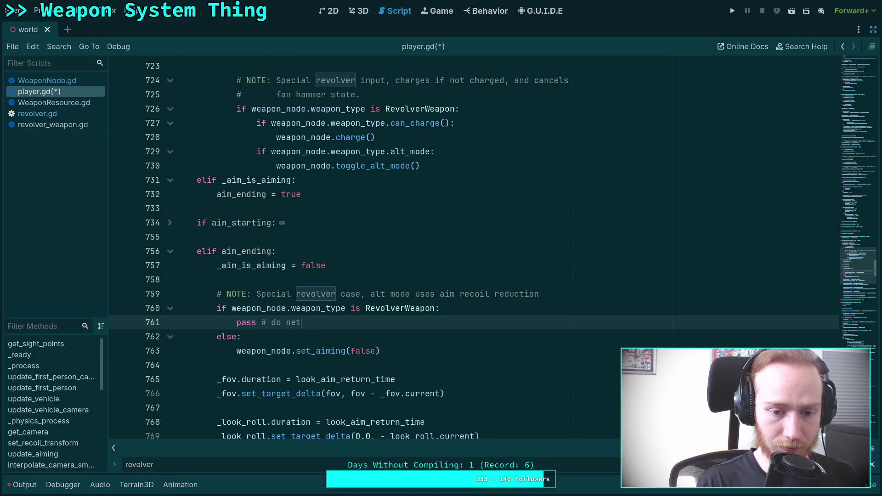
{"action": "key", "text": "BackSpace"}
{"action": "key", "text": "BackSpace"}
{"action": "key", "text": "BackSpace"}
{"action": "type", "text": "nothing"}
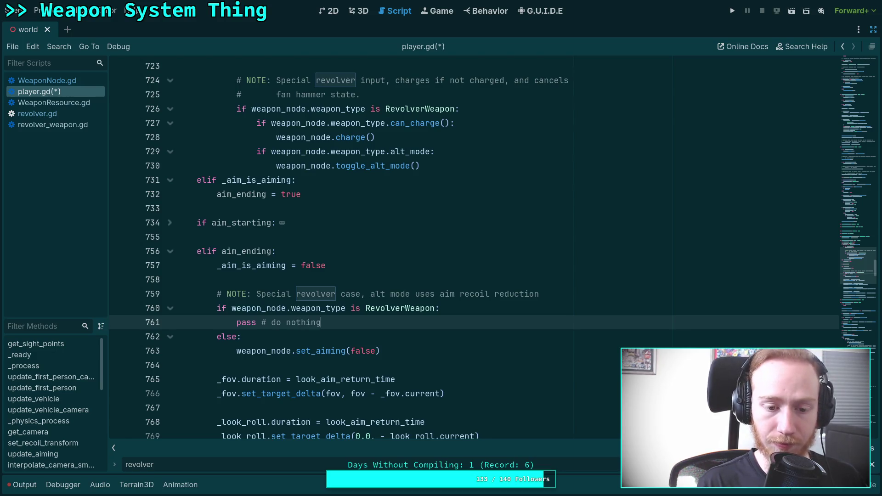
{"action": "key", "text": "ctrl+s"}
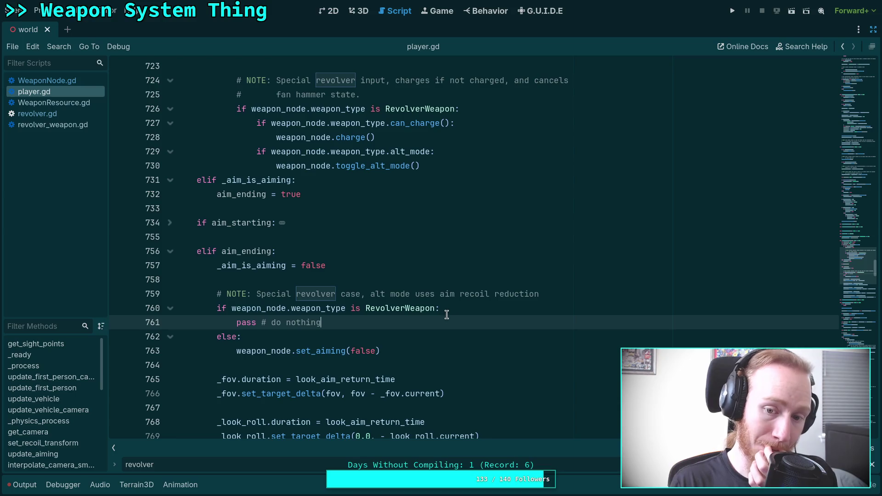
{"action": "left_click", "coordinate": [555, 296]}
{"action": "left_click", "coordinate": [476, 325]}
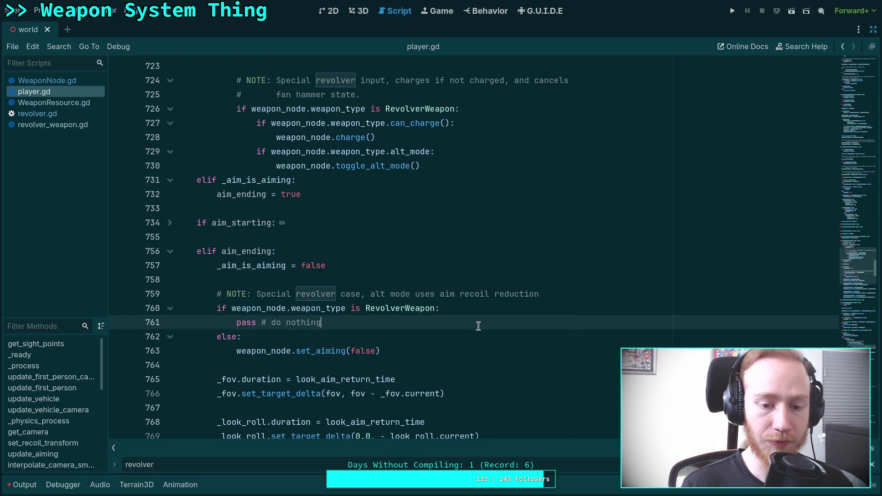
{"action": "key", "text": "ctrl+s"}
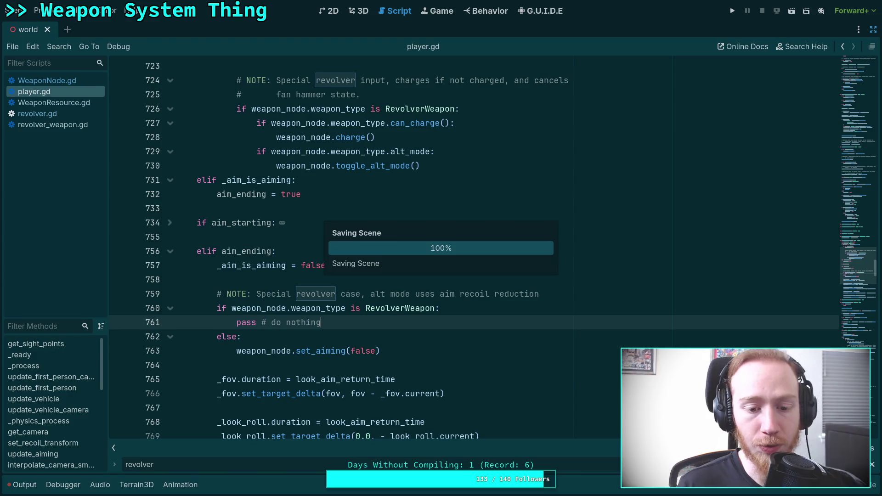
{"action": "scroll", "coordinate": [441, 321], "scroll_direction": "down", "scroll_amount": 10}
{"action": "scroll", "coordinate": [410, 316], "scroll_direction": "up", "scroll_amount": 12}
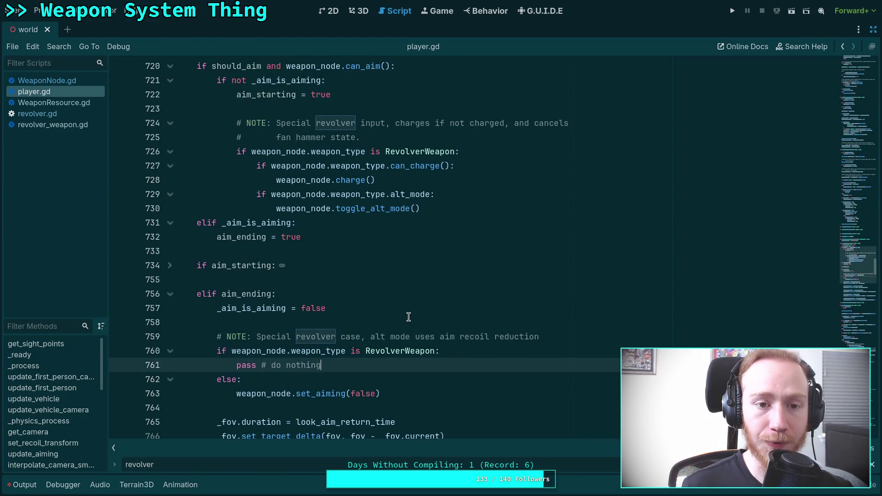
{"action": "scroll", "coordinate": [408, 316], "scroll_direction": "up", "scroll_amount": 3}
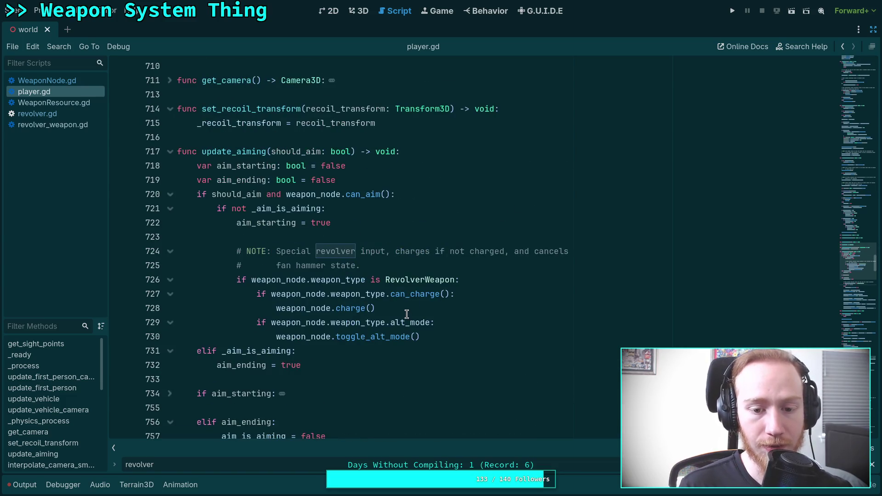
{"action": "left_click", "coordinate": [395, 222]}
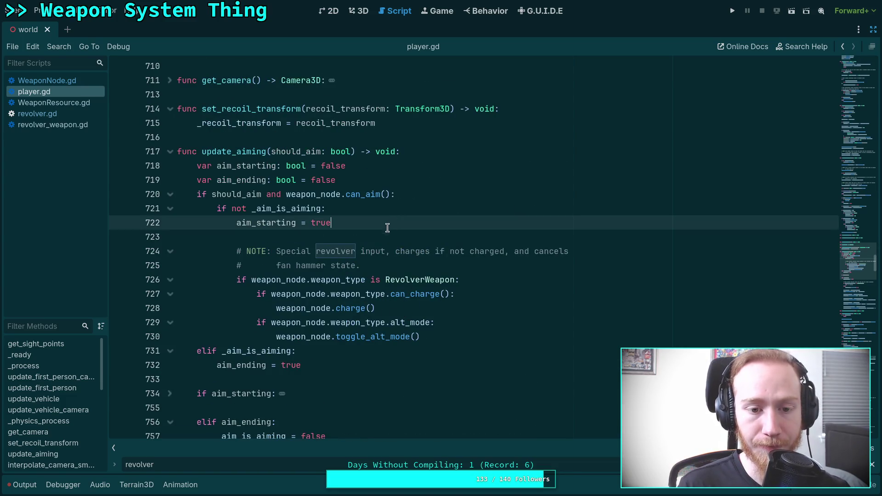
{"action": "left_click", "coordinate": [381, 241]}
{"action": "scroll", "coordinate": [381, 243], "scroll_direction": "up", "scroll_amount": 3}
{"action": "scroll", "coordinate": [381, 242], "scroll_direction": "up", "scroll_amount": 18}
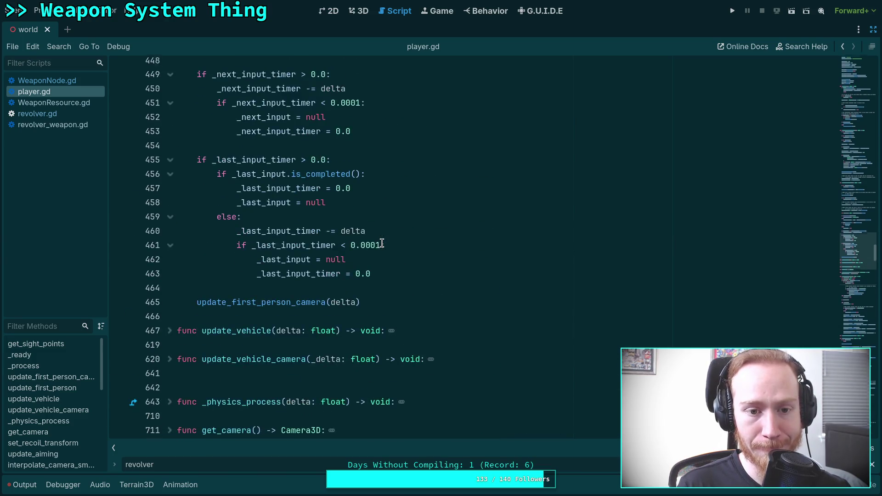
{"action": "scroll", "coordinate": [381, 243], "scroll_direction": "up", "scroll_amount": 7}
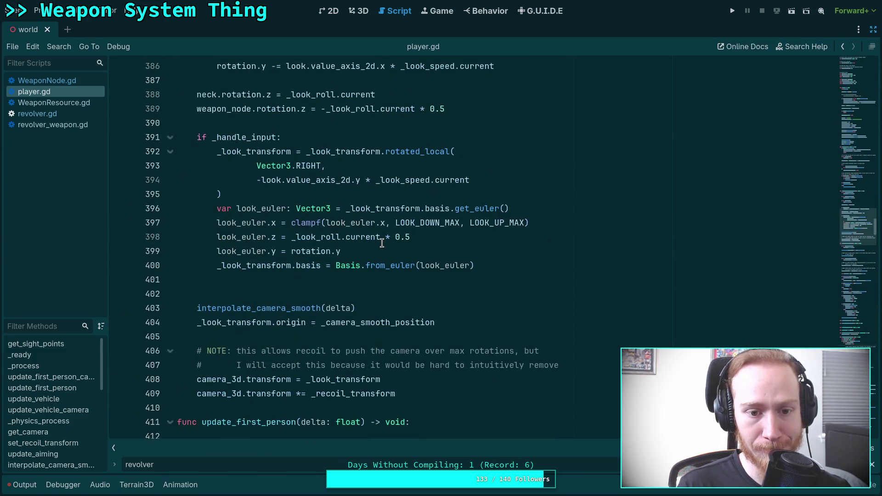
{"action": "scroll", "coordinate": [382, 243], "scroll_direction": "down", "scroll_amount": 20}
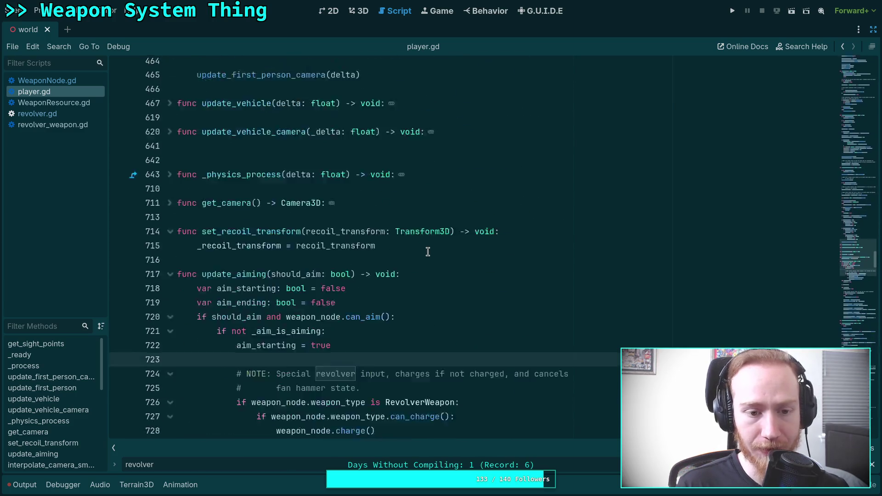
{"action": "scroll", "coordinate": [427, 252], "scroll_direction": "down", "scroll_amount": 20}
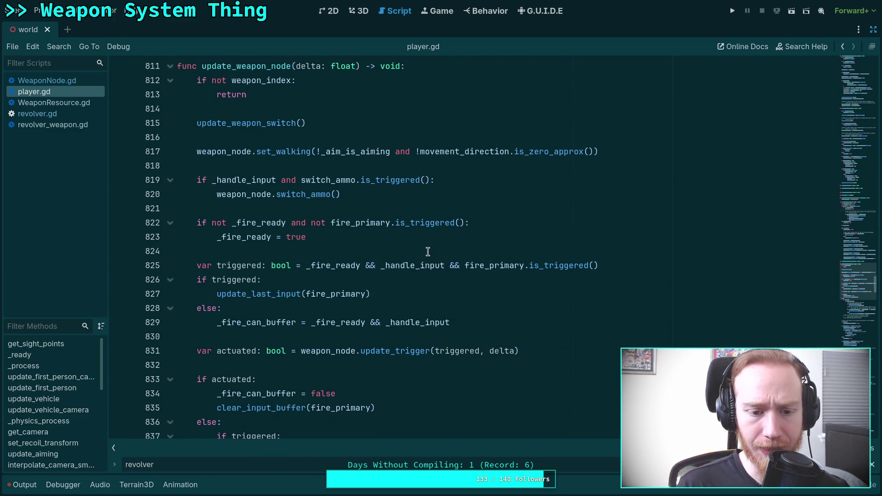
{"action": "scroll", "coordinate": [427, 251], "scroll_direction": "down", "scroll_amount": 9}
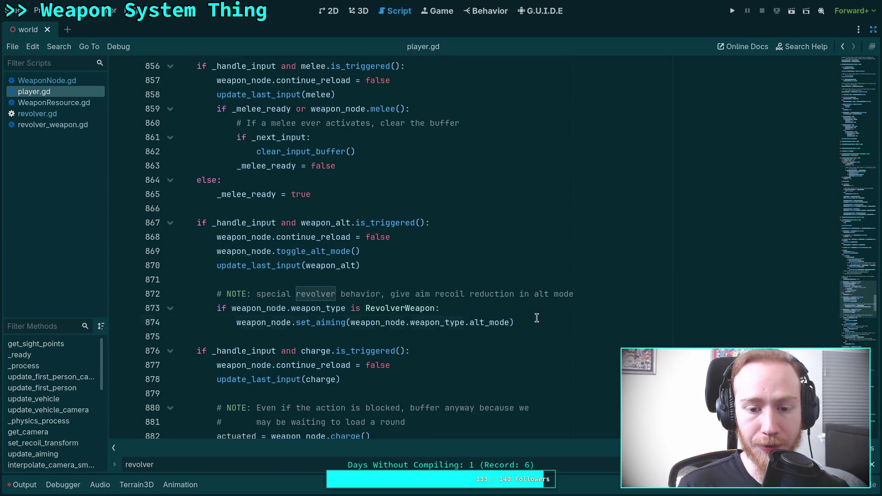
{"action": "left_click_drag", "start_coordinate": [535, 318], "coordinate": [233, 319]}
{"action": "mouse_move", "coordinate": [283, 320]}
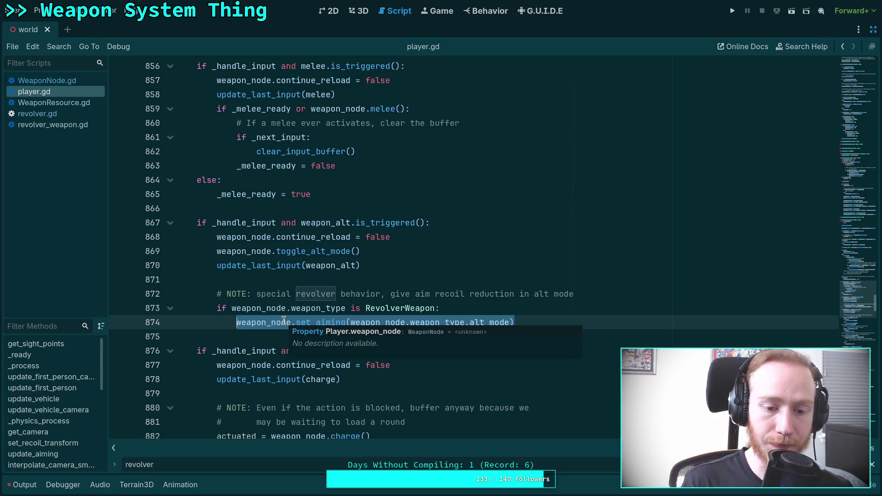
{"action": "left_click", "coordinate": [253, 335]}
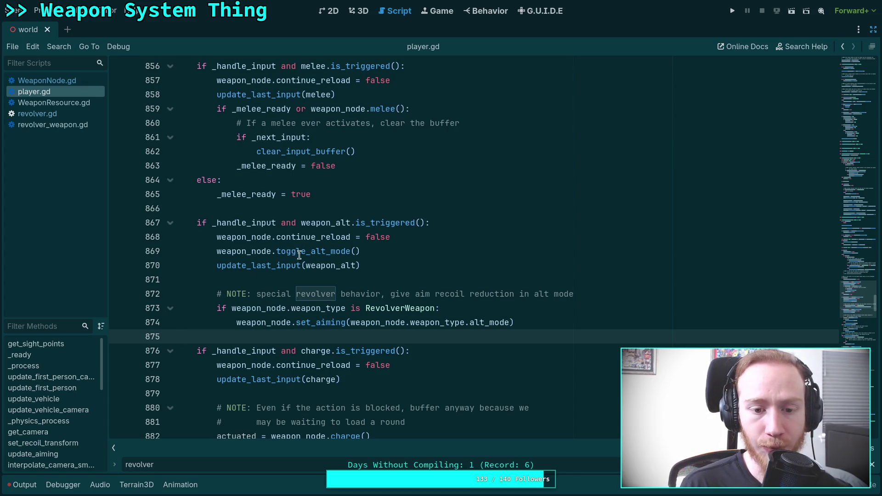
{"action": "scroll", "coordinate": [321, 312], "scroll_direction": "up", "scroll_amount": 20}
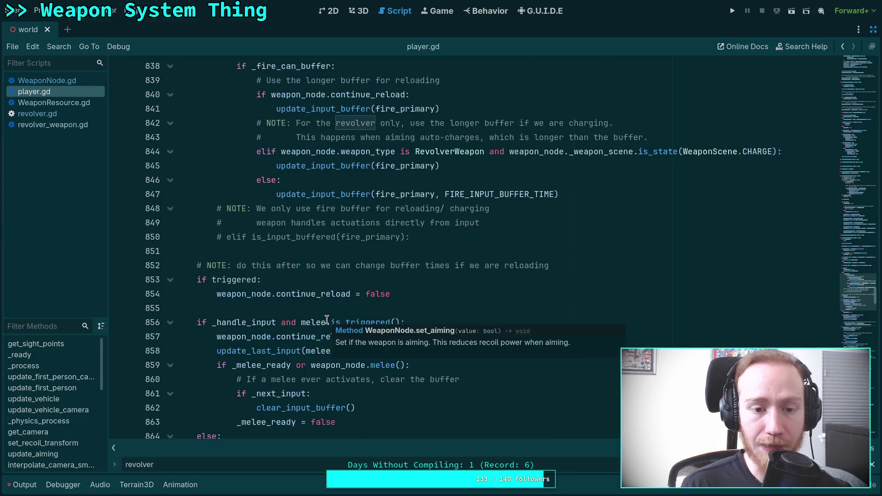
{"action": "scroll", "coordinate": [295, 291], "scroll_direction": "up", "scroll_amount": 8}
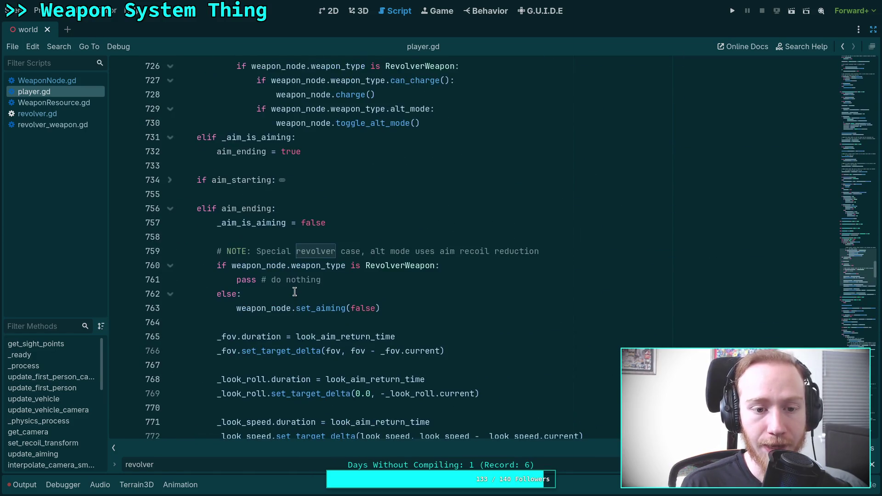
{"action": "scroll", "coordinate": [296, 290], "scroll_direction": "down", "scroll_amount": 13}
{"action": "scroll", "coordinate": [296, 285], "scroll_direction": "up", "scroll_amount": 12}
{"action": "scroll", "coordinate": [276, 275], "scroll_direction": "up", "scroll_amount": 18}
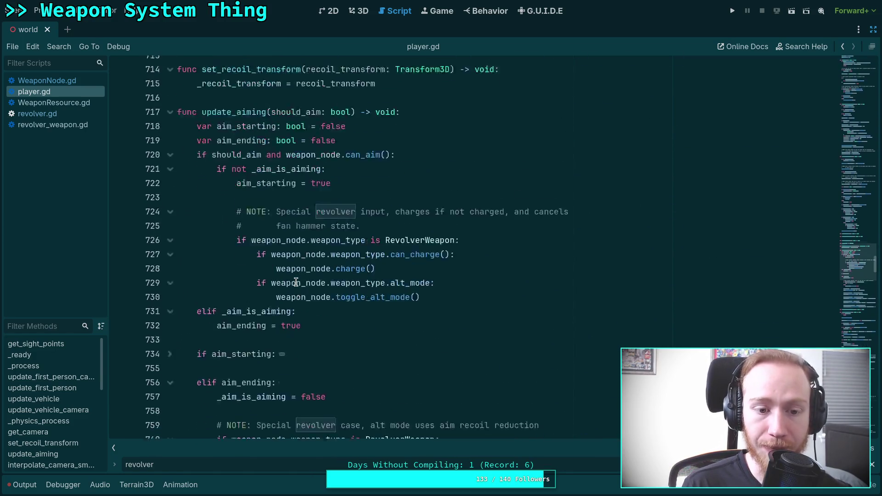
{"action": "scroll", "coordinate": [242, 259], "scroll_direction": "up", "scroll_amount": 9}
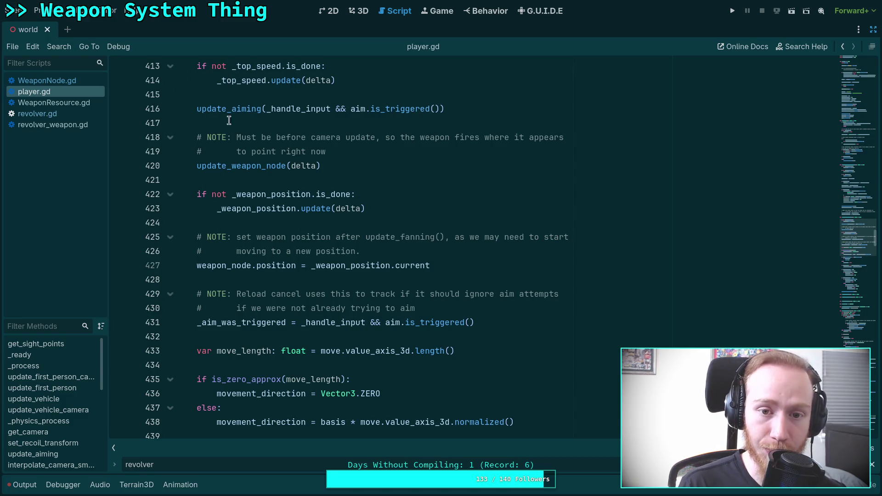
{"action": "scroll", "coordinate": [333, 254], "scroll_direction": "down", "scroll_amount": 18}
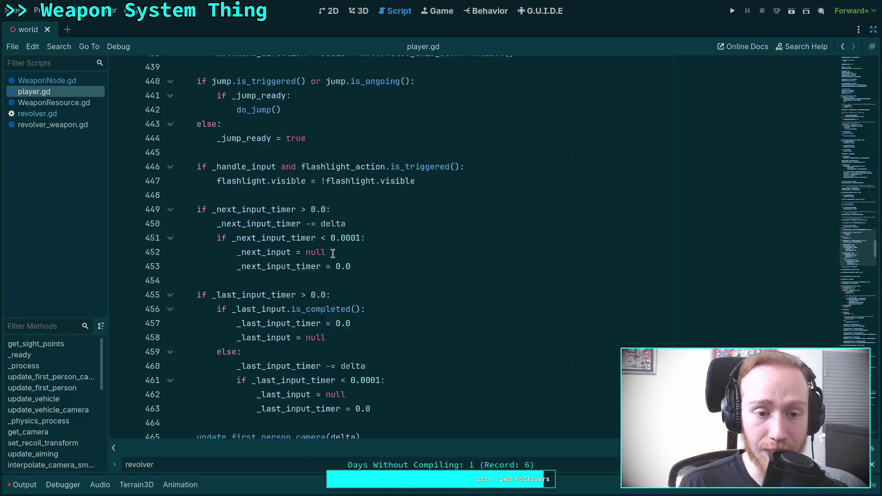
{"action": "scroll", "coordinate": [331, 251], "scroll_direction": "down", "scroll_amount": 3}
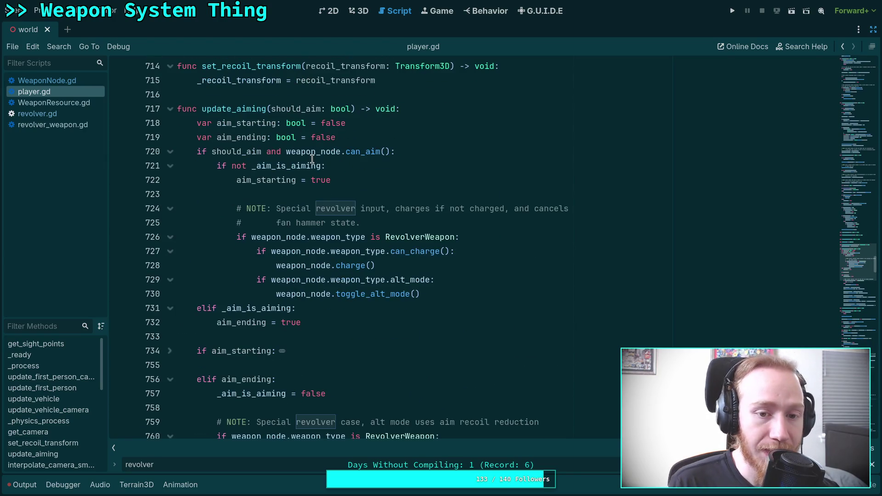
{"action": "mouse_move", "coordinate": [315, 158]}
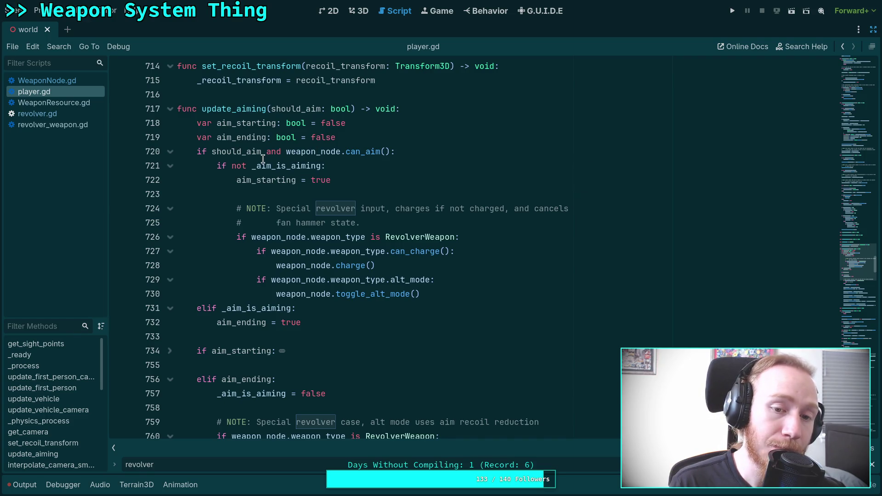
{"action": "mouse_move", "coordinate": [258, 168]}
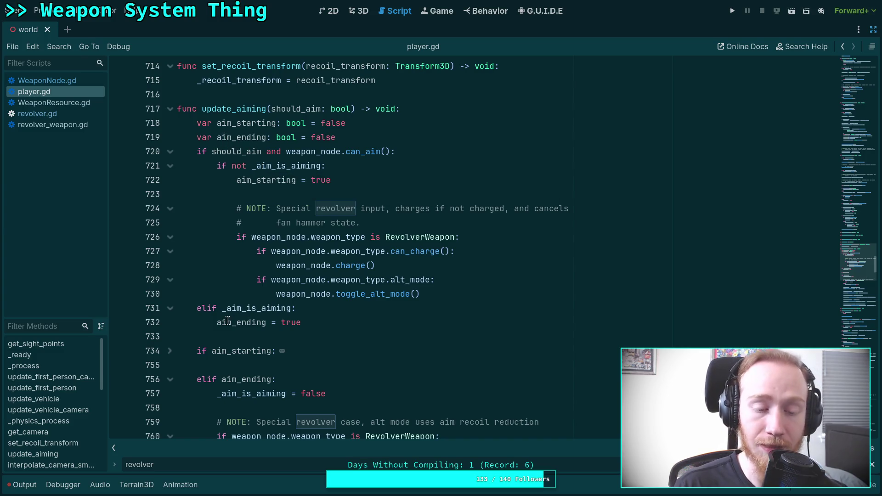
{"action": "scroll", "coordinate": [243, 294], "scroll_direction": "down", "scroll_amount": 3}
{"action": "scroll", "coordinate": [247, 288], "scroll_direction": "down", "scroll_amount": 3}
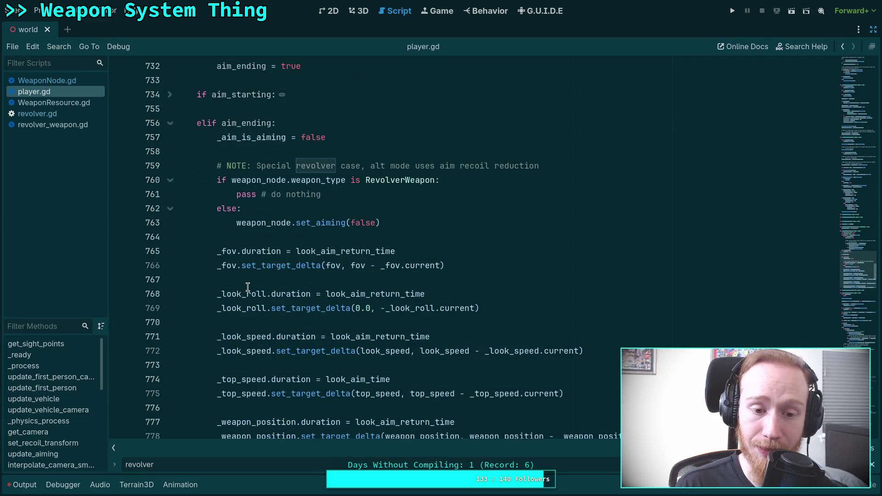
{"action": "left_click_drag", "start_coordinate": [385, 222], "coordinate": [237, 224]}
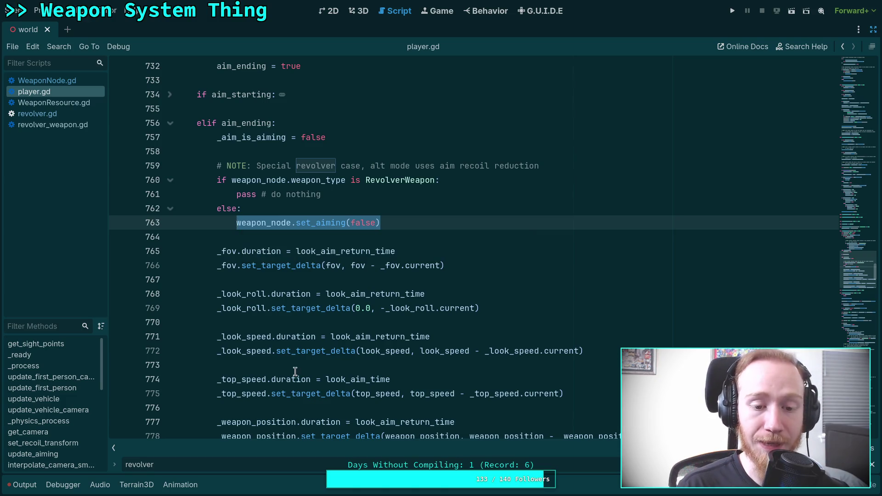
{"action": "mouse_move", "coordinate": [216, 252]}
{"action": "left_mouse_down"}
{"action": "mouse_move", "coordinate": [413, 278]}
{"action": "mouse_move", "coordinate": [462, 321]}
{"action": "left_mouse_up"}
{"action": "scroll", "coordinate": [458, 323], "scroll_direction": "up", "scroll_amount": 2}
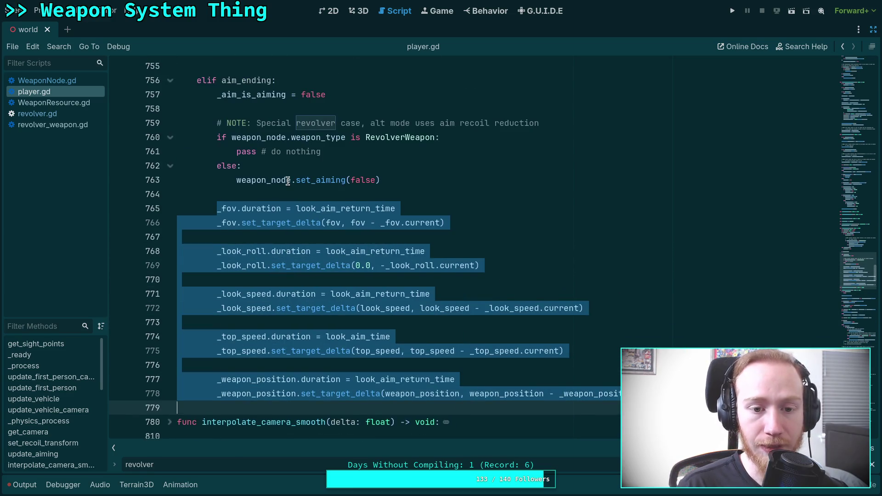
{"action": "left_click", "coordinate": [288, 181]}
{"action": "left_click", "coordinate": [398, 200]}
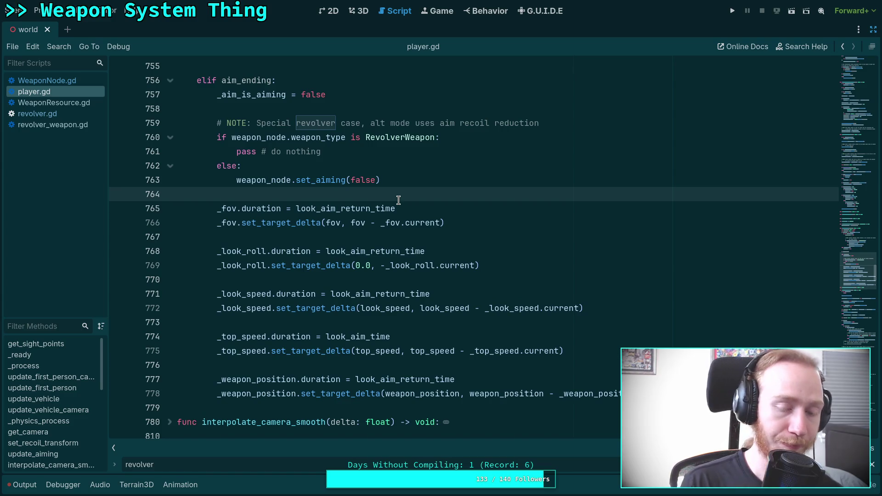
{"action": "scroll", "coordinate": [398, 200], "scroll_direction": "up", "scroll_amount": 3}
{"action": "key", "text": "ctrl+s"}
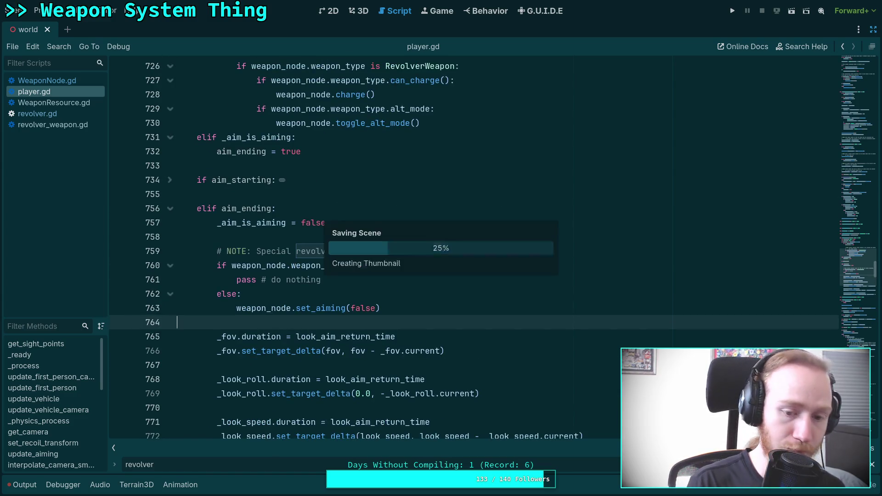
{"action": "left_click", "coordinate": [371, 282]}
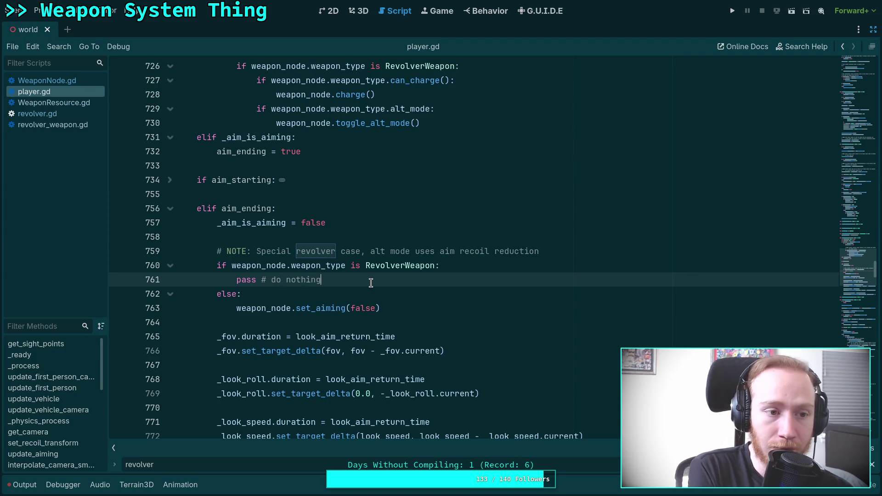
{"action": "left_click", "coordinate": [347, 235]}
{"action": "scroll", "coordinate": [360, 275], "scroll_direction": "up", "scroll_amount": 3}
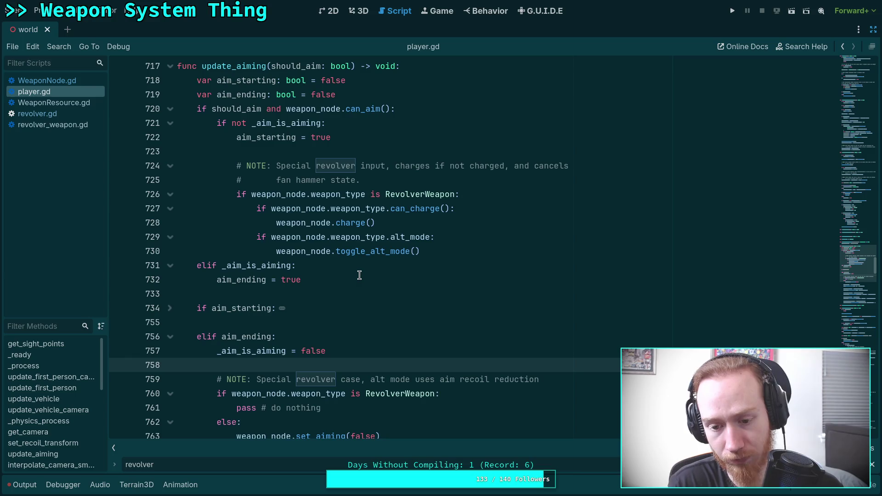
{"action": "scroll", "coordinate": [359, 275], "scroll_direction": "down", "scroll_amount": 3}
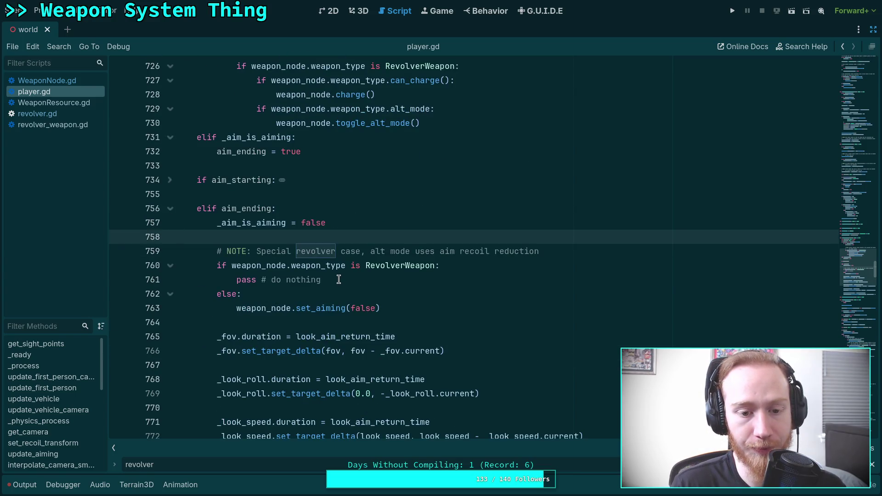
{"action": "left_click_drag", "start_coordinate": [339, 280], "coordinate": [237, 279]}
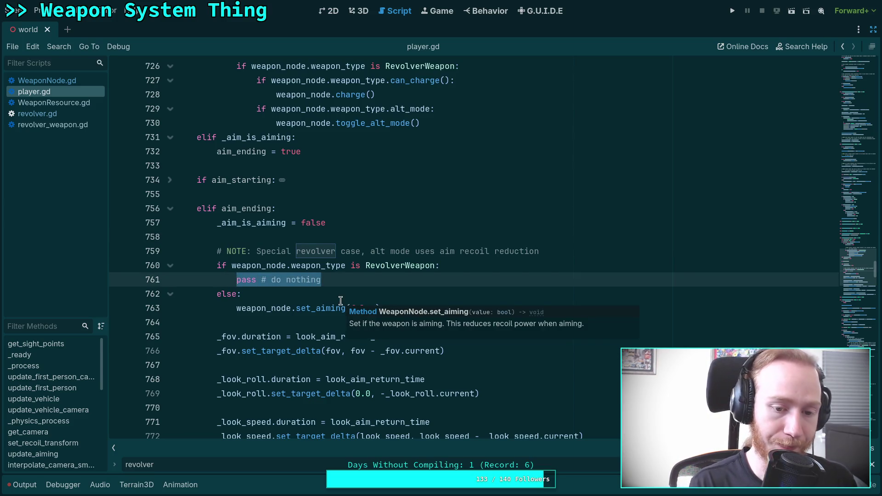
{"action": "type", "text": "if weapon"}
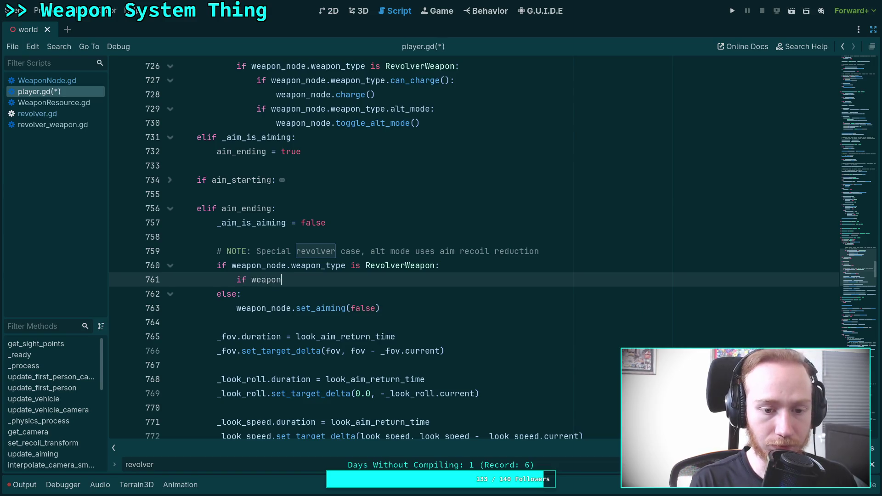
{"action": "type", "text": "_node.wea"}
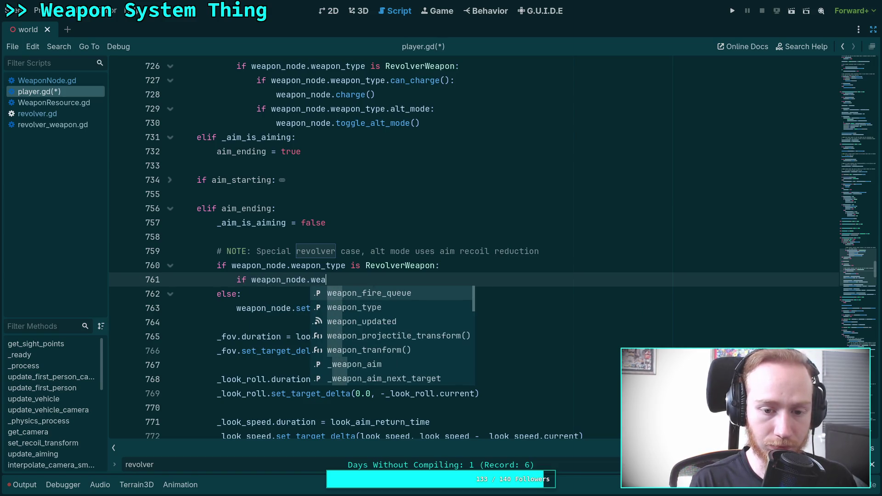
Extend line 760 to 'is RevolverWeapon and weapon_node.weapon_type.alt_mode'.
{"action": "key", "text": "Down"}
{"action": "key", "text": "Return"}
{"action": "type", "text": ".alt"}
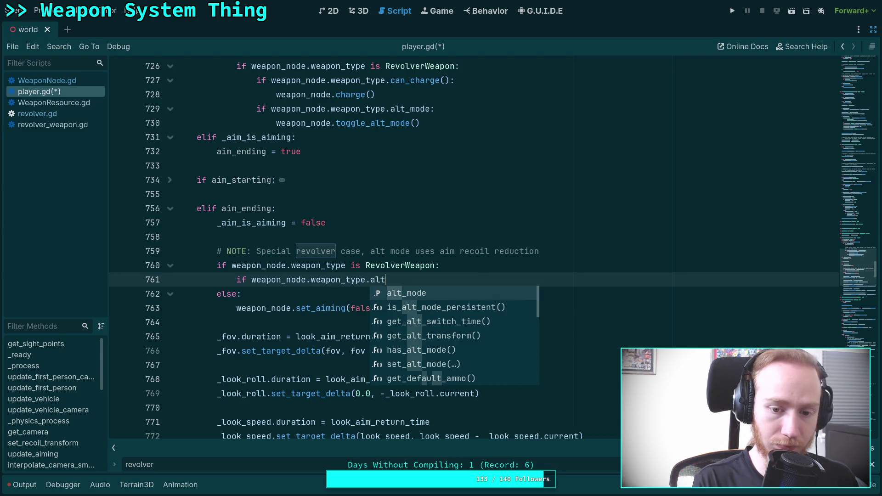
{"action": "key", "text": "Return"}
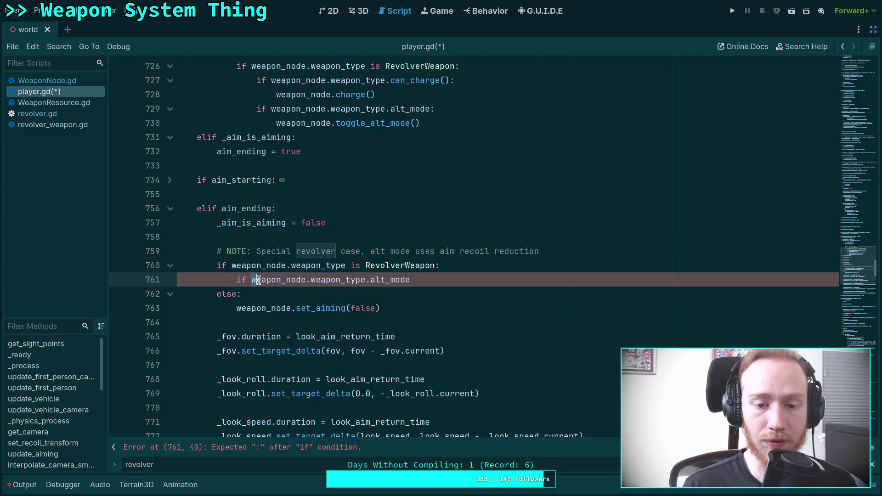
{"action": "left_click_drag", "start_coordinate": [252, 280], "coordinate": [432, 264]}
{"action": "type", "text": "and"}
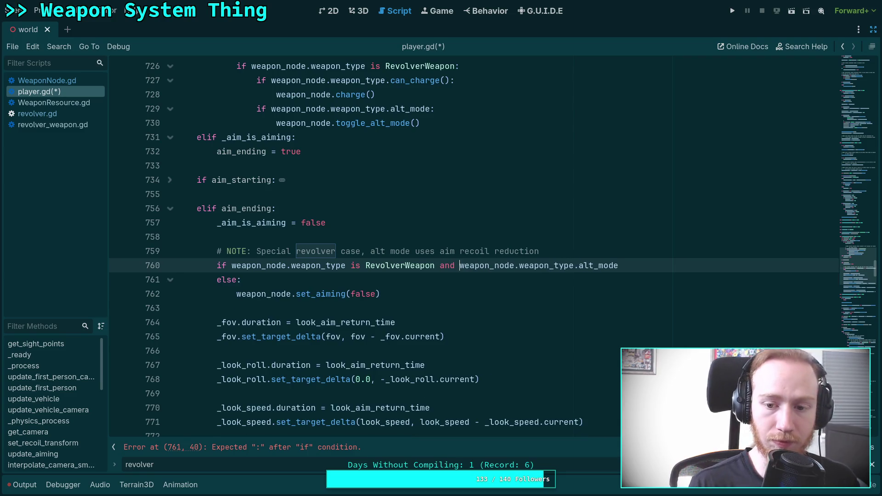
Add 'pass # do nothing' under the condition and save player.gd.
{"action": "left_click", "coordinate": [681, 260]}
{"action": "type", "text": ":"}
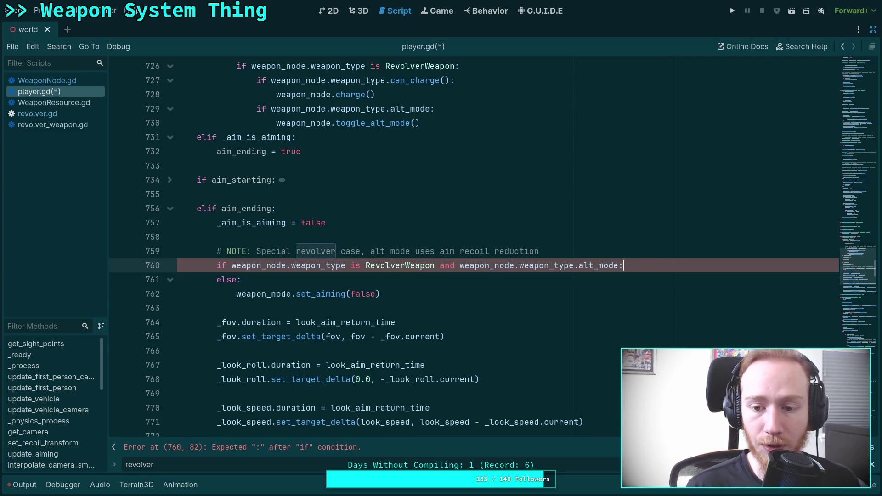
{"action": "key", "text": "Return"}
{"action": "type", "text": "pass "}
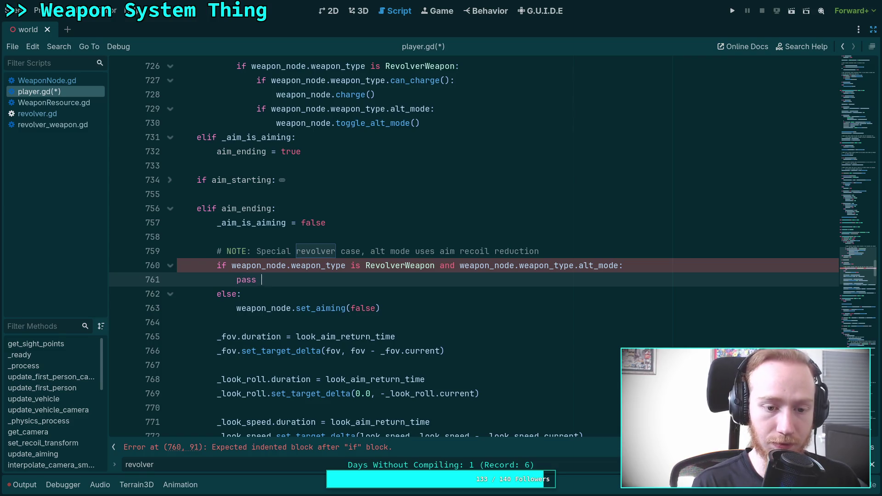
{"action": "type", "text": "#"}
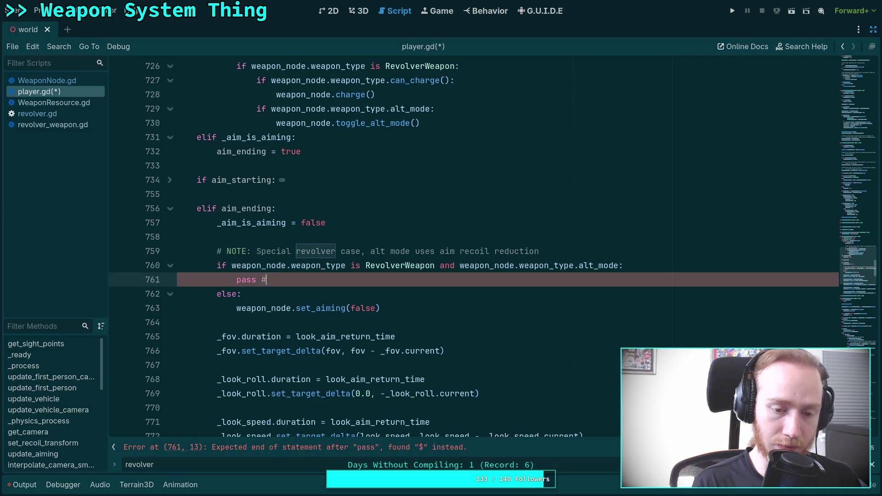
{"action": "type", "text": " do neth"}
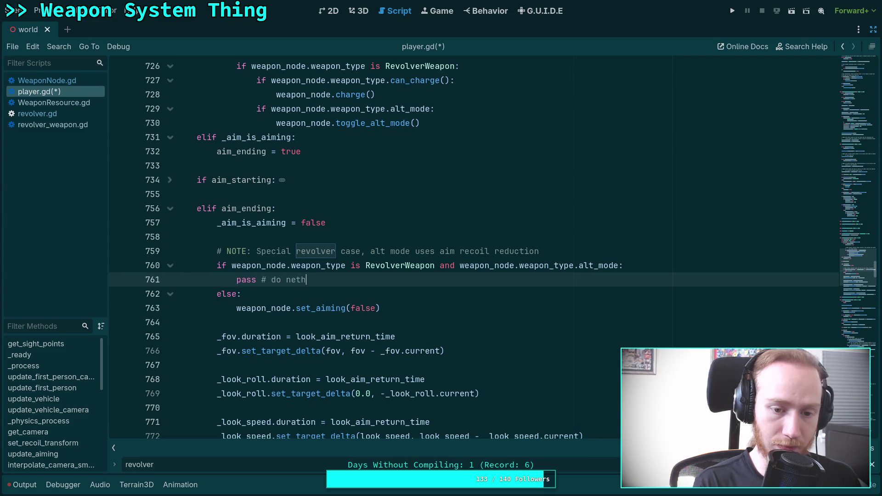
{"action": "key", "text": "BackSpace"}
{"action": "key", "text": "BackSpace"}
{"action": "key", "text": "BackSpace"}
{"action": "type", "text": "othing"}
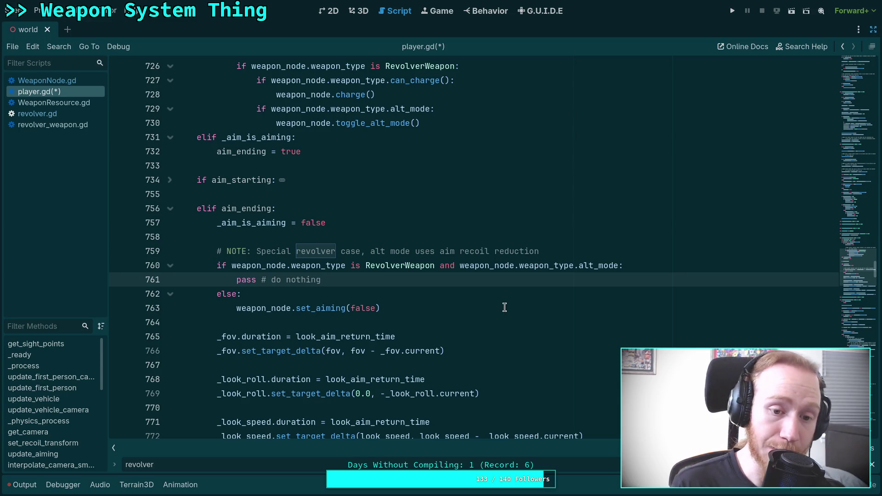
{"action": "double_click", "coordinate": [322, 309]}
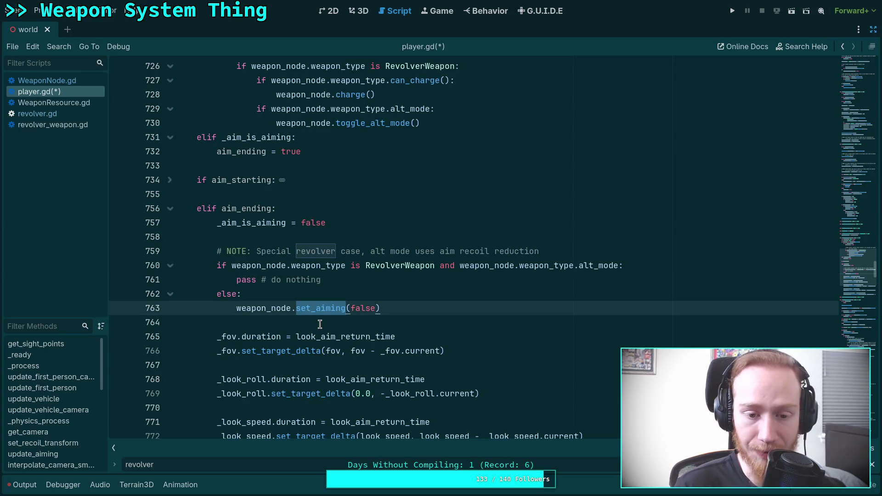
{"action": "left_click", "coordinate": [333, 282]}
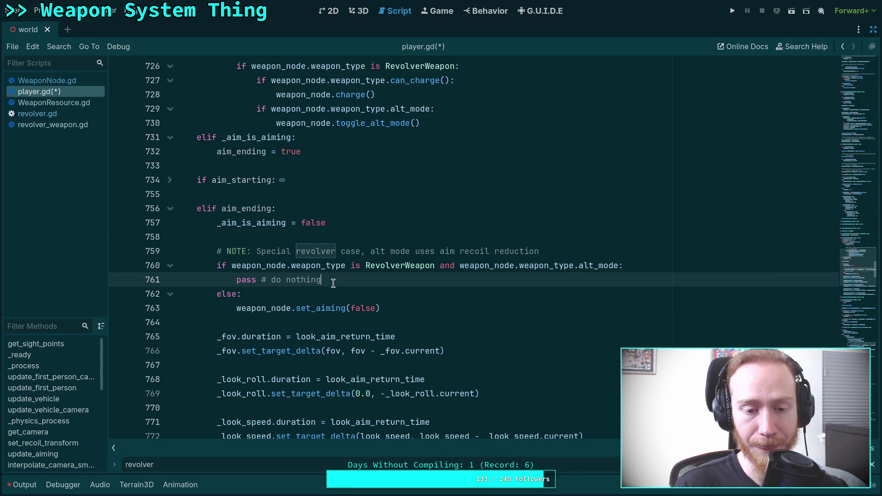
{"action": "left_click", "coordinate": [552, 253]}
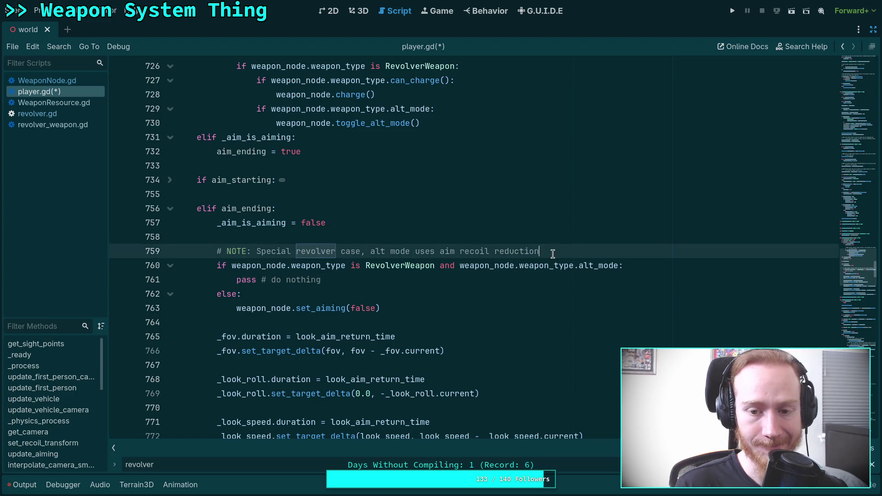
{"action": "key", "text": "ctrl+s"}
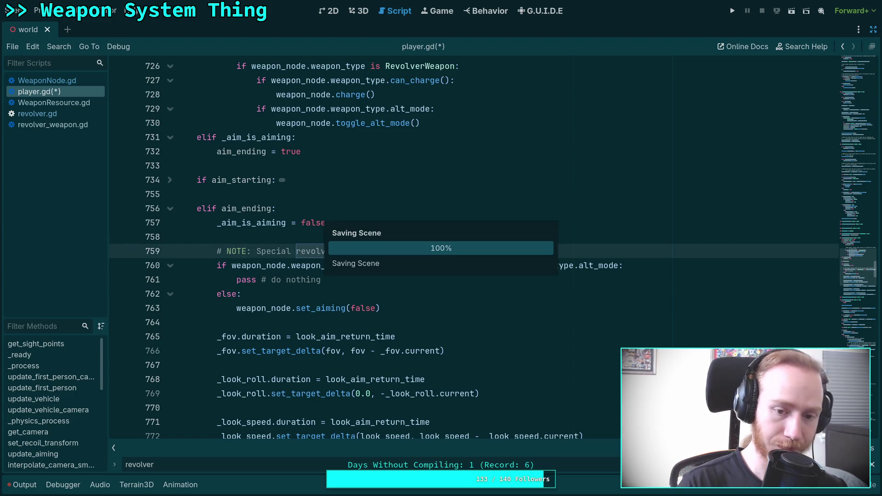
Scroll back up to review the top of update_aiming after the save.
{"action": "scroll", "coordinate": [325, 317], "scroll_direction": "up", "scroll_amount": 5}
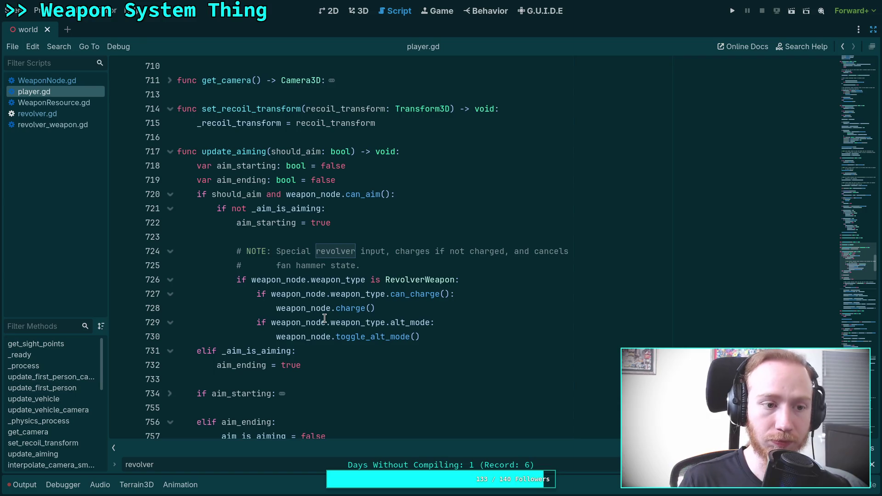
{"action": "left_click", "coordinate": [231, 237]}
{"action": "scroll", "coordinate": [266, 245], "scroll_direction": "down", "scroll_amount": 6}
{"action": "scroll", "coordinate": [266, 245], "scroll_direction": "up", "scroll_amount": 4}
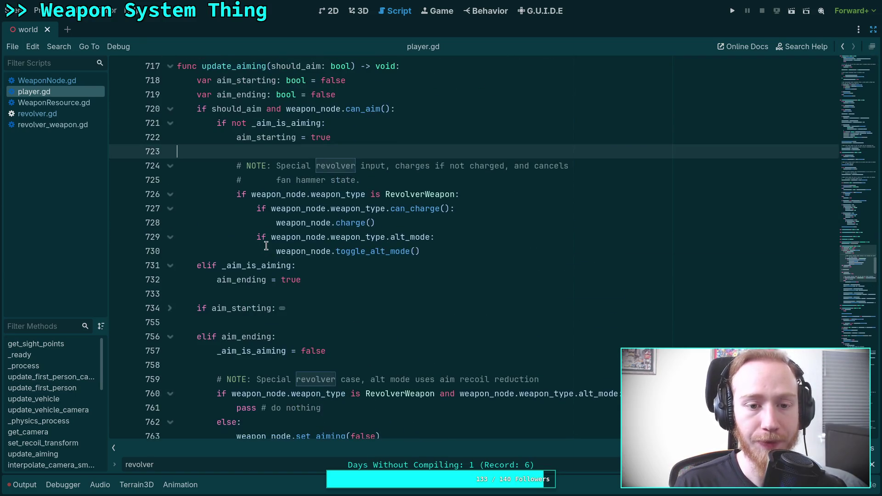
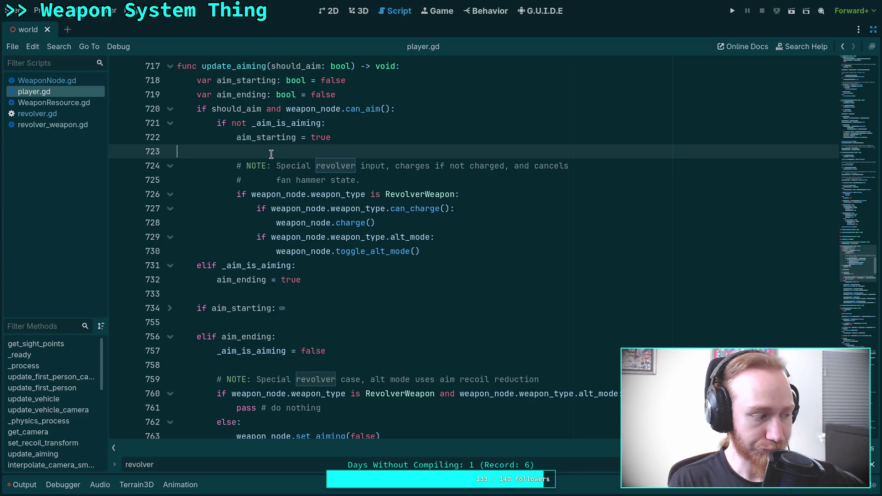
Step through each 'revolver' match in player.gd down to revolver.rotate_cylinder(spin).
{"action": "scroll", "coordinate": [379, 274], "scroll_direction": "up", "scroll_amount": 4}
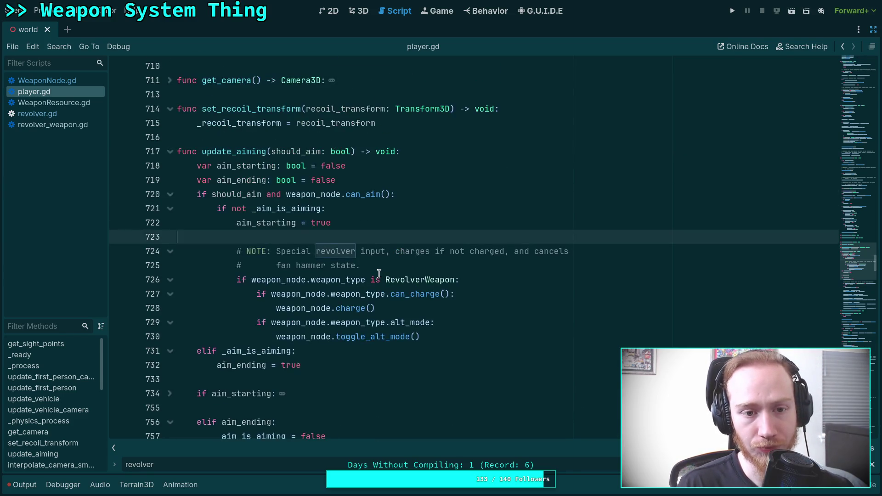
{"action": "scroll", "coordinate": [379, 274], "scroll_direction": "up", "scroll_amount": 13}
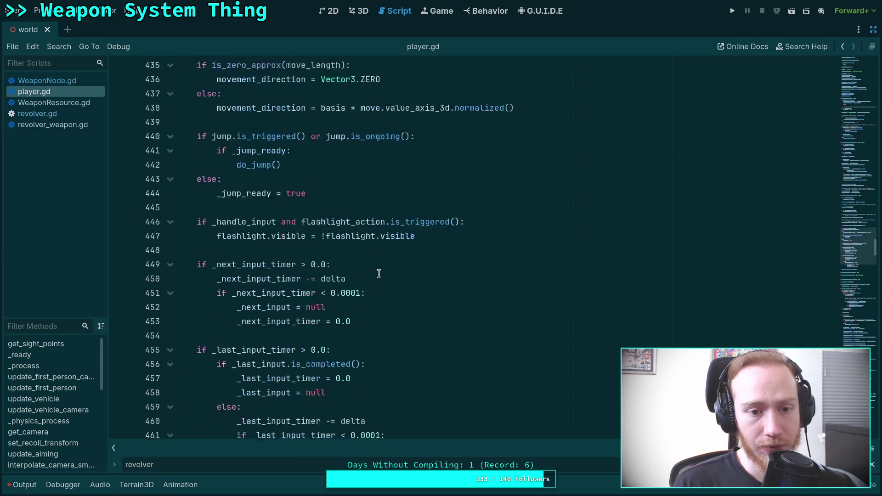
{"action": "key", "text": "Return"}
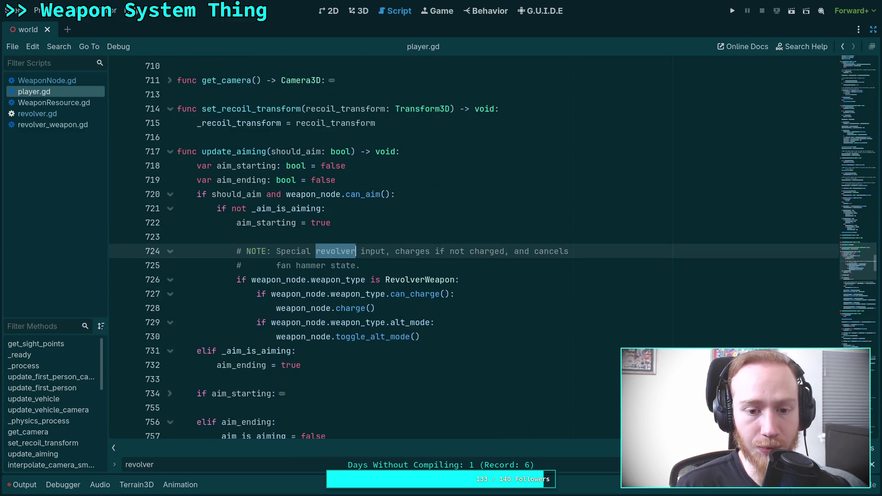
{"action": "key", "text": "Return"}
{"action": "key", "text": "Return"}
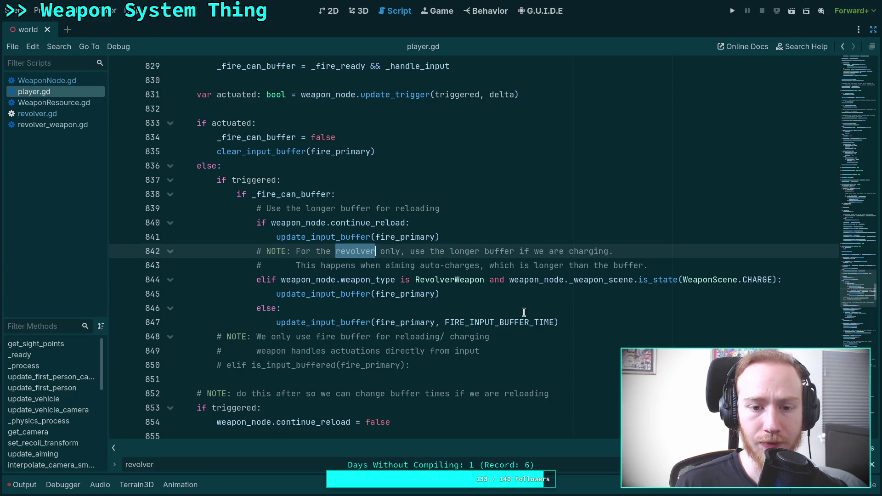
{"action": "scroll", "coordinate": [471, 292], "scroll_direction": "up", "scroll_amount": 4}
{"action": "scroll", "coordinate": [471, 293], "scroll_direction": "down", "scroll_amount": 4}
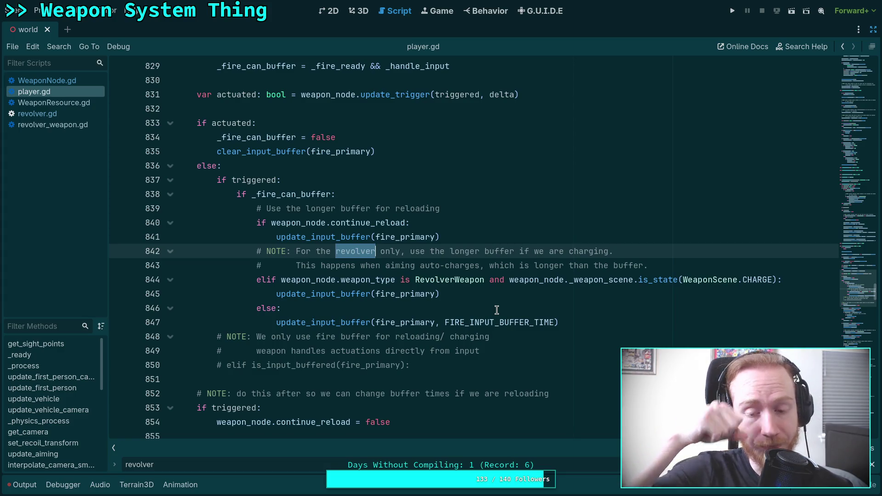
{"action": "mouse_move", "coordinate": [491, 320]}
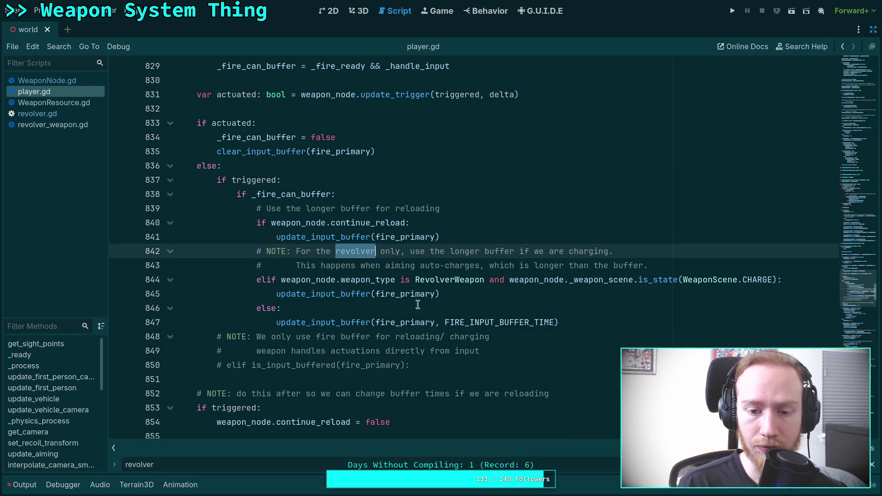
{"action": "mouse_move", "coordinate": [342, 292]}
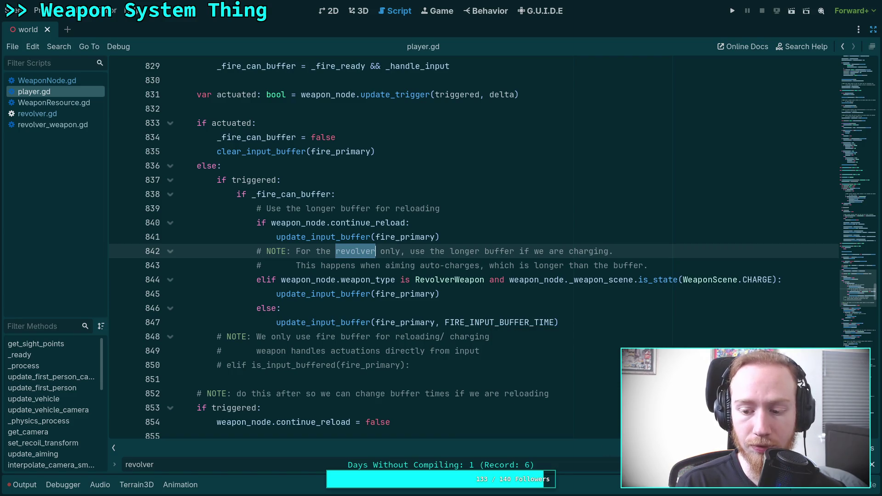
{"action": "key", "text": "Return"}
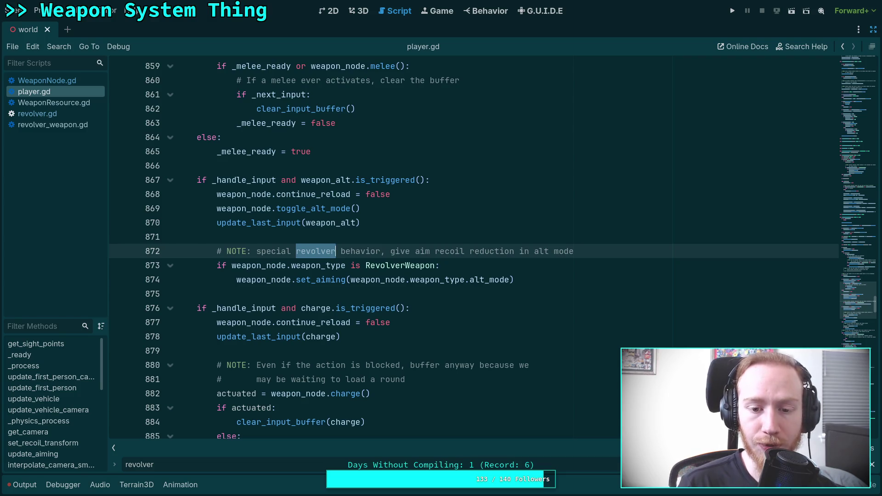
{"action": "key", "text": "Return"}
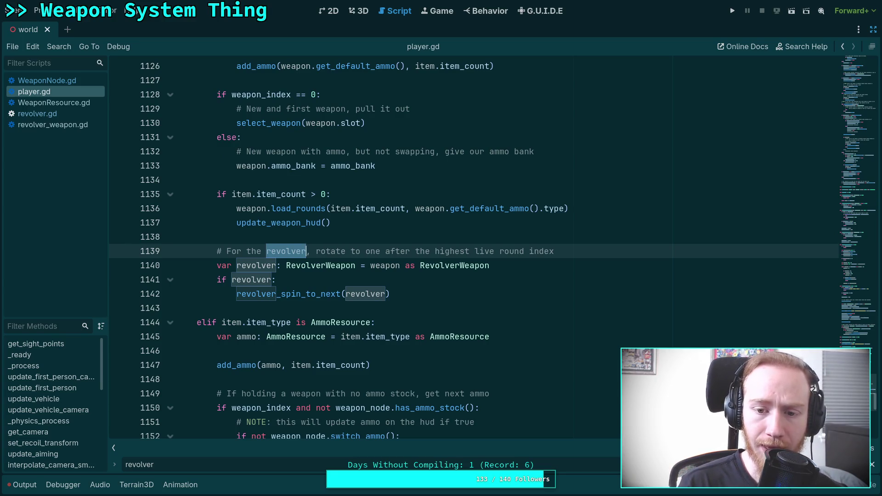
{"action": "key", "text": "Return"}
{"action": "key", "text": "Return"}
{"action": "key", "text": "Return"}
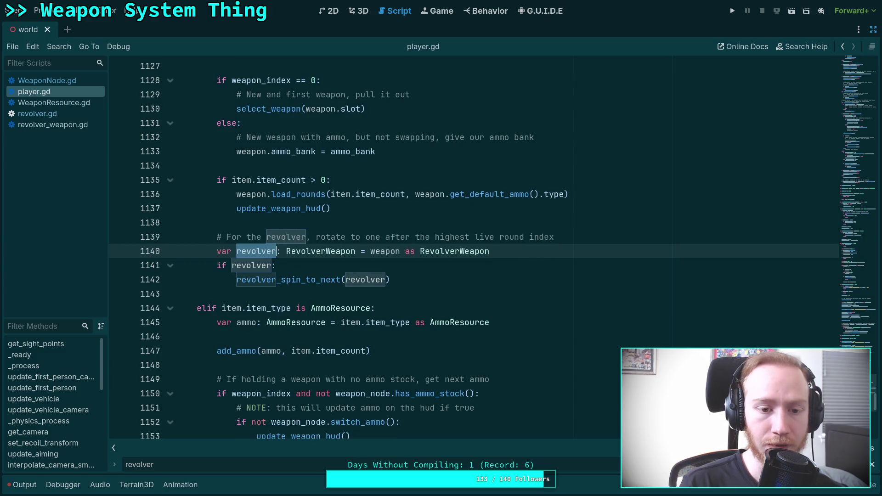
{"action": "key", "text": "Return"}
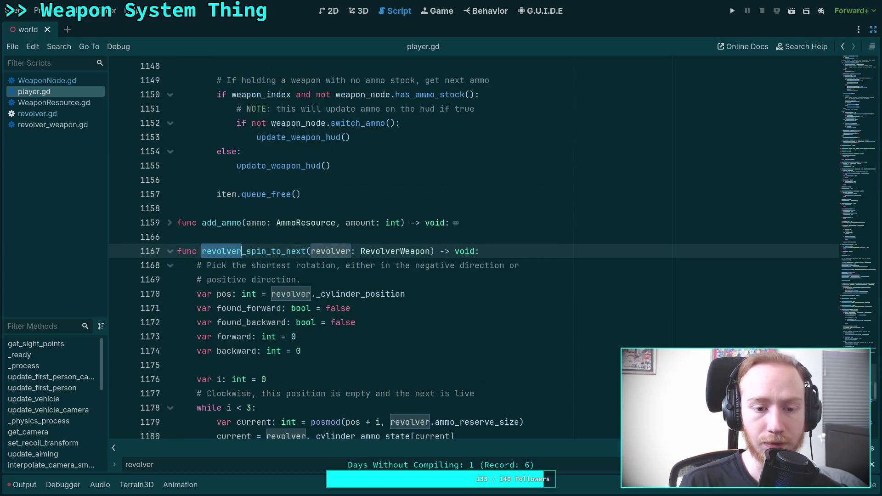
{"action": "key", "text": "Return"}
{"action": "key", "text": "Return"}
{"action": "key", "text": "Return"}
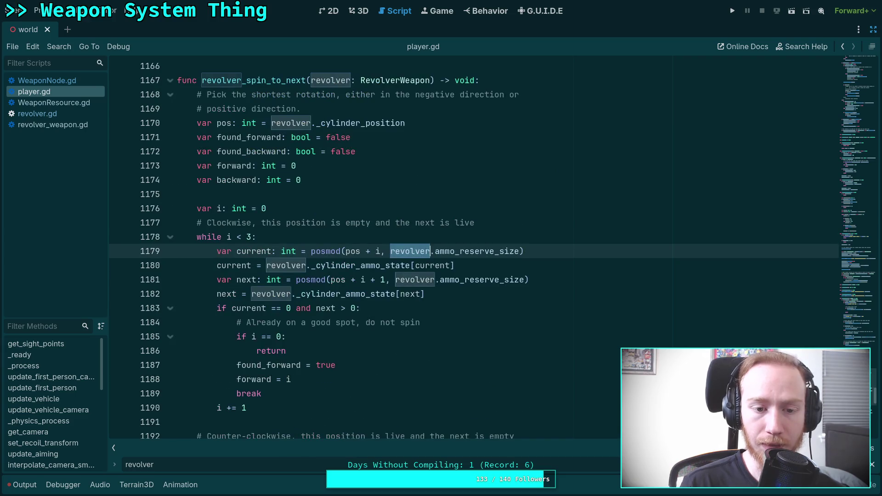
{"action": "key", "text": "Return"}
{"action": "key", "text": "Return"}
{"action": "key", "text": "Return"}
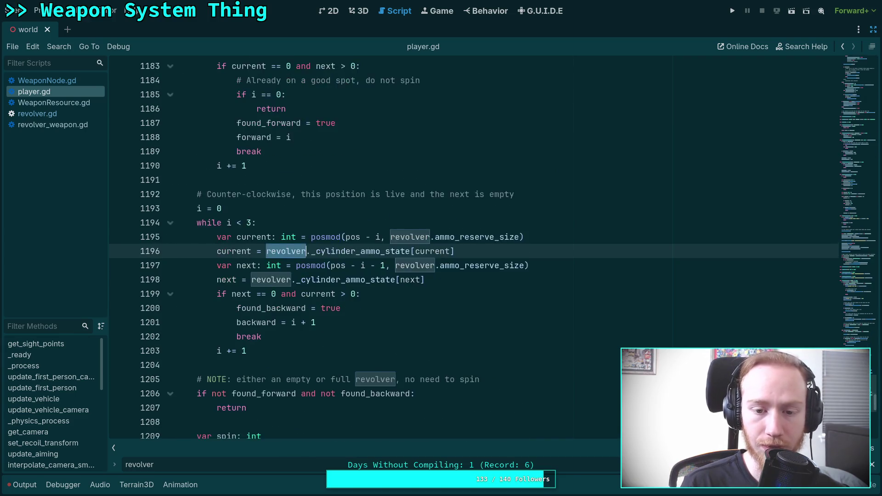
{"action": "key", "text": "Return"}
{"action": "key", "text": "Return"}
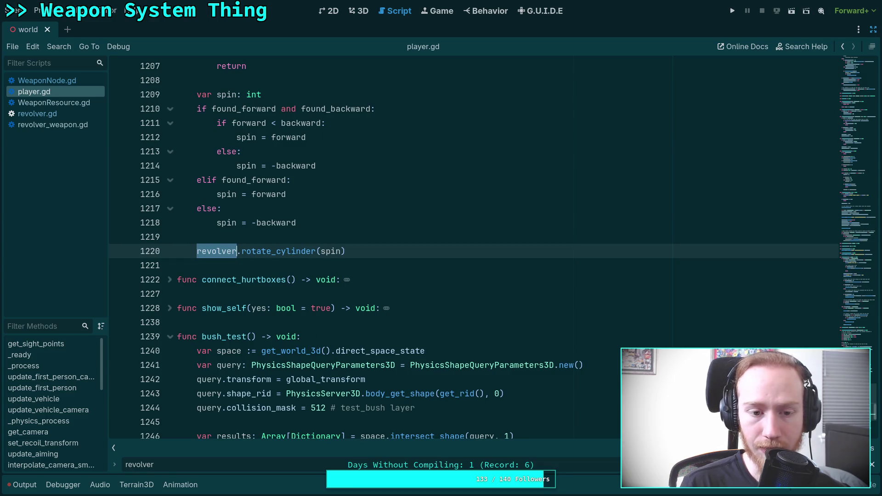
Close the find bar and save player.gd.
{"action": "left_click", "coordinate": [873, 467]}
{"action": "left_click", "coordinate": [496, 294]}
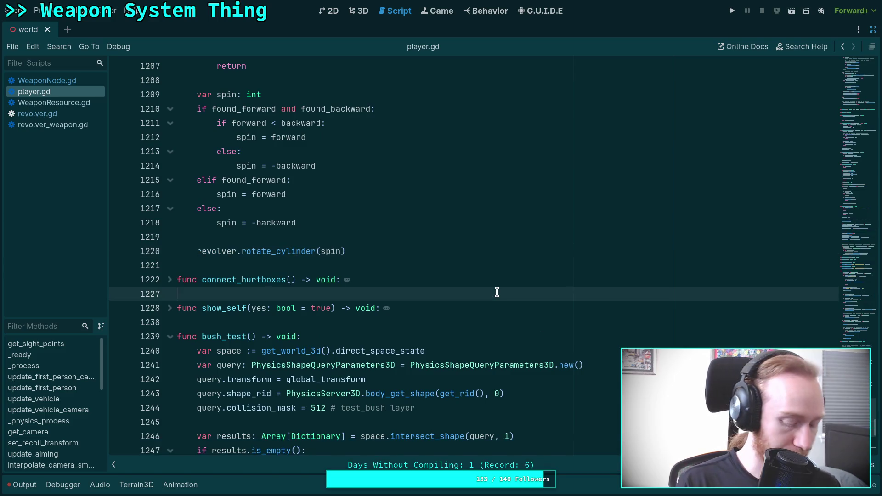
{"action": "key", "text": "ctrl+s"}
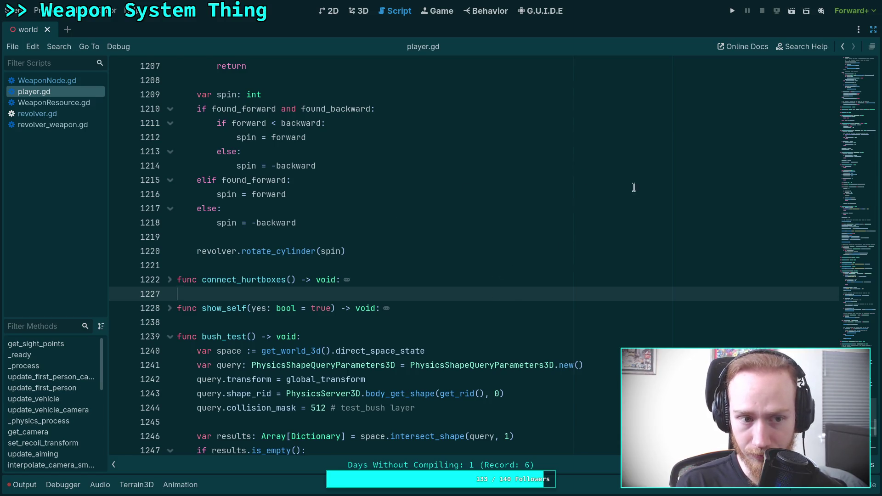
Leave distraction-free mode, show the FileSystem tree and collapse the addons and input folders.
{"action": "left_click", "coordinate": [873, 29]}
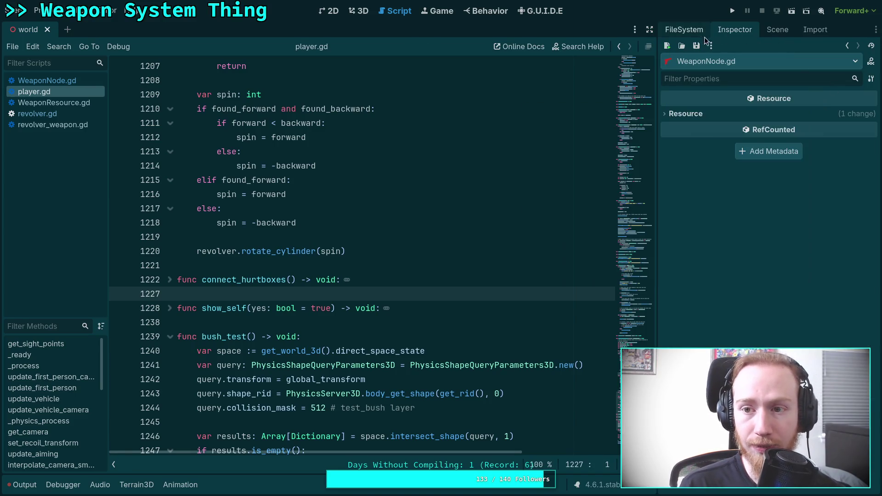
{"action": "left_click", "coordinate": [697, 34]}
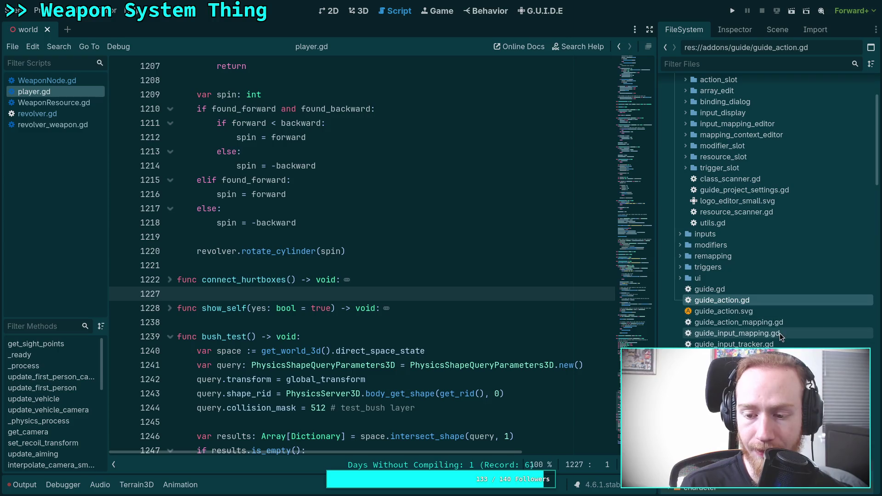
{"action": "scroll", "coordinate": [735, 303], "scroll_direction": "up", "scroll_amount": 5}
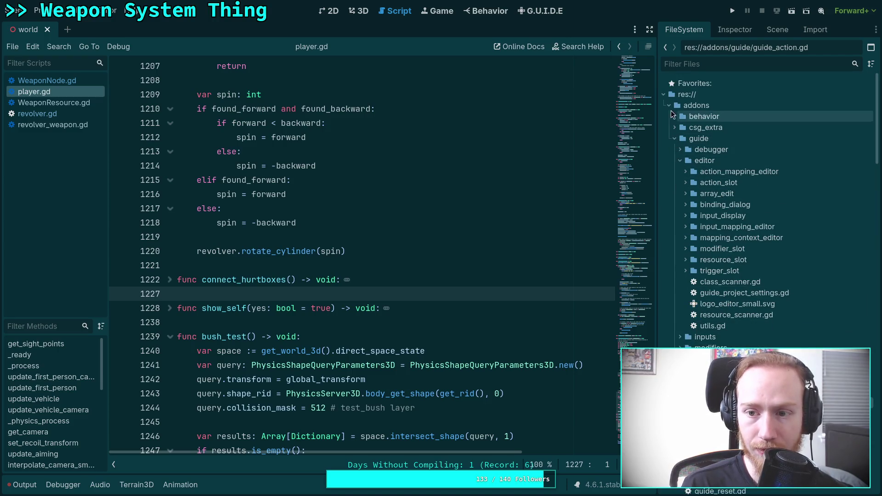
{"action": "left_click", "coordinate": [668, 105]}
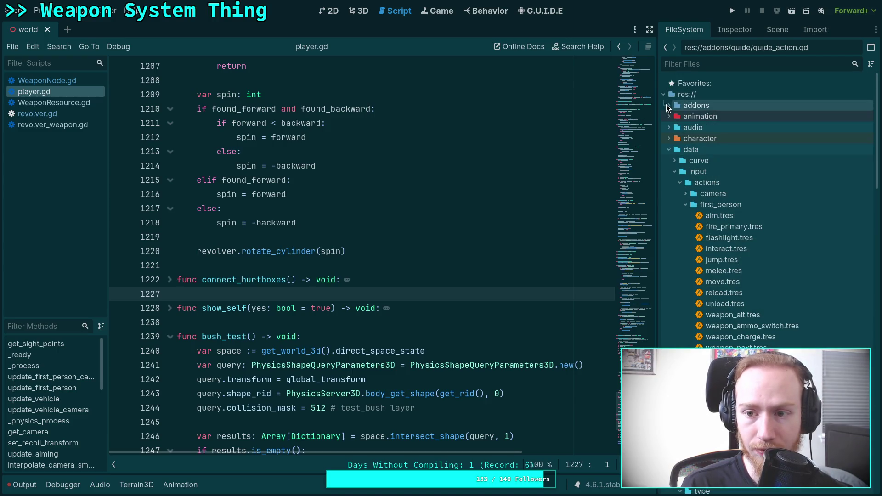
{"action": "left_click", "coordinate": [668, 149]}
{"action": "left_click", "coordinate": [669, 149]}
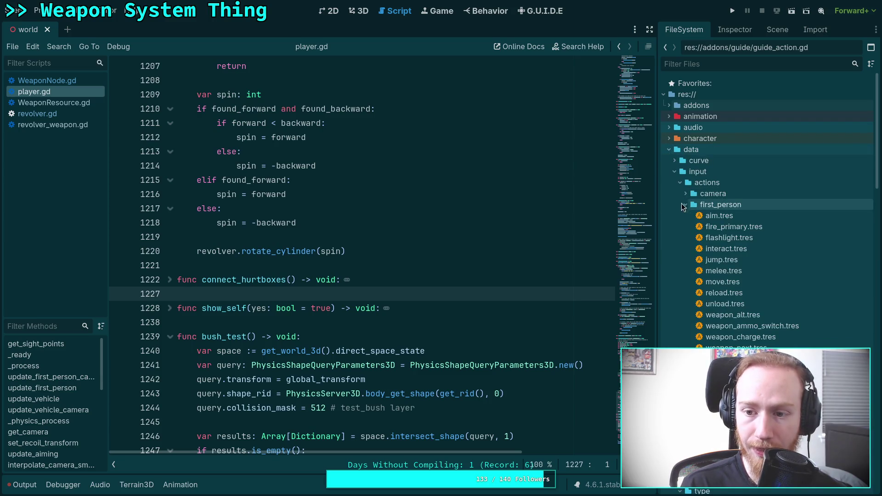
{"action": "left_click", "coordinate": [674, 171]}
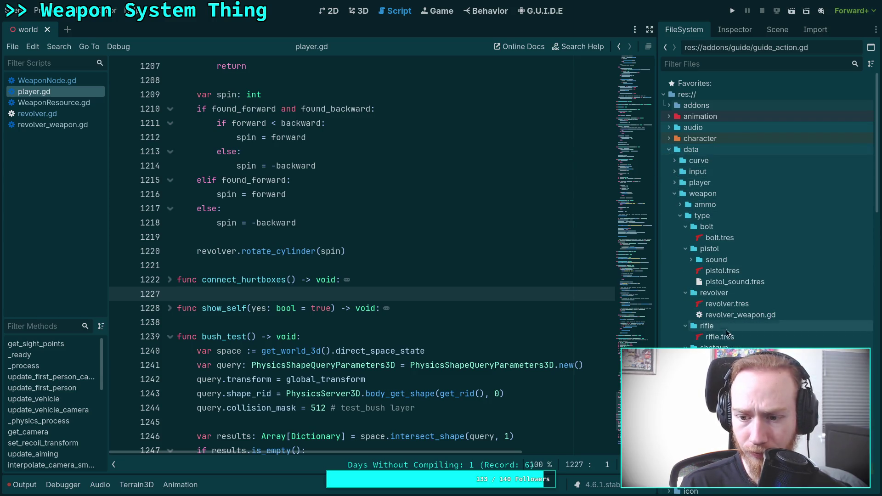
Find and open revolver_ui.gd from the file tree.
{"action": "scroll", "coordinate": [714, 304], "scroll_direction": "down", "scroll_amount": 3}
{"action": "scroll", "coordinate": [716, 306], "scroll_direction": "down", "scroll_amount": 6}
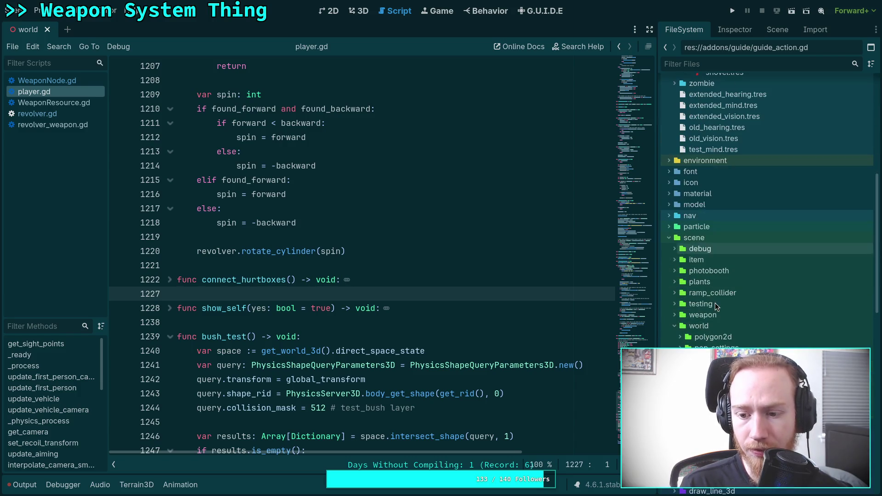
{"action": "scroll", "coordinate": [677, 316], "scroll_direction": "down", "scroll_amount": 9}
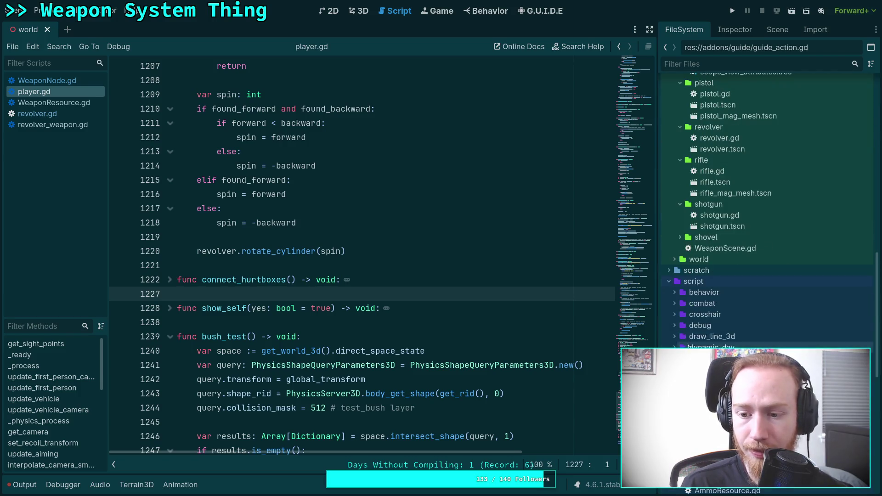
{"action": "scroll", "coordinate": [666, 326], "scroll_direction": "up", "scroll_amount": 3}
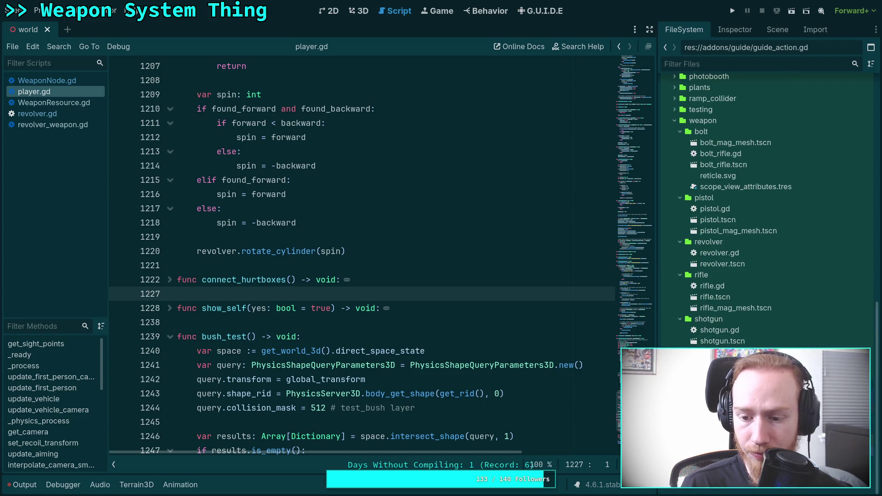
{"action": "scroll", "coordinate": [735, 321], "scroll_direction": "down", "scroll_amount": 7}
{"action": "double_click", "coordinate": [724, 326]}
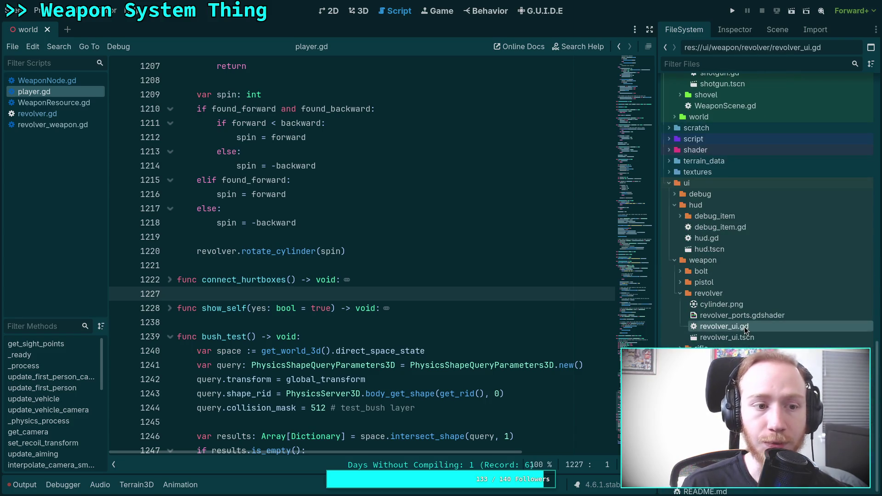
Open scene/weapon/revolver/revolver.gd and place the caret at line 23.
{"action": "scroll", "coordinate": [743, 303], "scroll_direction": "up", "scroll_amount": 4}
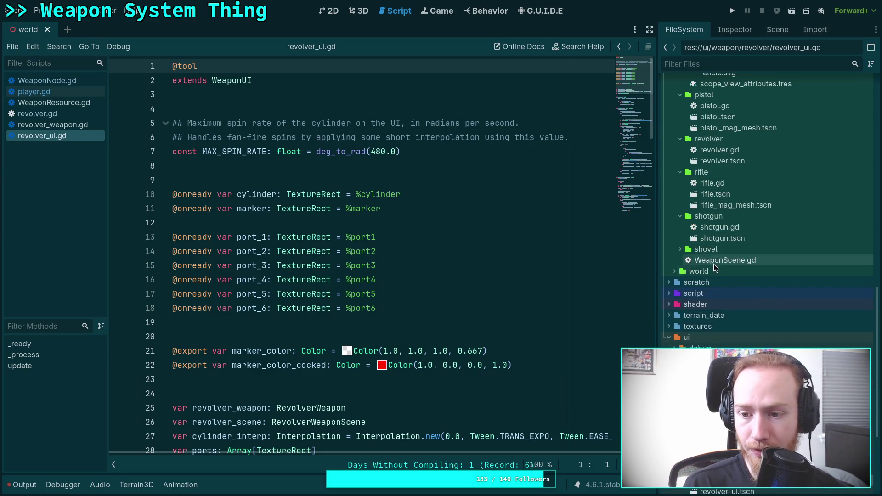
{"action": "scroll", "coordinate": [716, 262], "scroll_direction": "up", "scroll_amount": 3}
{"action": "double_click", "coordinate": [743, 249]}
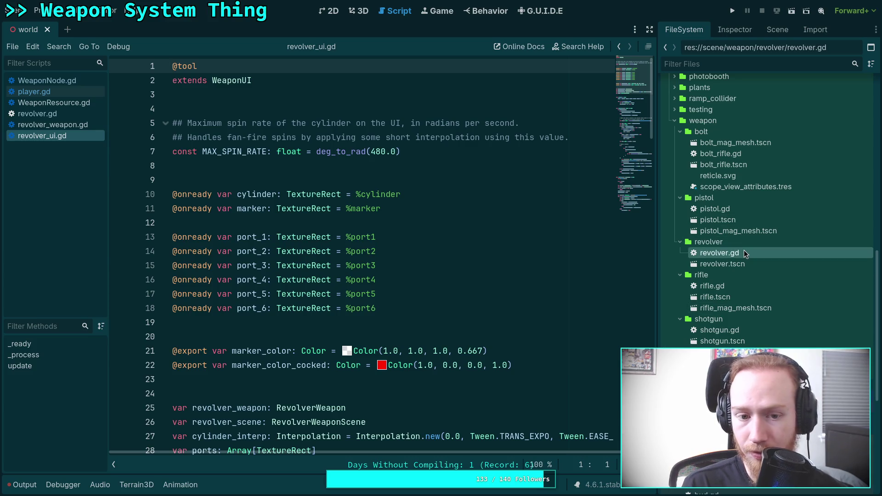
{"action": "scroll", "coordinate": [578, 251], "scroll_direction": "down", "scroll_amount": 6}
{"action": "scroll", "coordinate": [579, 251], "scroll_direction": "up", "scroll_amount": 20}
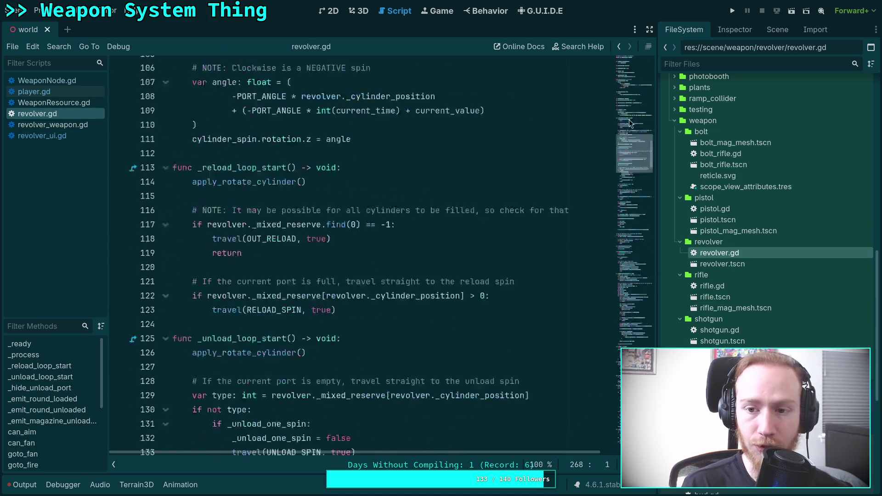
{"action": "left_click", "coordinate": [410, 379]}
Search revolver.gd for 'revolver' and select the var revolver declaration on lines 51–52.
{"action": "key", "text": "ctrl+l"}
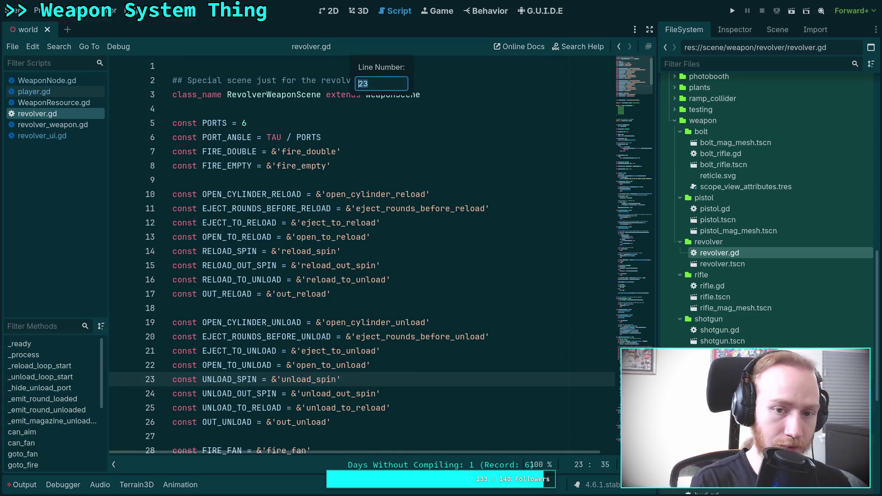
{"action": "key", "text": "Escape"}
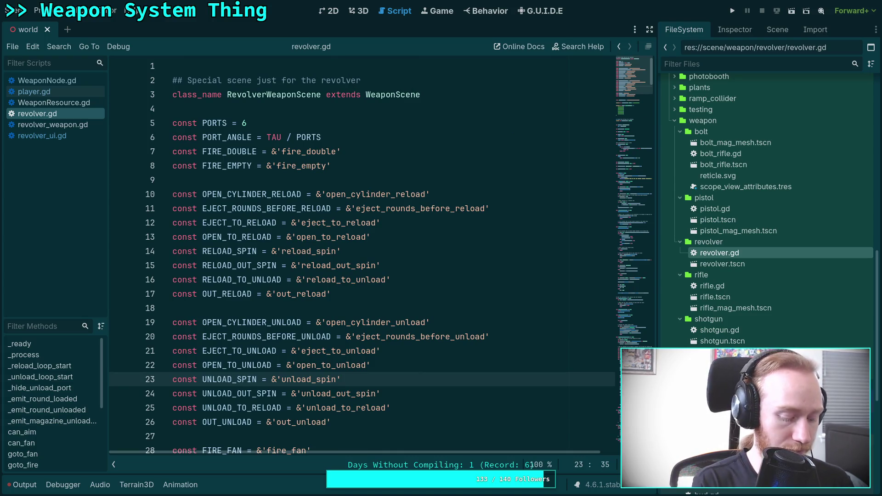
{"action": "key", "text": "ctrl+f"}
{"action": "type", "text": "revolver"}
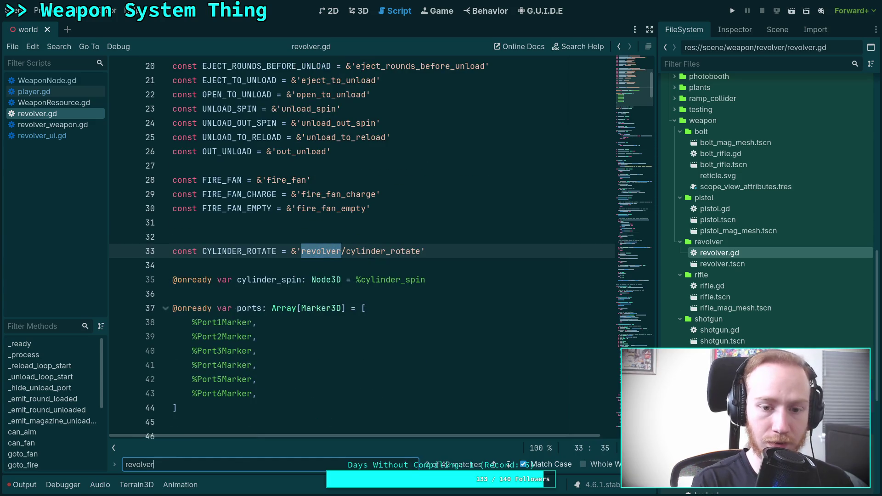
{"action": "left_click", "coordinate": [508, 464]}
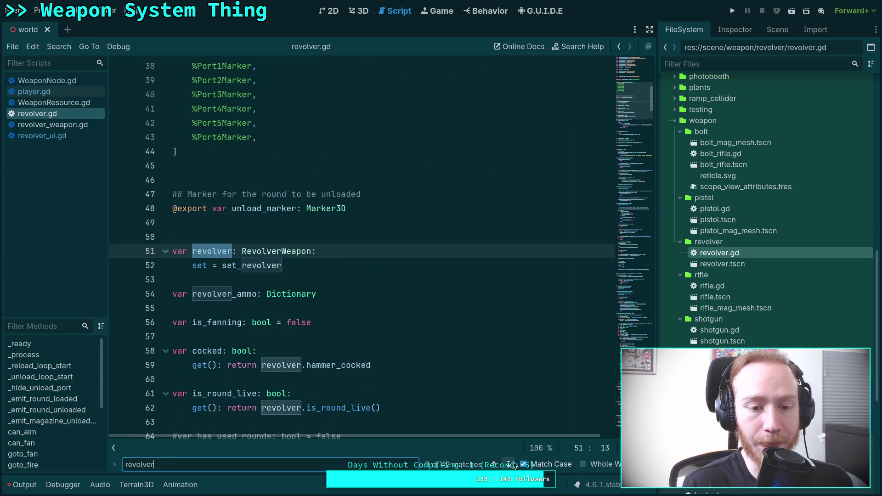
{"action": "scroll", "coordinate": [325, 320], "scroll_direction": "down", "scroll_amount": 2}
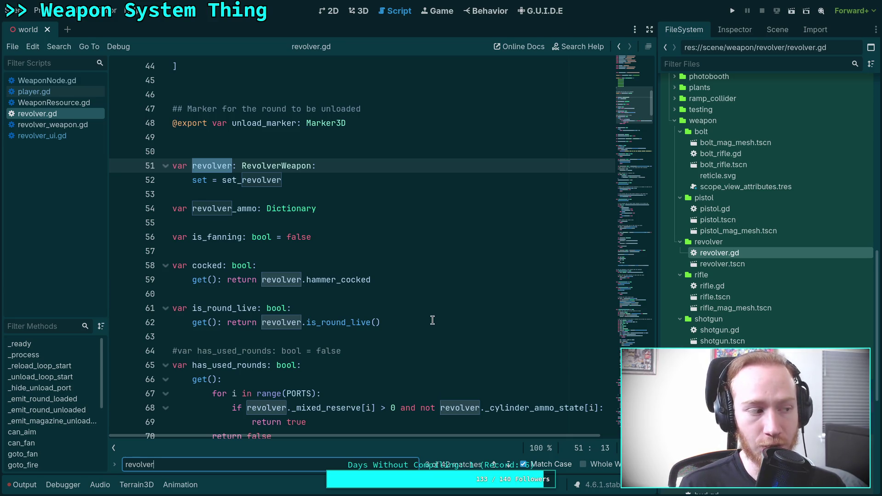
{"action": "left_click_drag", "start_coordinate": [303, 180], "coordinate": [173, 165]}
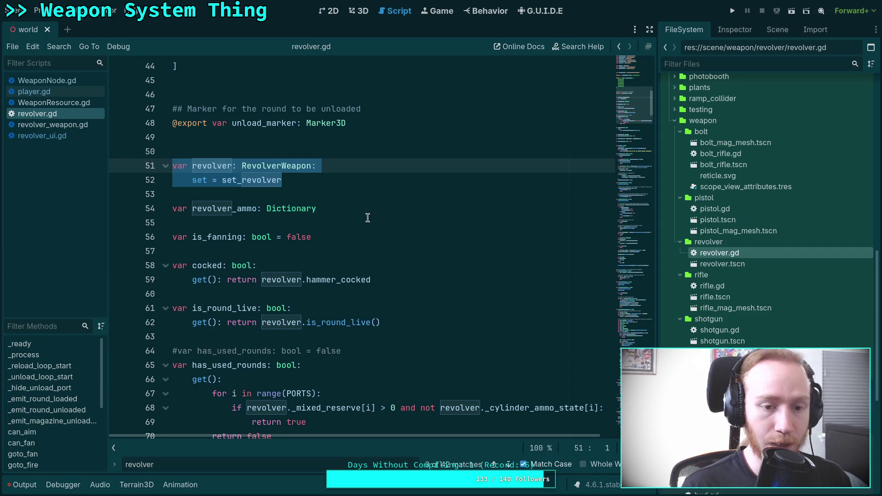
Delete the var revolver declaration and setter, then check the cocked getter using revolver.hammer_cocked.
{"action": "key", "text": "Delete"}
{"action": "key", "text": "Delete"}
{"action": "key", "text": "Delete"}
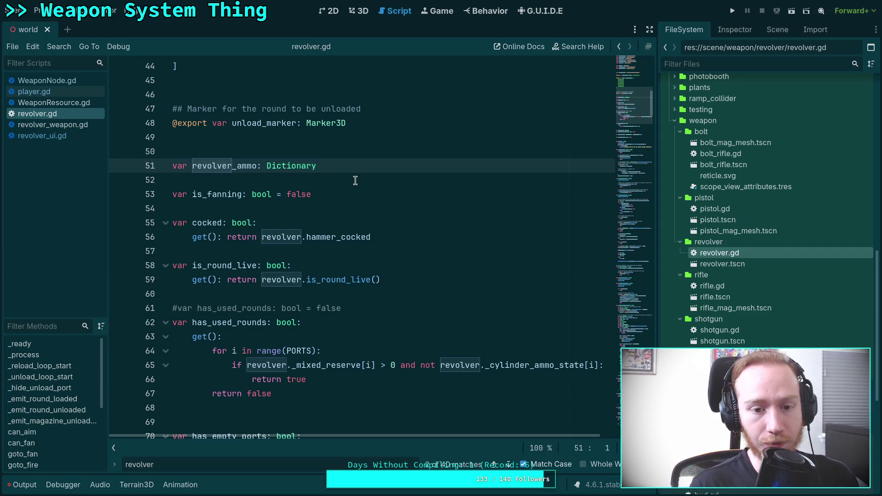
{"action": "left_click", "coordinate": [371, 167]}
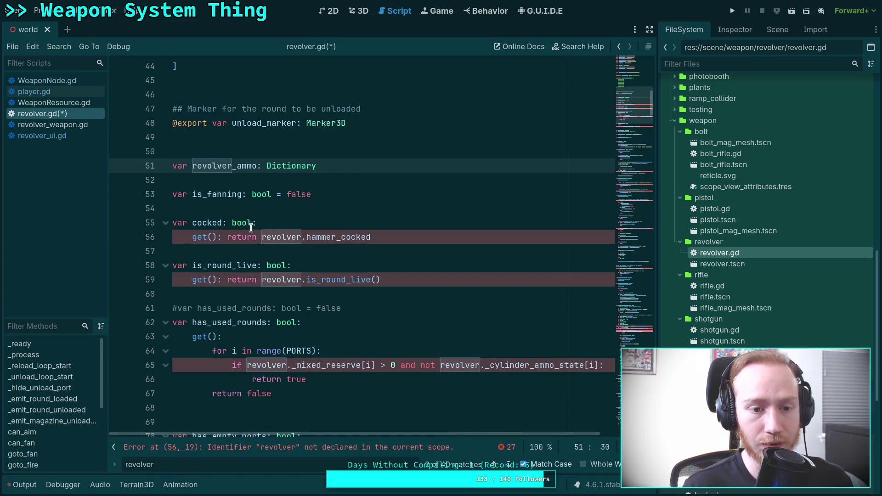
{"action": "left_click_drag", "start_coordinate": [252, 223], "coordinate": [406, 235]}
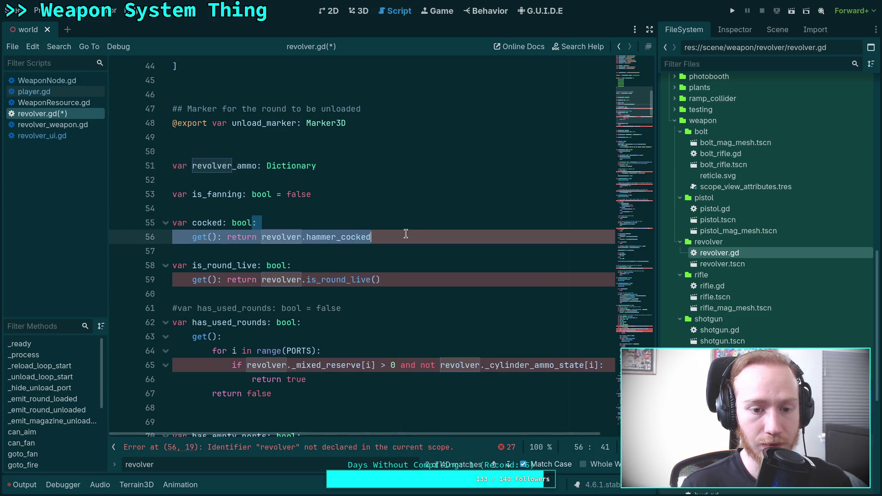
{"action": "scroll", "coordinate": [413, 285], "scroll_direction": "down", "scroll_amount": 15}
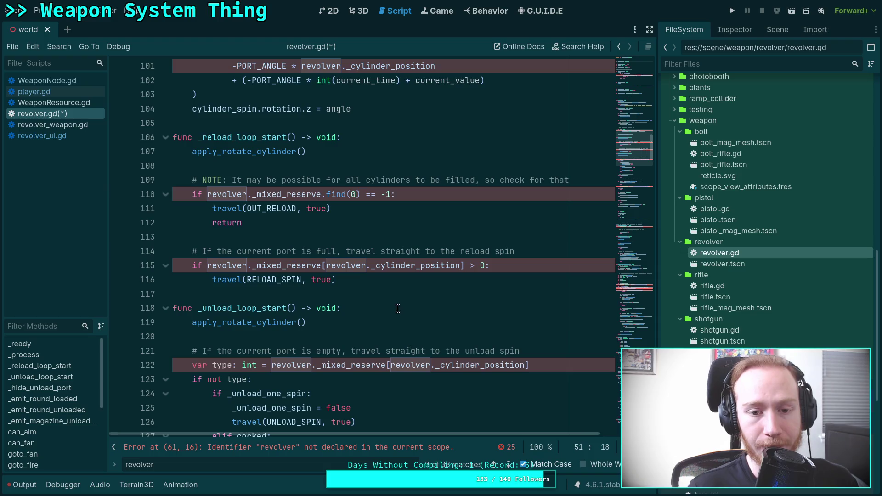
Review the flagged revolver error lines between lines 116 and 145.
{"action": "left_click", "coordinate": [368, 282]}
{"action": "left_click", "coordinate": [313, 294]}
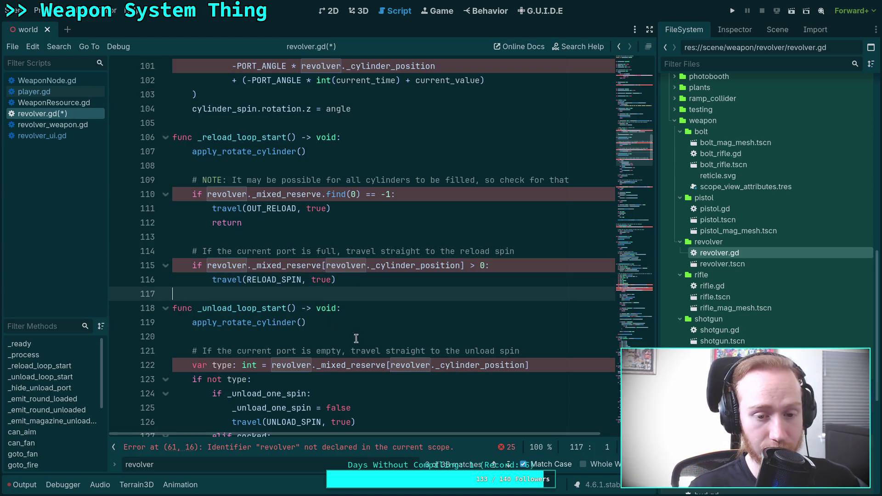
{"action": "scroll", "coordinate": [442, 354], "scroll_direction": "down", "scroll_amount": 4}
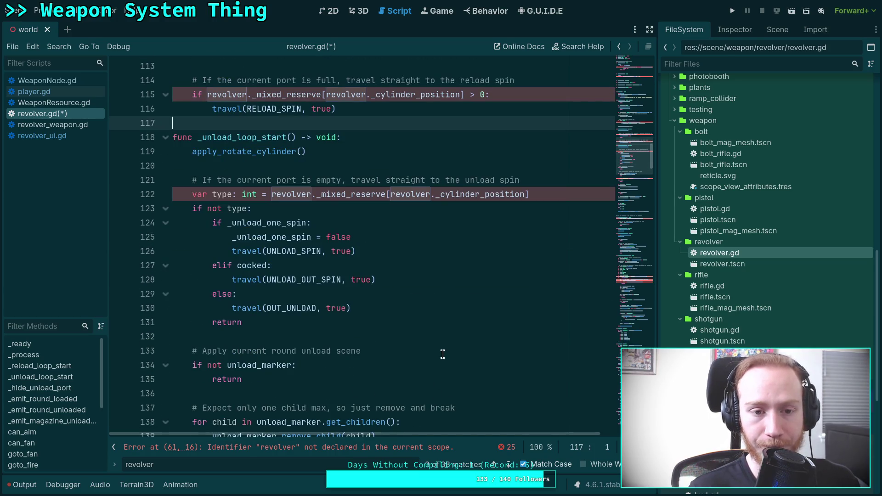
{"action": "scroll", "coordinate": [443, 353], "scroll_direction": "up", "scroll_amount": 3}
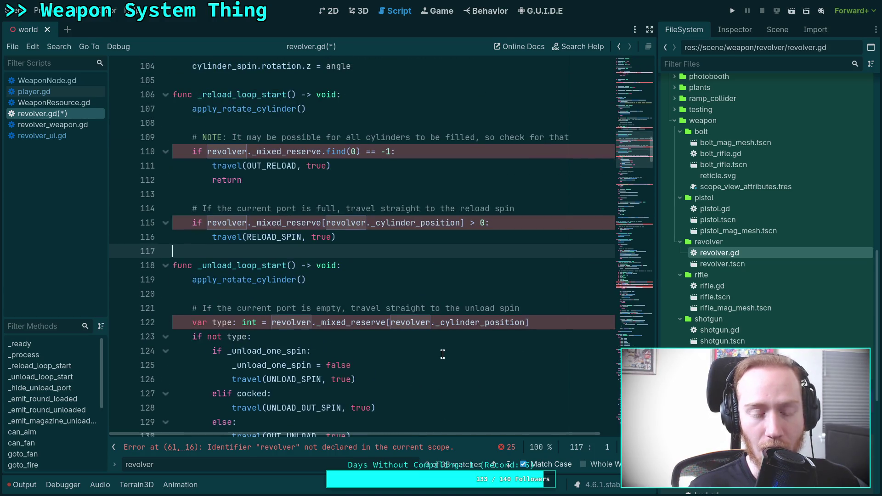
{"action": "scroll", "coordinate": [442, 353], "scroll_direction": "down", "scroll_amount": 3}
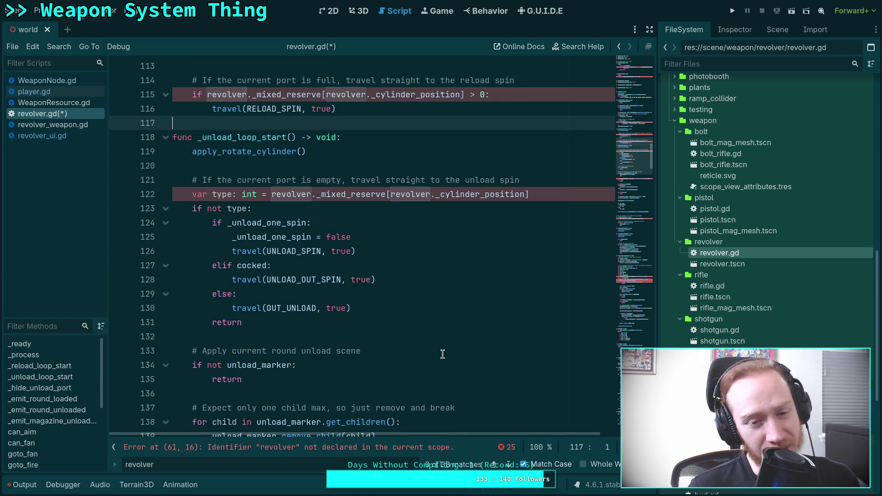
{"action": "scroll", "coordinate": [442, 354], "scroll_direction": "up", "scroll_amount": 2}
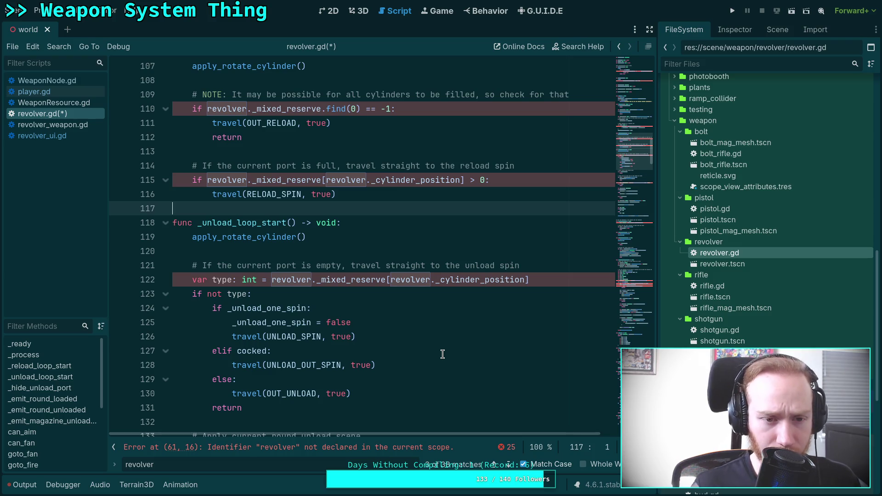
{"action": "scroll", "coordinate": [442, 354], "scroll_direction": "up", "scroll_amount": 4}
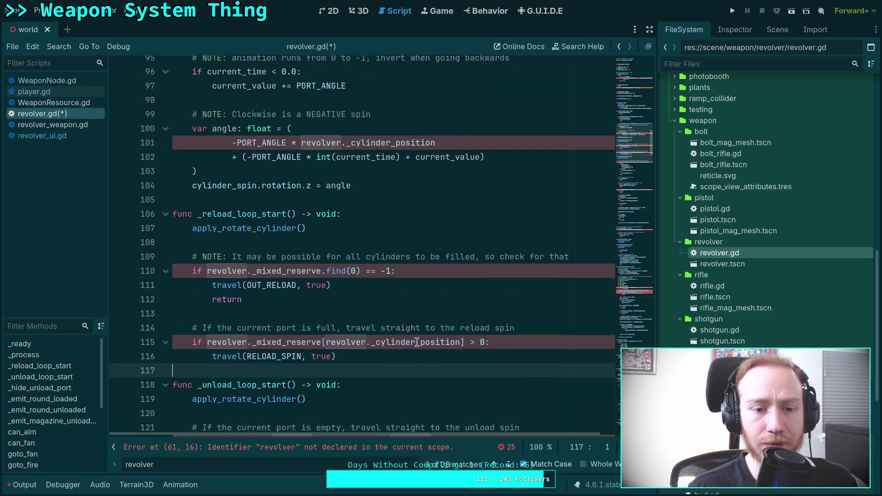
{"action": "scroll", "coordinate": [416, 342], "scroll_direction": "down", "scroll_amount": 16}
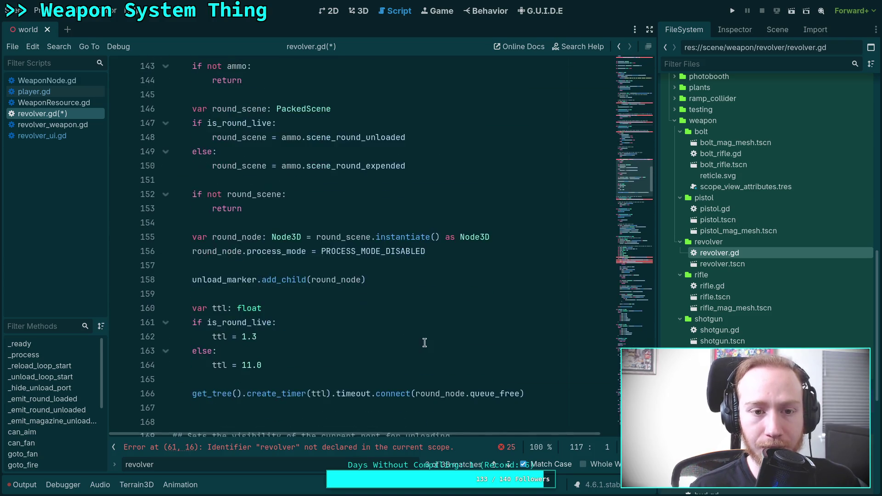
{"action": "scroll", "coordinate": [424, 342], "scroll_direction": "up", "scroll_amount": 4}
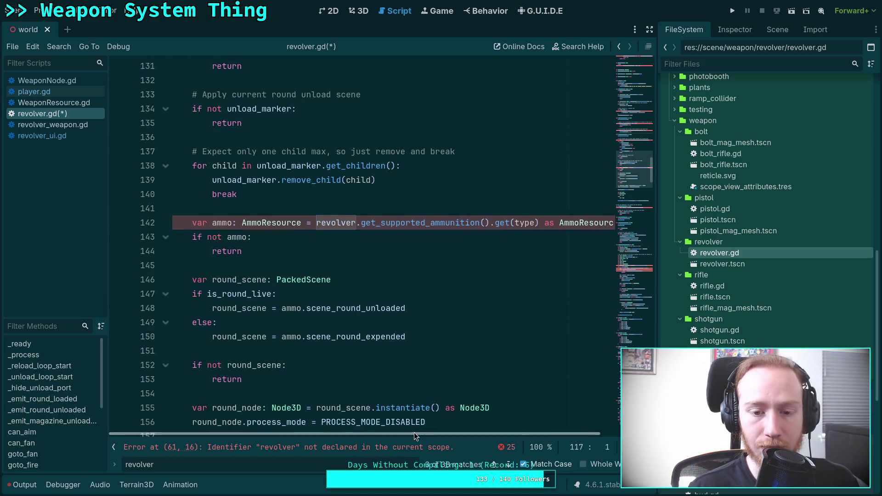
{"action": "mouse_move", "coordinate": [414, 435]}
{"action": "left_mouse_down"}
{"action": "mouse_move", "coordinate": [564, 437]}
{"action": "mouse_move", "coordinate": [359, 435]}
{"action": "left_mouse_up"}
{"action": "left_click", "coordinate": [316, 261]}
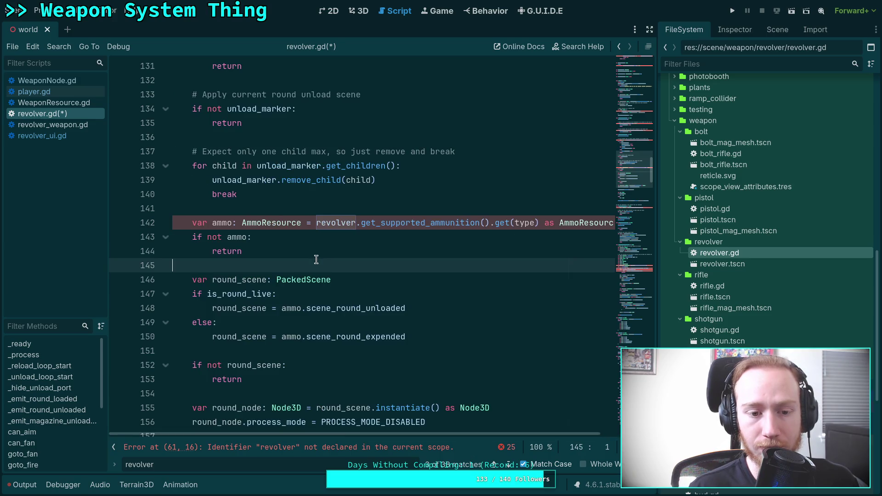
Scroll further through the script reviewing the remaining undeclared-revolver errors.
{"action": "scroll", "coordinate": [388, 310], "scroll_direction": "up", "scroll_amount": 7}
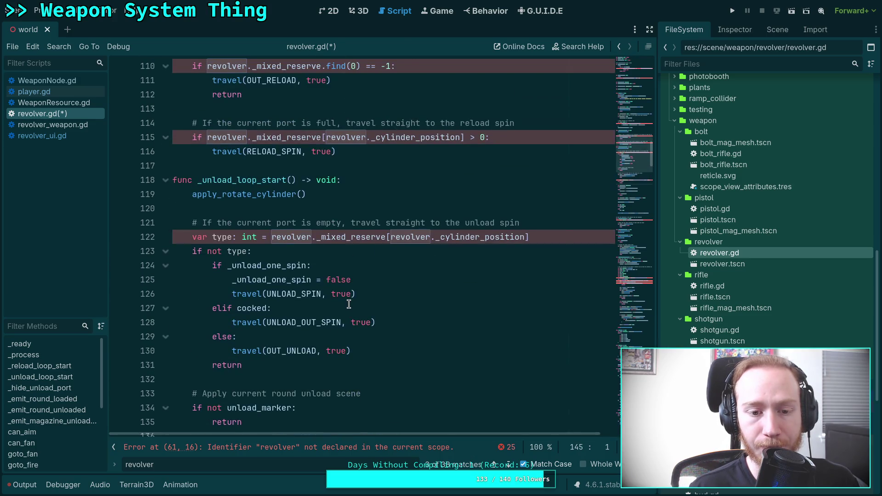
{"action": "scroll", "coordinate": [377, 316], "scroll_direction": "up", "scroll_amount": 4}
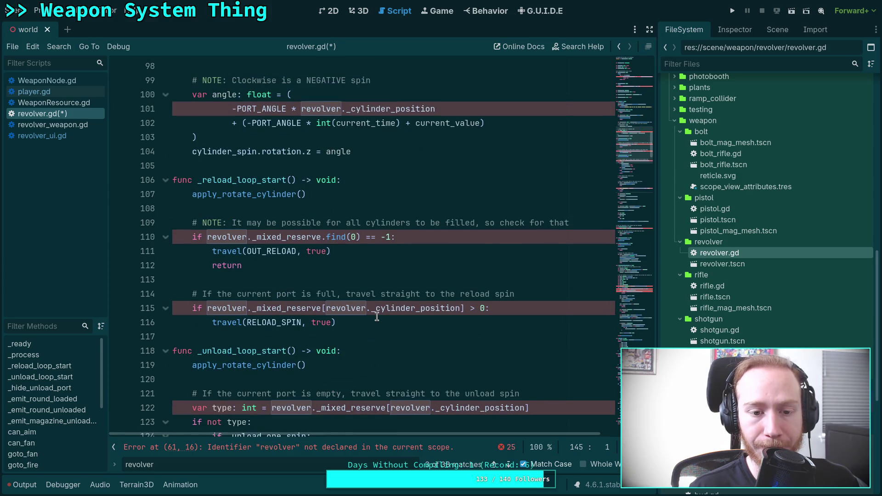
{"action": "scroll", "coordinate": [377, 316], "scroll_direction": "down", "scroll_amount": 3}
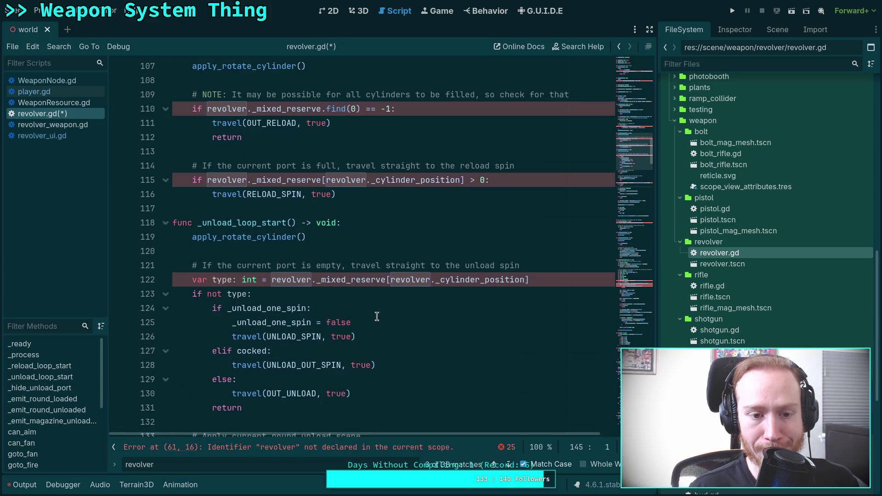
{"action": "scroll", "coordinate": [376, 316], "scroll_direction": "down", "scroll_amount": 10}
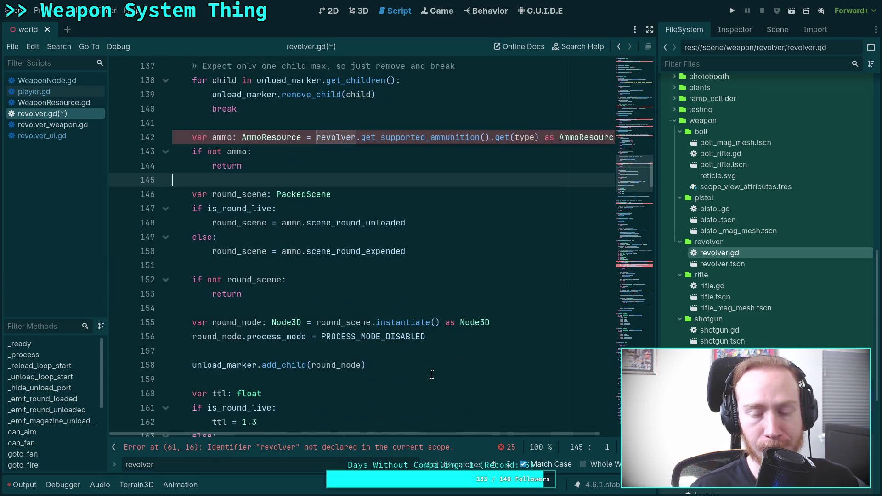
{"action": "scroll", "coordinate": [411, 373], "scroll_direction": "up", "scroll_amount": 3}
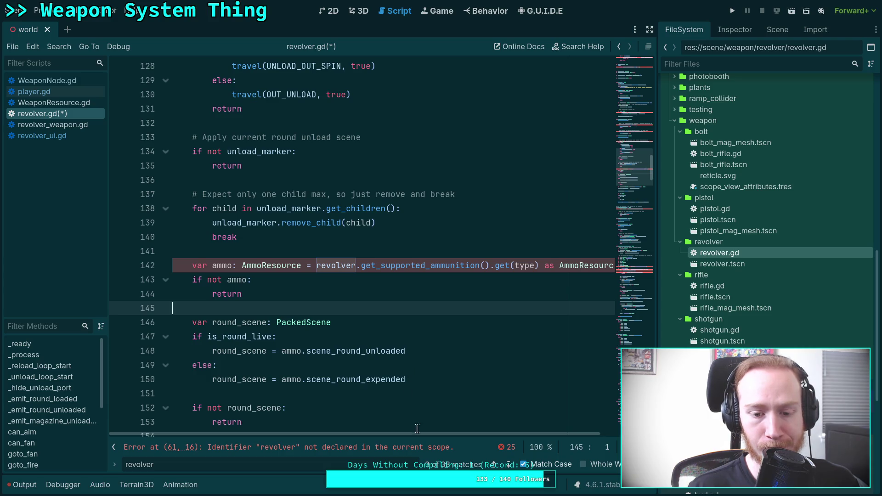
{"action": "left_click_drag", "start_coordinate": [488, 434], "coordinate": [535, 440]}
{"action": "scroll", "coordinate": [536, 439], "scroll_direction": "left", "scroll_amount": 3}
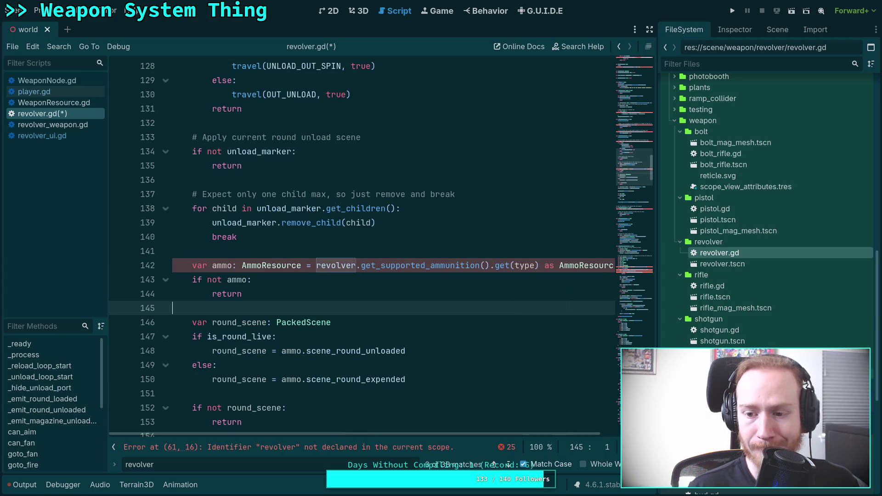
{"action": "scroll", "coordinate": [735, 341], "scroll_direction": "down", "scroll_amount": 5}
{"action": "scroll", "coordinate": [739, 328], "scroll_direction": "down", "scroll_amount": 4}
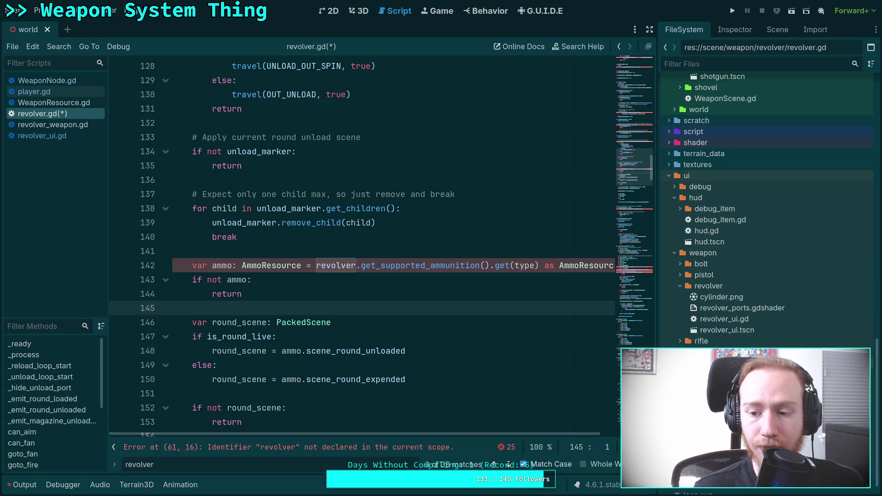
Look through shotgun_ui.gd's update function, then switch back to revolver.gd.
{"action": "left_click", "coordinate": [725, 363]}
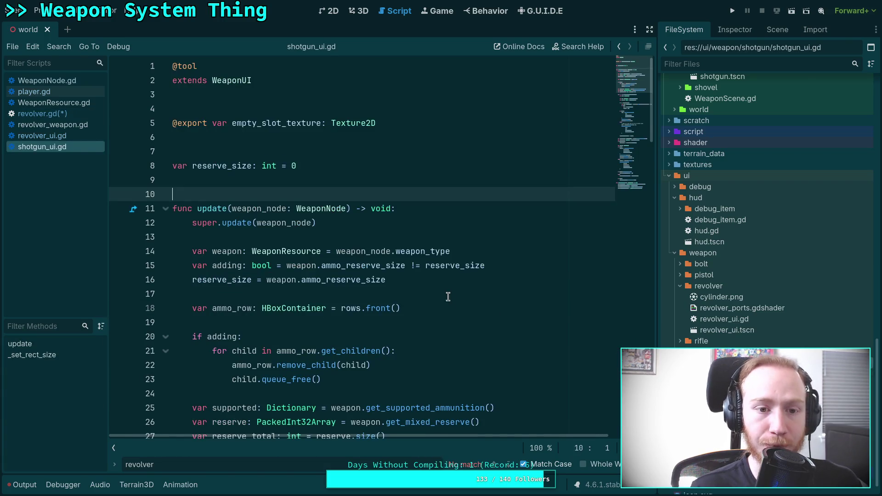
{"action": "scroll", "coordinate": [349, 221], "scroll_direction": "down", "scroll_amount": 2}
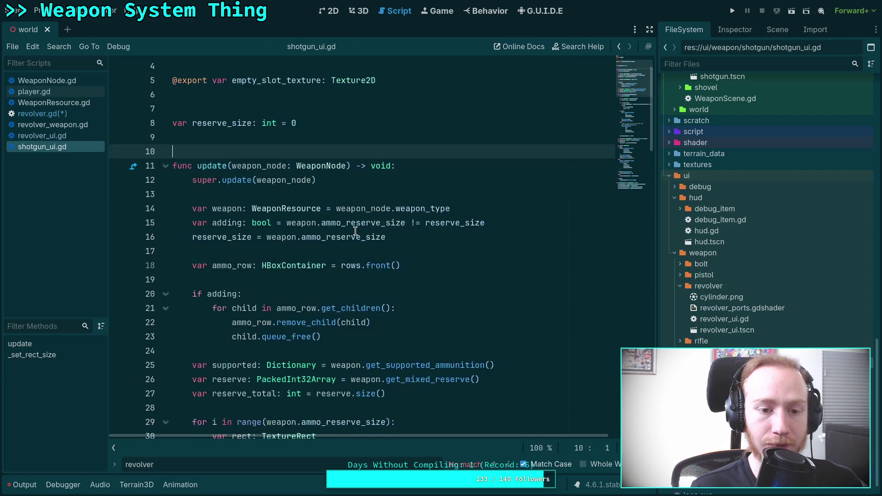
{"action": "double_click", "coordinate": [211, 123]}
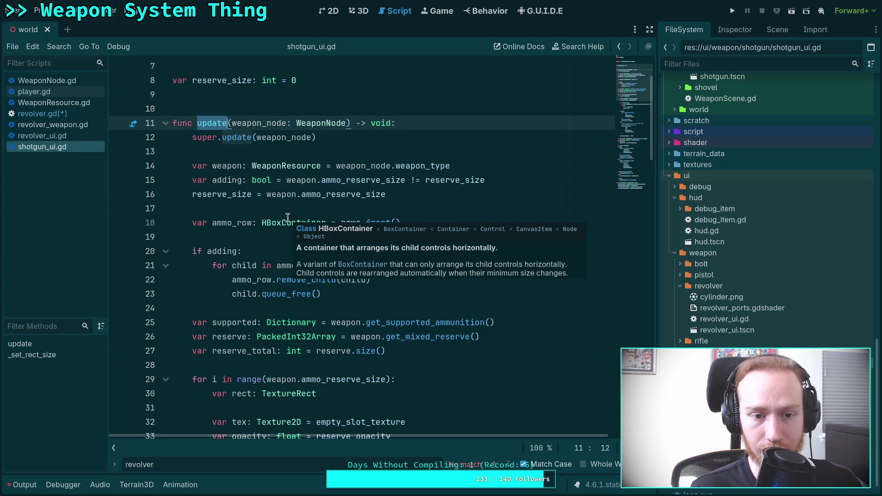
{"action": "scroll", "coordinate": [250, 215], "scroll_direction": "down", "scroll_amount": 10}
{"action": "scroll", "coordinate": [358, 246], "scroll_direction": "down", "scroll_amount": 15}
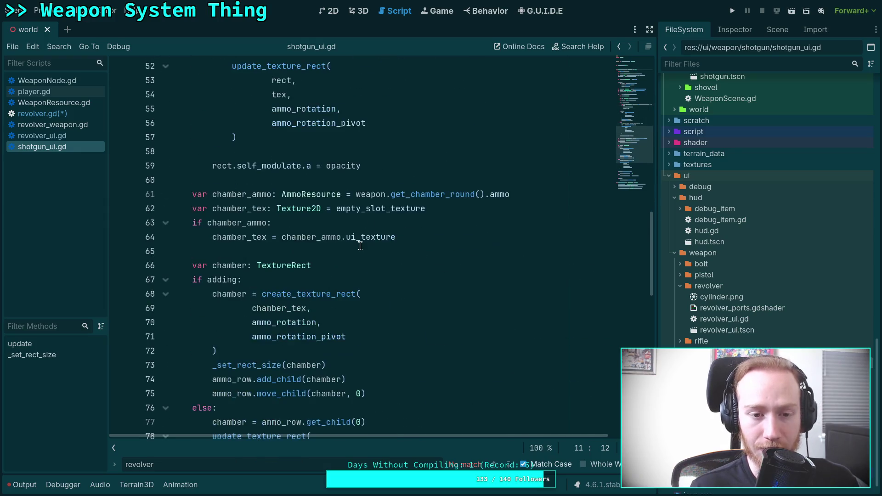
{"action": "scroll", "coordinate": [360, 246], "scroll_direction": "up", "scroll_amount": 18}
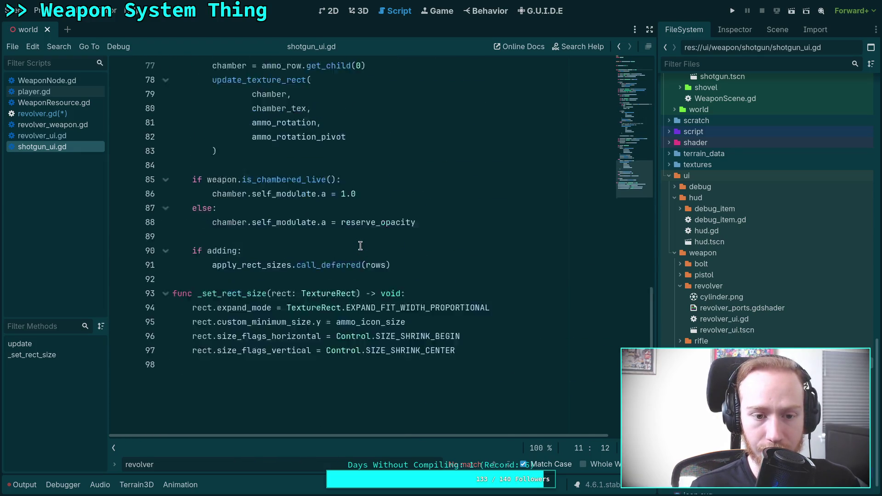
{"action": "scroll", "coordinate": [360, 246], "scroll_direction": "up", "scroll_amount": 3}
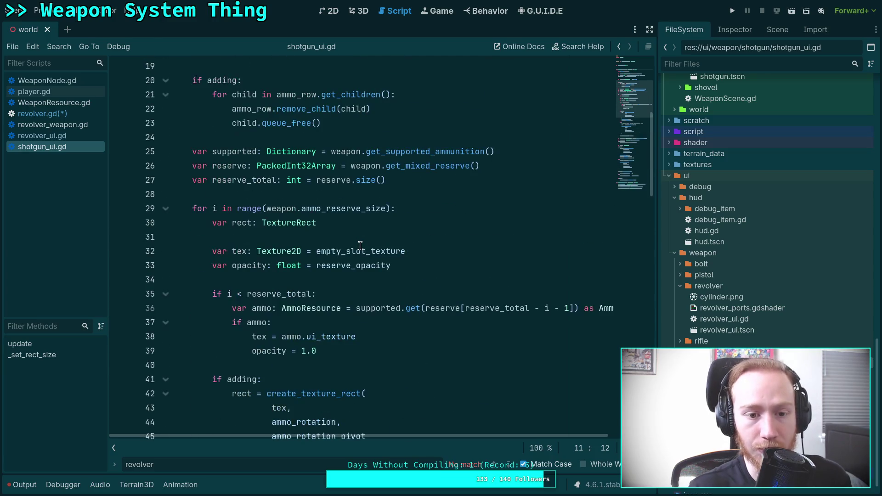
{"action": "left_click", "coordinate": [78, 113]}
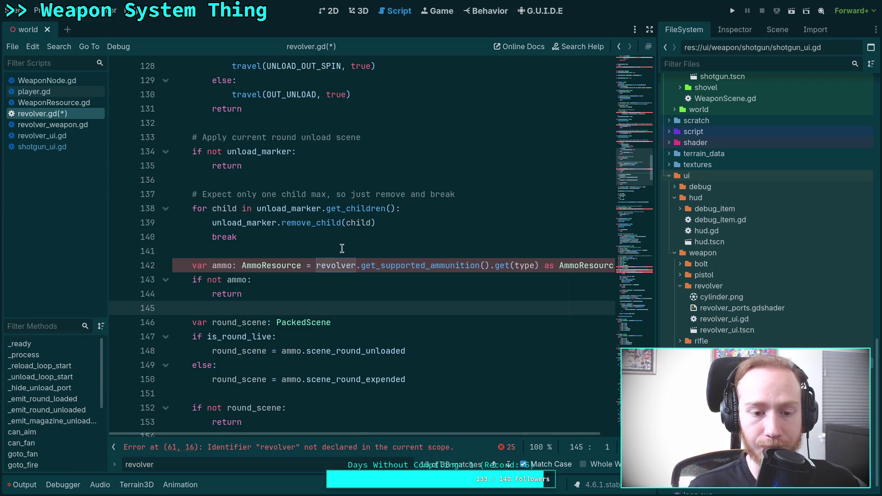
{"action": "scroll", "coordinate": [256, 216], "scroll_direction": "down", "scroll_amount": 4}
{"action": "scroll", "coordinate": [351, 288], "scroll_direction": "up", "scroll_amount": 3}
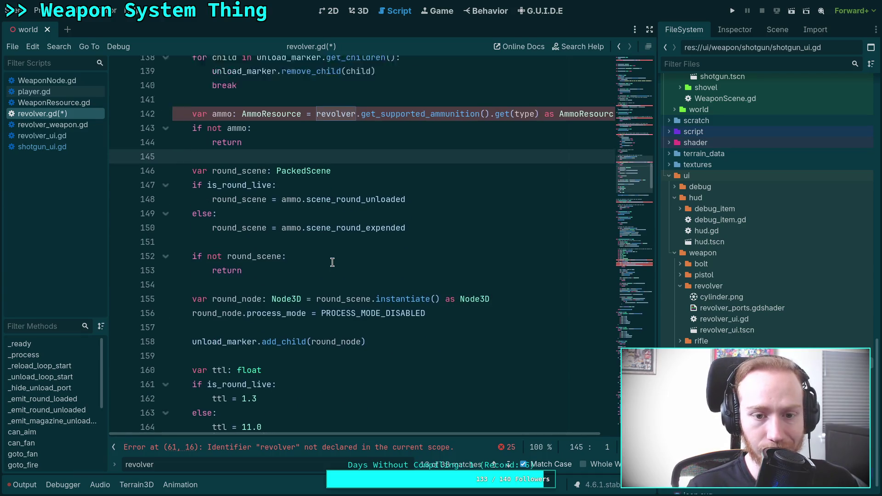
{"action": "left_click", "coordinate": [509, 465]}
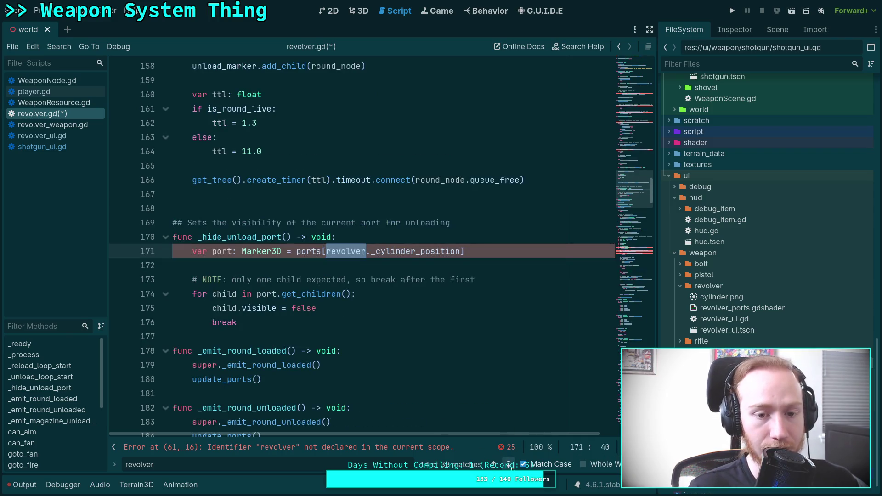
{"action": "left_click", "coordinate": [509, 465]}
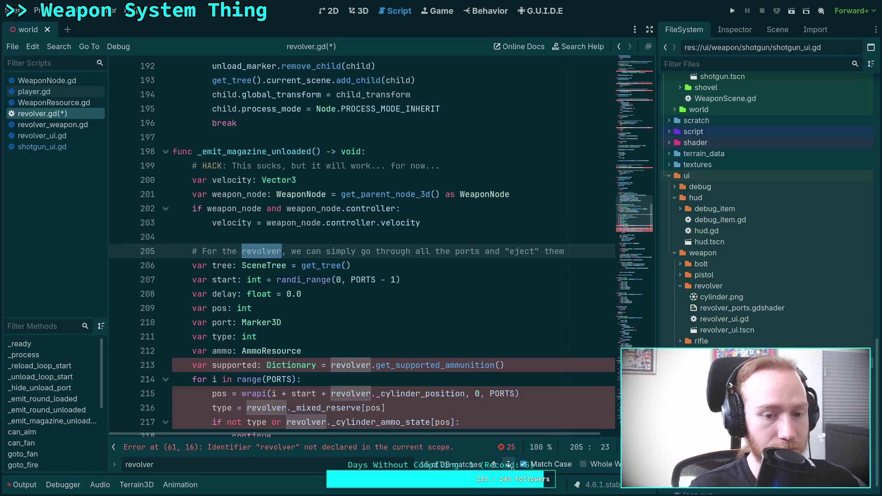
{"action": "left_click", "coordinate": [493, 463]}
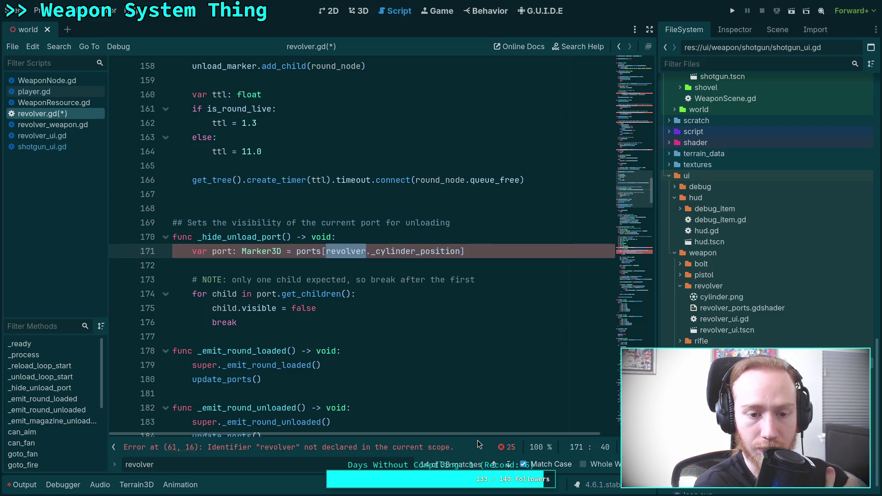
{"action": "left_click", "coordinate": [510, 464]}
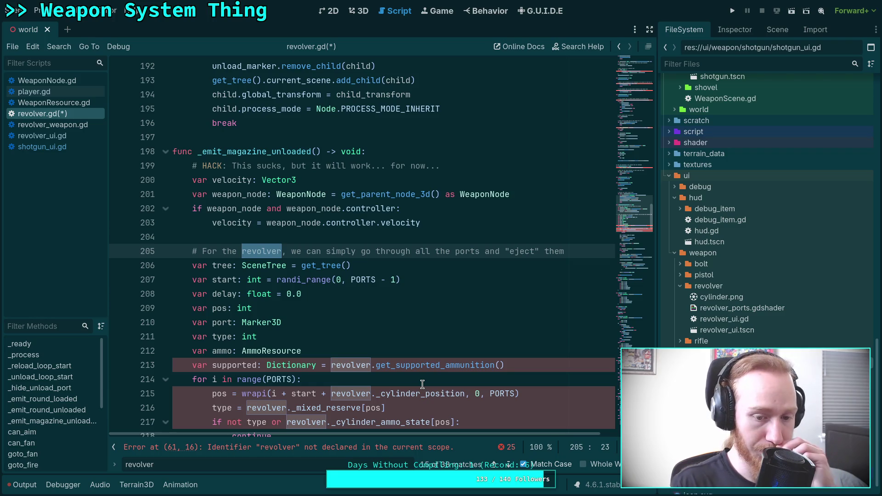
{"action": "scroll", "coordinate": [422, 384], "scroll_direction": "down", "scroll_amount": 1}
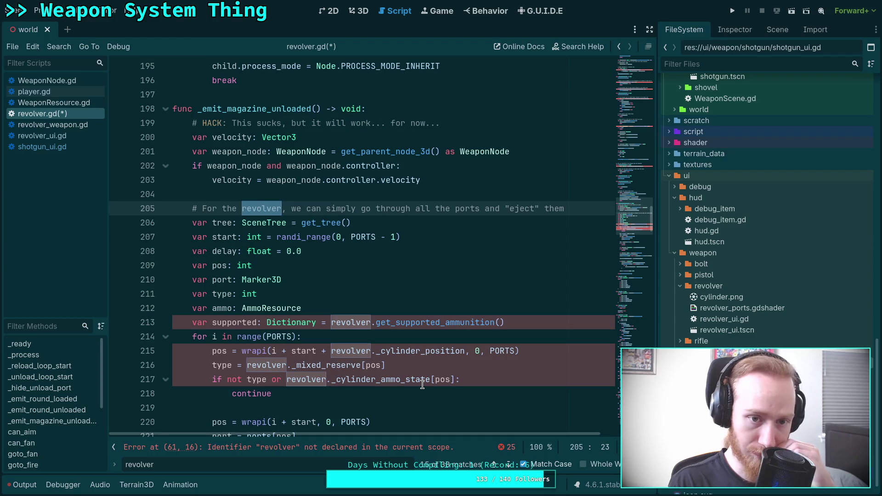
{"action": "scroll", "coordinate": [422, 384], "scroll_direction": "down", "scroll_amount": 15}
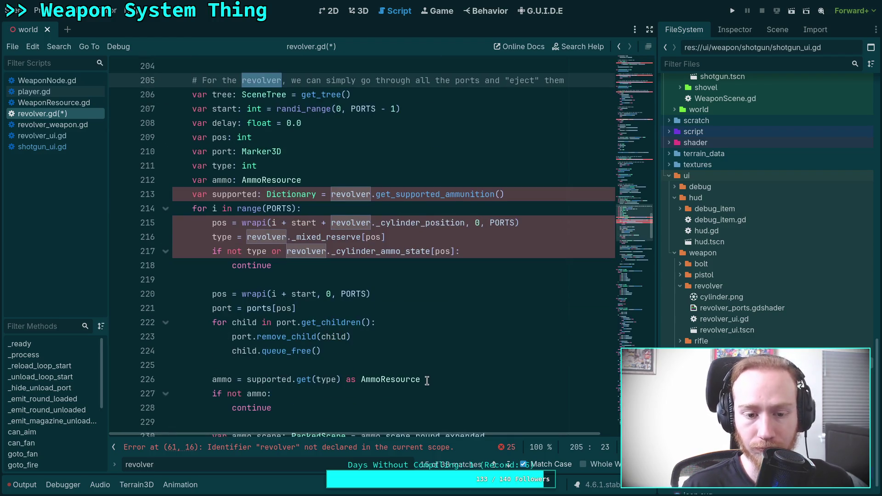
{"action": "mouse_move", "coordinate": [628, 243]}
{"action": "left_mouse_down"}
{"action": "mouse_move", "coordinate": [629, 361]}
{"action": "mouse_move", "coordinate": [629, 347]}
{"action": "left_mouse_up"}
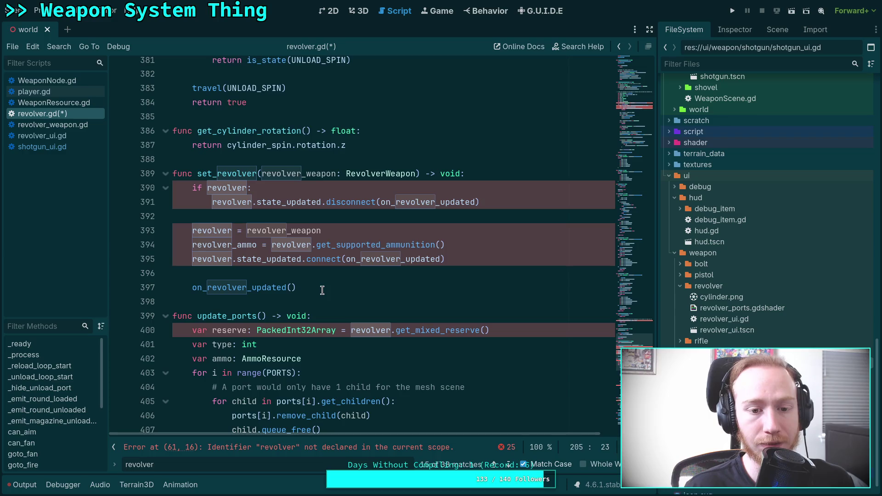
{"action": "left_click", "coordinate": [323, 272]}
{"action": "scroll", "coordinate": [285, 277], "scroll_direction": "up", "scroll_amount": 2}
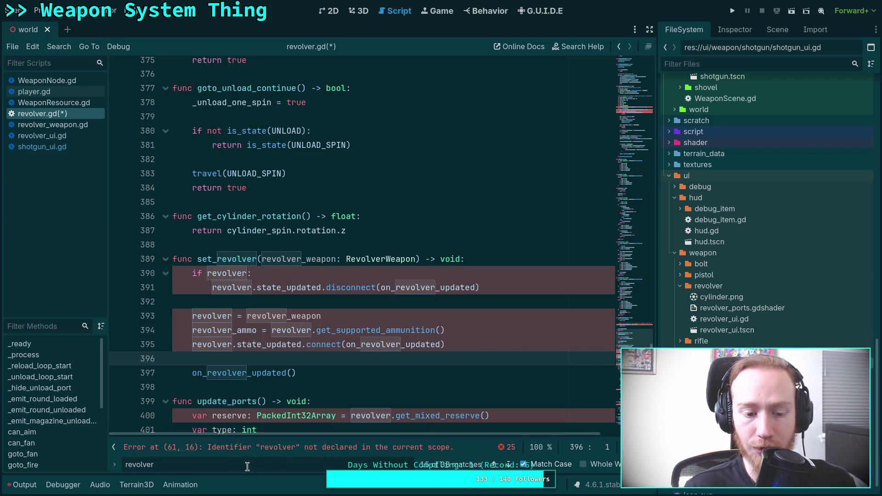
{"action": "key", "text": "ctrl+f"}
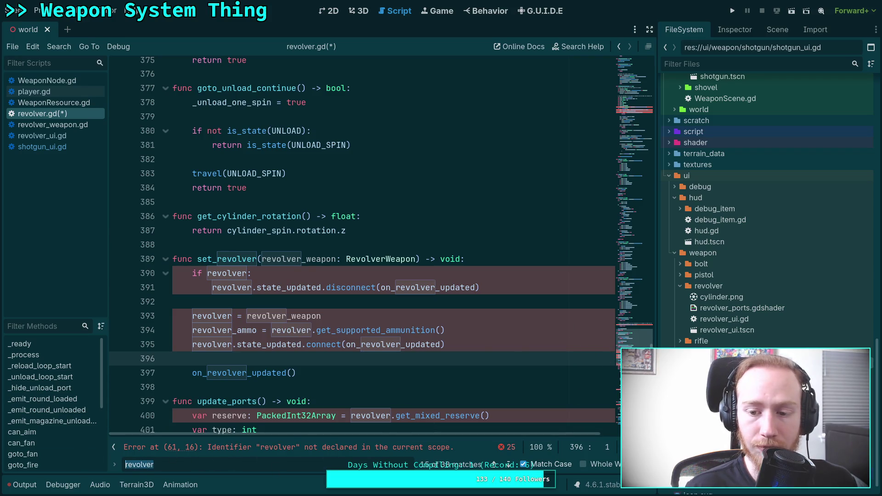
{"action": "left_click_drag", "start_coordinate": [634, 117], "coordinate": [640, 89]}
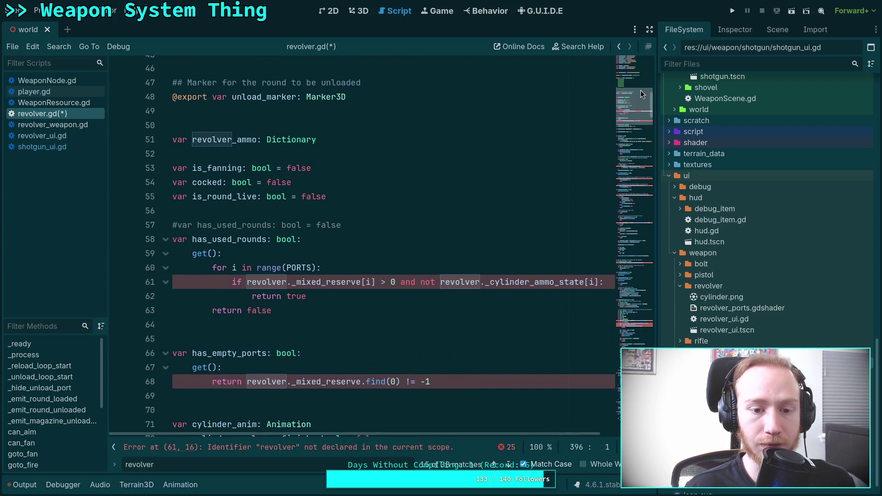
{"action": "scroll", "coordinate": [640, 90], "scroll_direction": "down", "scroll_amount": 1}
{"action": "key", "text": "ctrl+f"}
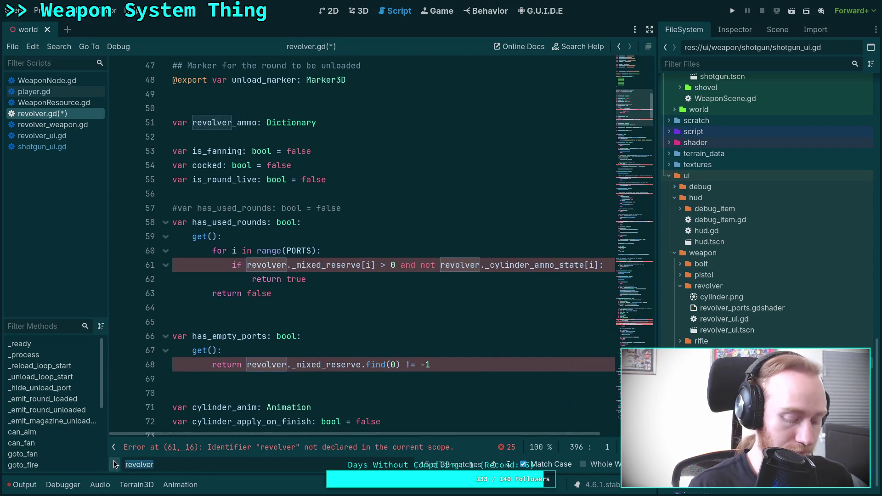
Search for supported_ammunition and remove the .get_supported part on line 142.
{"action": "type", "text": "supported_ammun"}
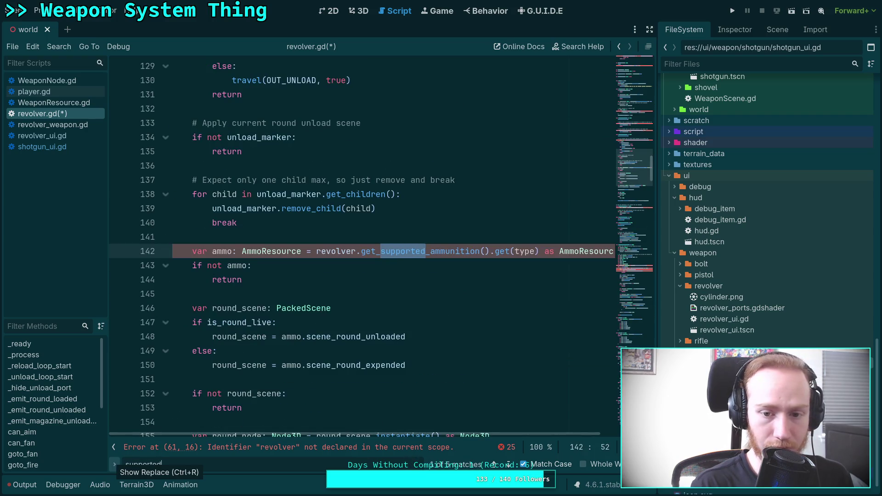
{"action": "type", "text": "ition"}
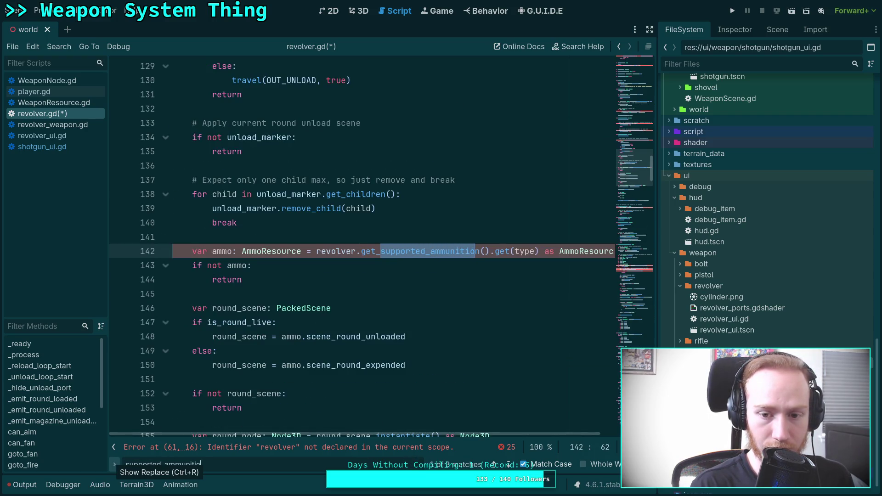
{"action": "scroll", "coordinate": [342, 377], "scroll_direction": "up", "scroll_amount": 3}
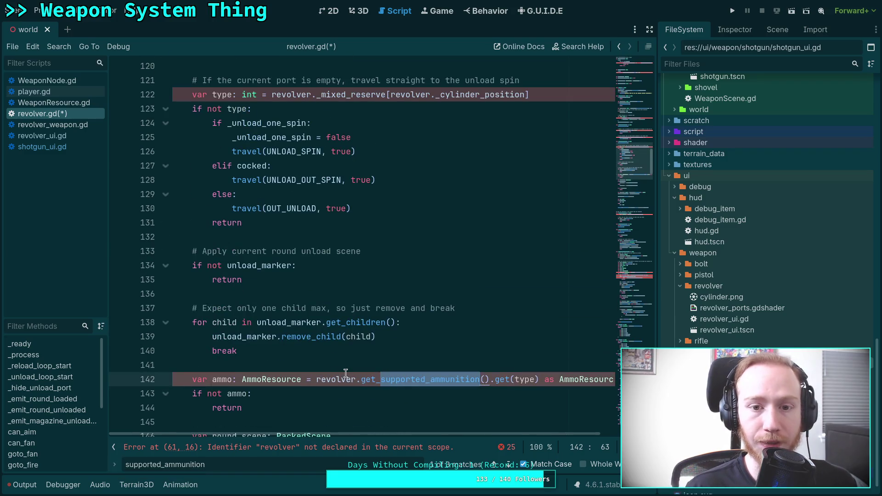
{"action": "scroll", "coordinate": [358, 376], "scroll_direction": "up", "scroll_amount": 1}
{"action": "scroll", "coordinate": [359, 376], "scroll_direction": "down", "scroll_amount": 1}
{"action": "left_click", "coordinate": [370, 379]}
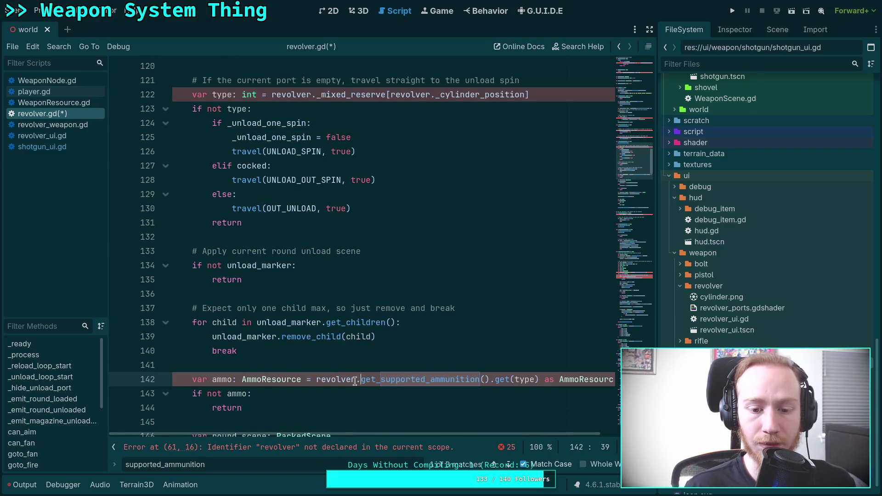
{"action": "mouse_move", "coordinate": [356, 379]}
{"action": "left_mouse_down"}
{"action": "mouse_move", "coordinate": [441, 378]}
{"action": "mouse_move", "coordinate": [420, 380]}
{"action": "left_mouse_up"}
{"action": "key", "text": "BackSpace"}
{"action": "key", "text": "BackSpace"}
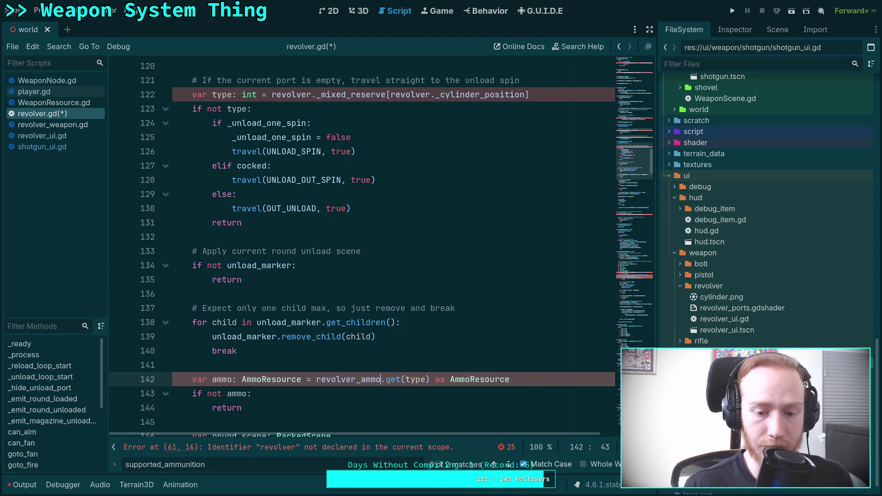
Jump to the next supported_ammunition use and delete the .get_supported call on line 213.
{"action": "scroll", "coordinate": [417, 339], "scroll_direction": "down", "scroll_amount": 5}
{"action": "scroll", "coordinate": [411, 331], "scroll_direction": "down", "scroll_amount": 4}
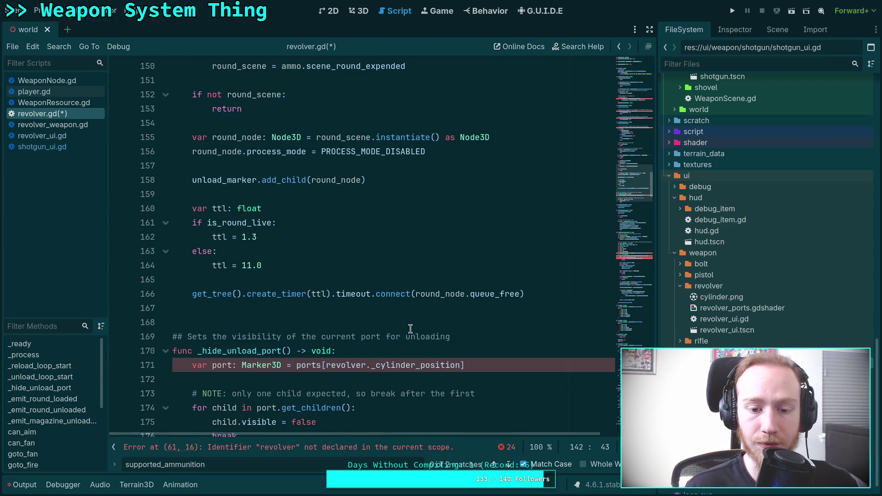
{"action": "left_click", "coordinate": [511, 463]}
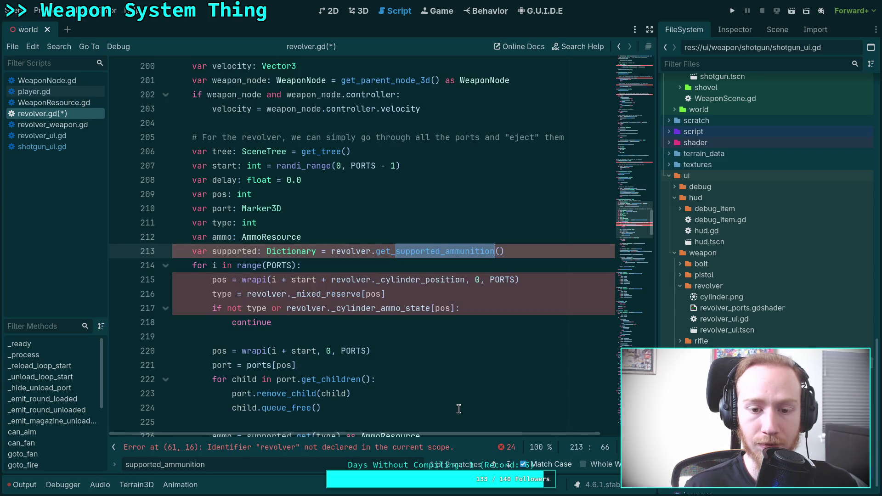
{"action": "scroll", "coordinate": [451, 408], "scroll_direction": "up", "scroll_amount": 4}
{"action": "scroll", "coordinate": [451, 409], "scroll_direction": "down", "scroll_amount": 4}
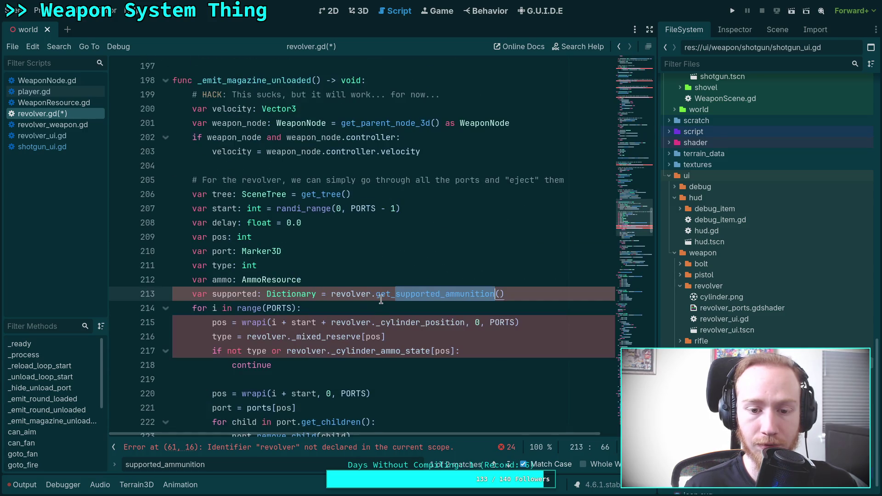
{"action": "mouse_move", "coordinate": [371, 295]}
{"action": "left_mouse_down"}
{"action": "mouse_move", "coordinate": [444, 297]}
{"action": "mouse_move", "coordinate": [410, 296]}
{"action": "left_mouse_up"}
{"action": "key", "text": "BackSpace"}
{"action": "key", "text": "BackSpace"}
{"action": "key", "text": "BackSpace"}
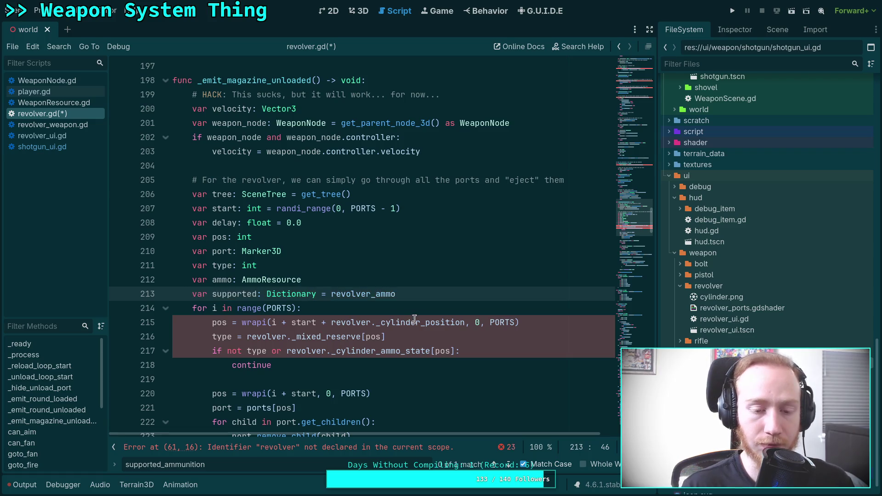
Replace the supported variable on line 226 with revolver_ammo cut from line 213.
{"action": "double_click", "coordinate": [247, 295]}
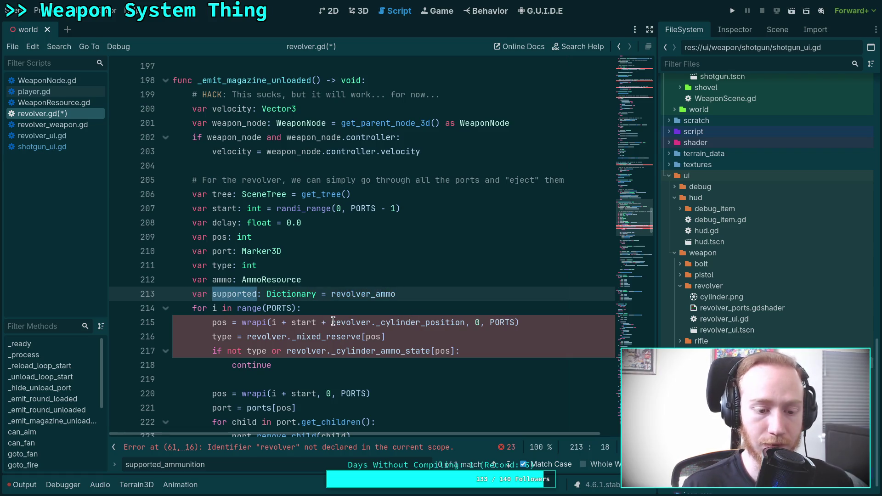
{"action": "key", "text": "ctrl+f"}
{"action": "scroll", "coordinate": [459, 413], "scroll_direction": "down", "scroll_amount": 3}
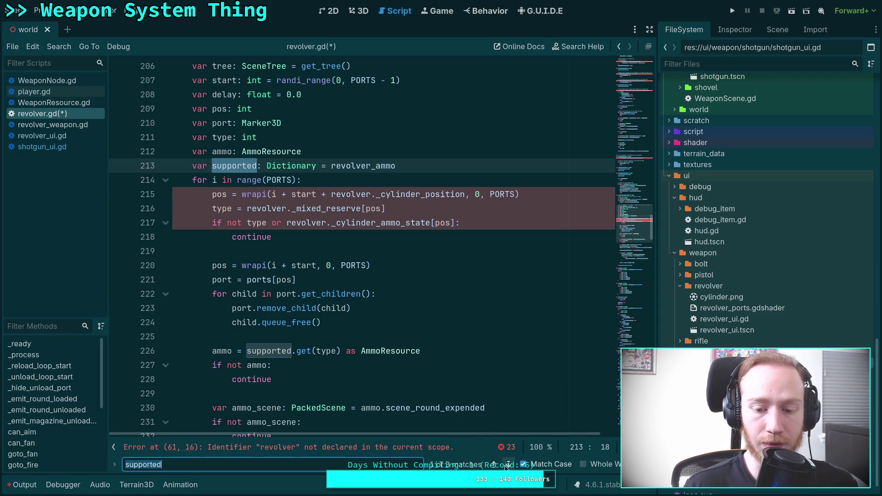
{"action": "left_click", "coordinate": [351, 165]}
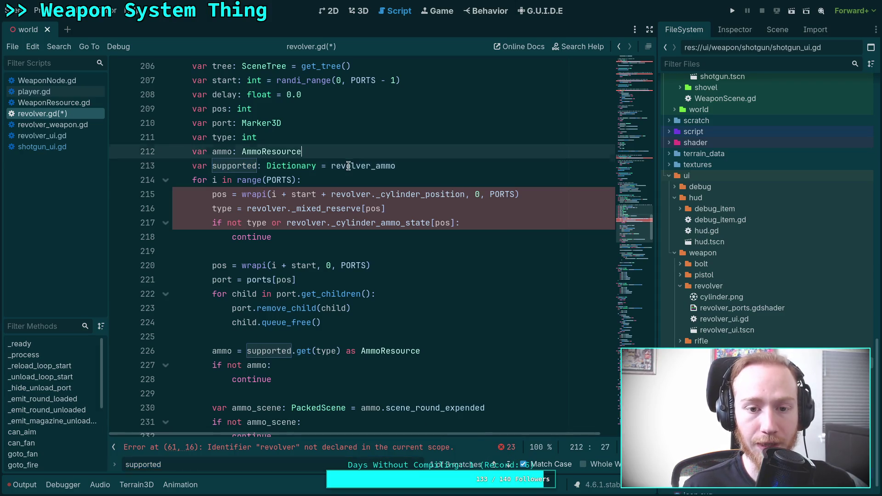
{"action": "double_click", "coordinate": [348, 165]}
{"action": "right_click", "coordinate": [347, 162]}
{"action": "left_click", "coordinate": [379, 203]}
{"action": "double_click", "coordinate": [269, 351]}
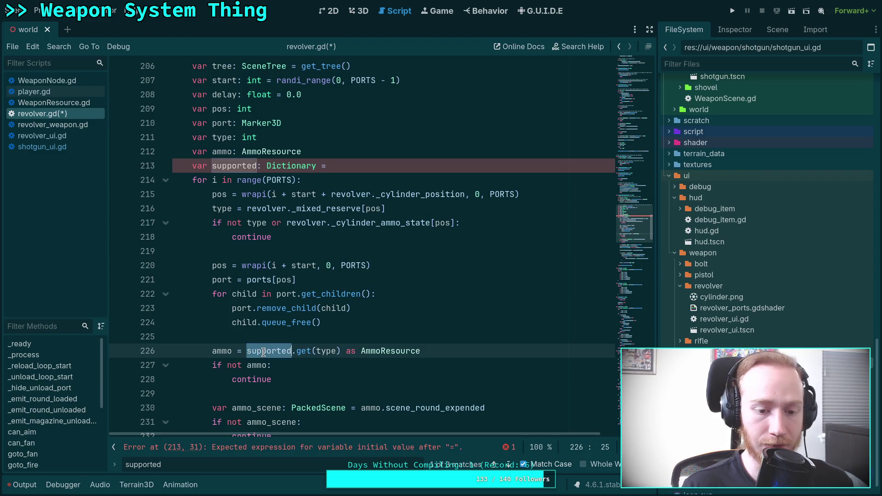
{"action": "type", "text": "revolver_ammo"}
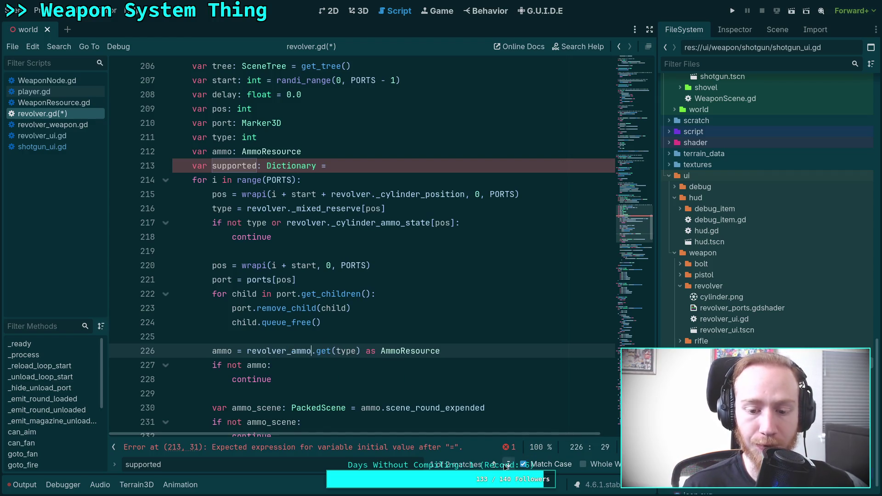
Delete the unfinished 'var supported: Dictionary =' line at line 213.
{"action": "left_click", "coordinate": [508, 464]}
{"action": "left_click", "coordinate": [495, 465]}
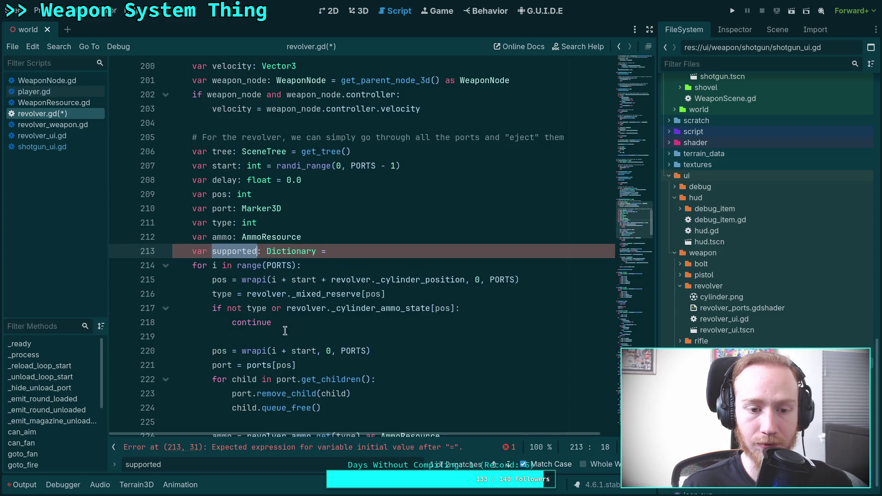
{"action": "scroll", "coordinate": [282, 315], "scroll_direction": "down", "scroll_amount": 8}
{"action": "scroll", "coordinate": [317, 303], "scroll_direction": "up", "scroll_amount": 5}
{"action": "scroll", "coordinate": [318, 303], "scroll_direction": "up", "scroll_amount": 3}
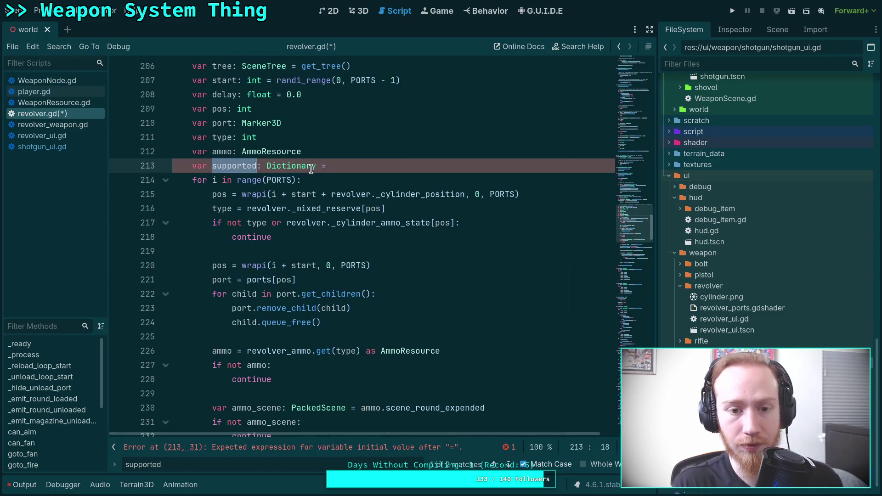
{"action": "left_click_drag", "start_coordinate": [327, 165], "coordinate": [339, 153]}
{"action": "key", "text": "BackSpace"}
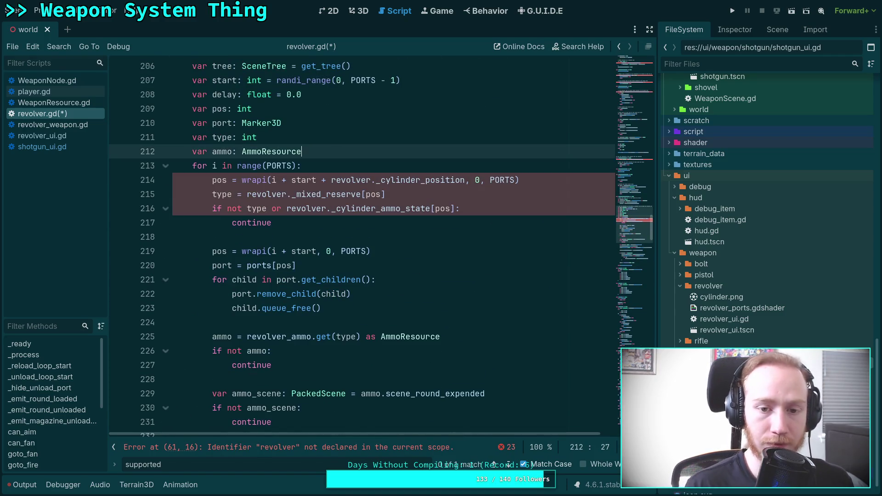
Find Next to the remaining supported match on line 393.
{"action": "scroll", "coordinate": [381, 267], "scroll_direction": "up", "scroll_amount": 2}
{"action": "left_click", "coordinate": [416, 329]}
{"action": "scroll", "coordinate": [409, 326], "scroll_direction": "down", "scroll_amount": 5}
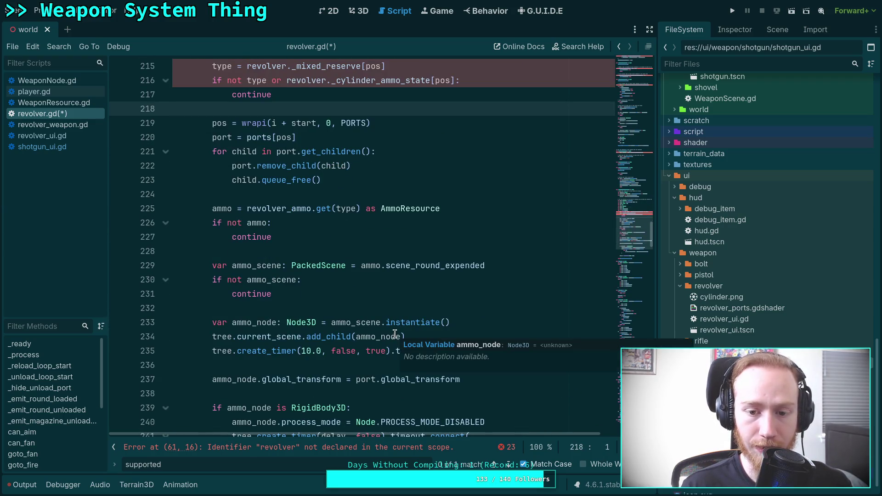
{"action": "scroll", "coordinate": [323, 314], "scroll_direction": "down", "scroll_amount": 2}
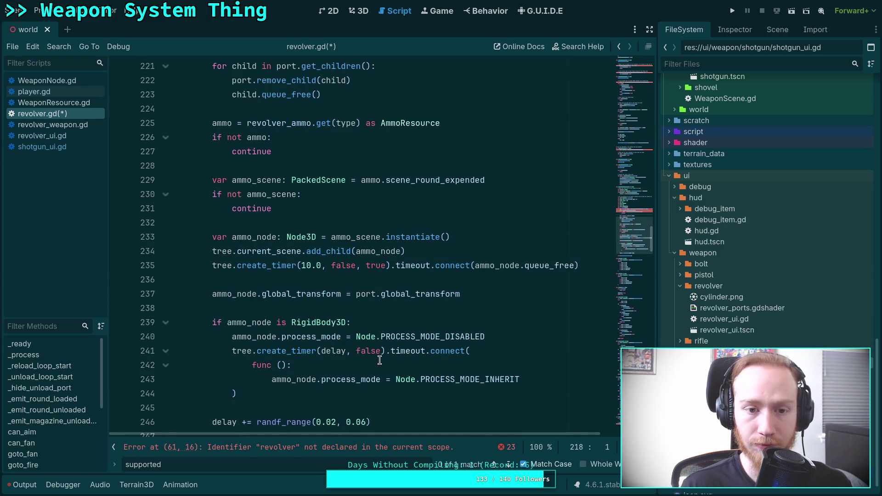
{"action": "scroll", "coordinate": [383, 353], "scroll_direction": "down", "scroll_amount": 3}
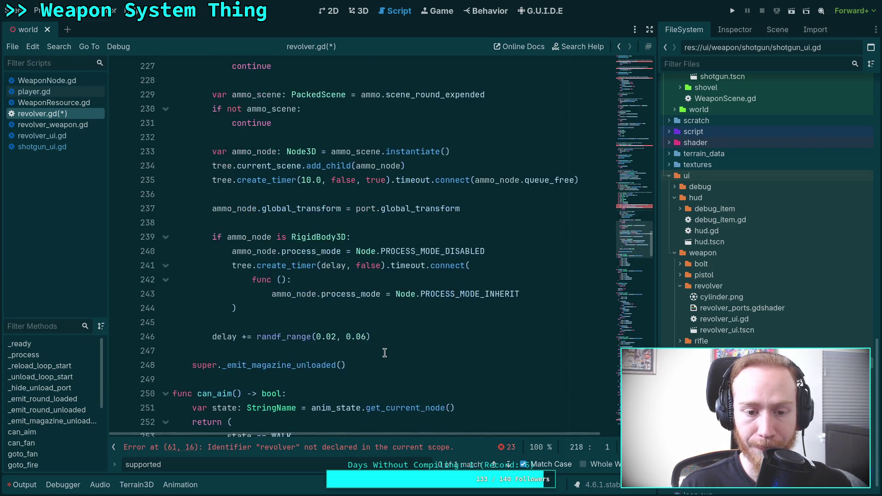
{"action": "left_click", "coordinate": [509, 466]}
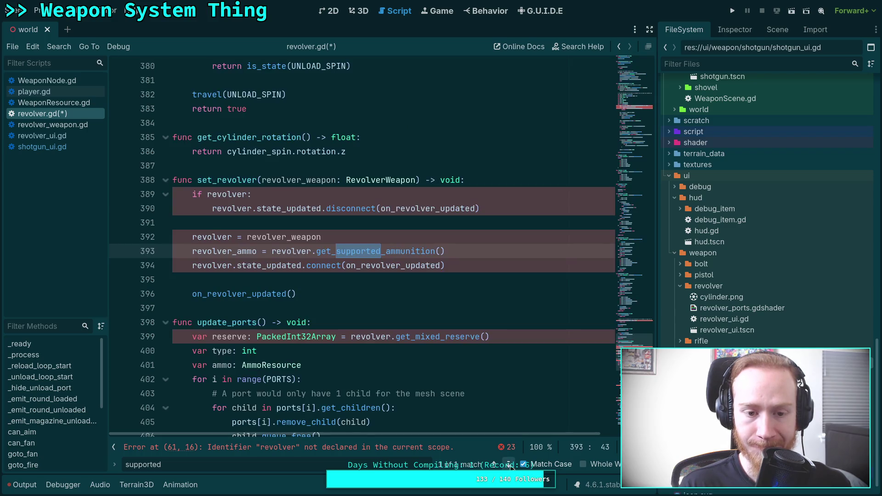
Select state_updated on line 390, then open revolver_weapon.gd at its top.
{"action": "scroll", "coordinate": [388, 339], "scroll_direction": "up", "scroll_amount": 1}
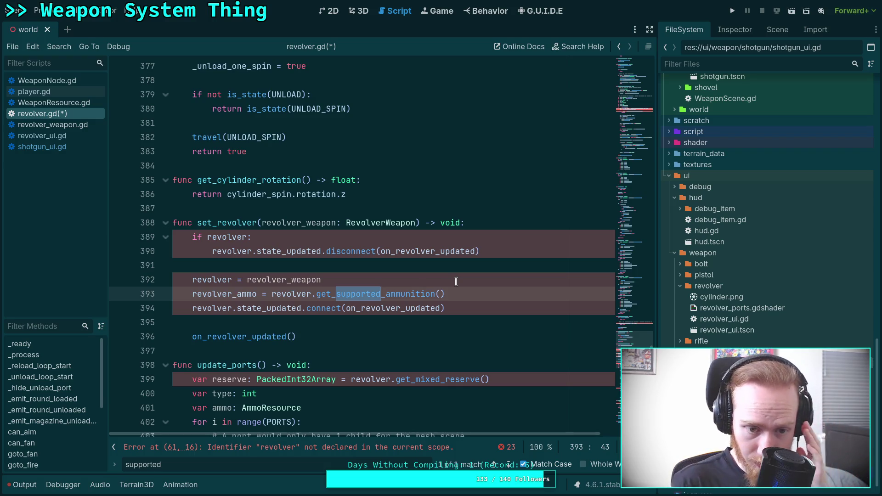
{"action": "left_click", "coordinate": [412, 269]}
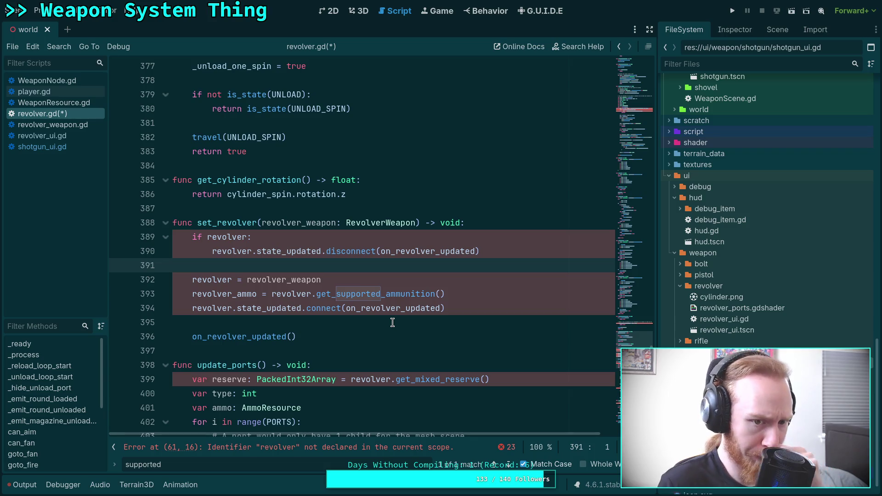
{"action": "double_click", "coordinate": [289, 252]}
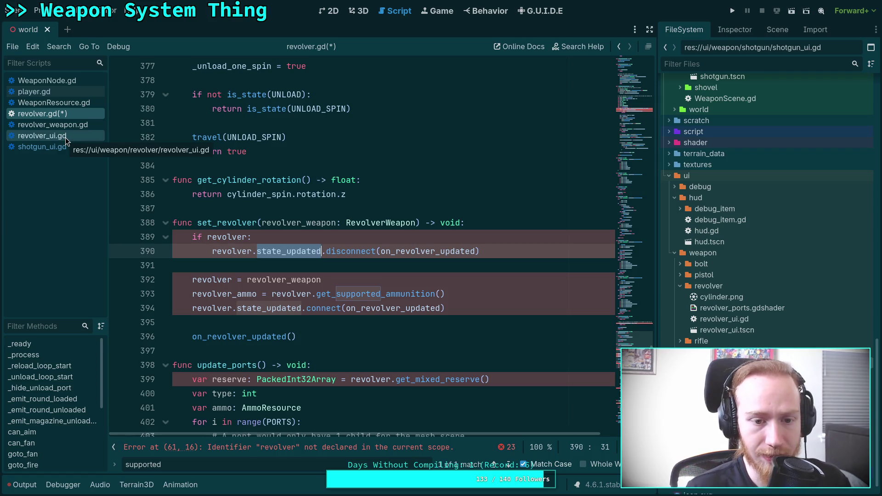
{"action": "right_click", "coordinate": [278, 250]}
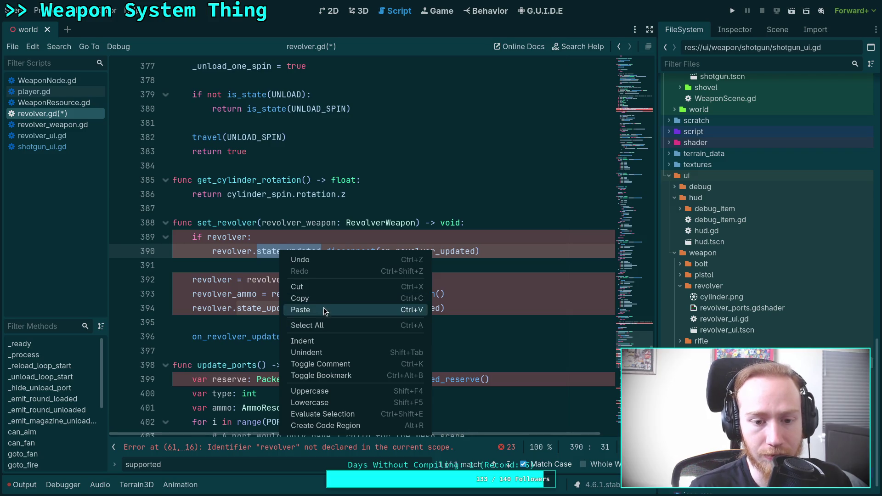
{"action": "left_click", "coordinate": [256, 253]}
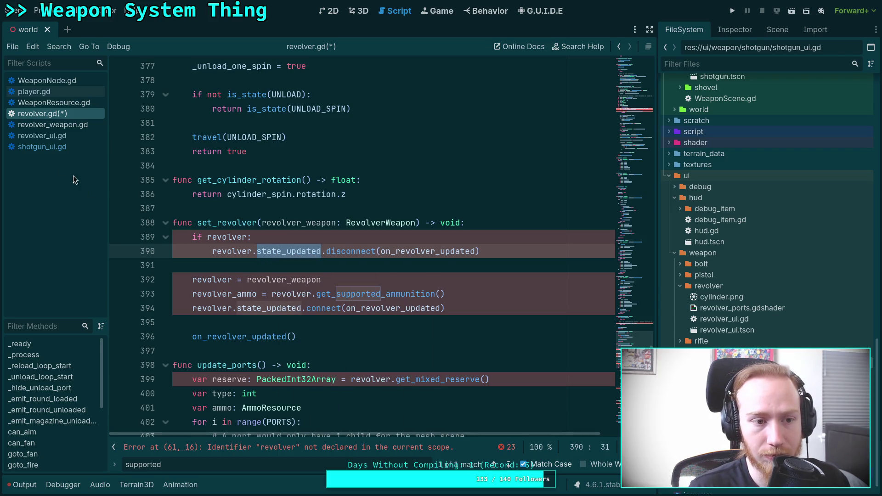
{"action": "left_click", "coordinate": [62, 125]}
{"action": "left_click_drag", "start_coordinate": [642, 198], "coordinate": [634, 69]}
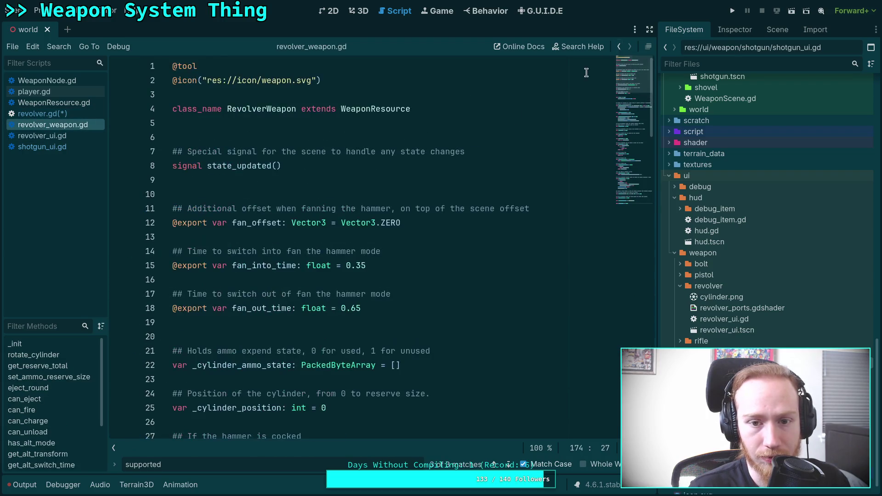
Select the state_updated signal on line 8, then scroll through shotgun_ui.gd.
{"action": "double_click", "coordinate": [232, 166]}
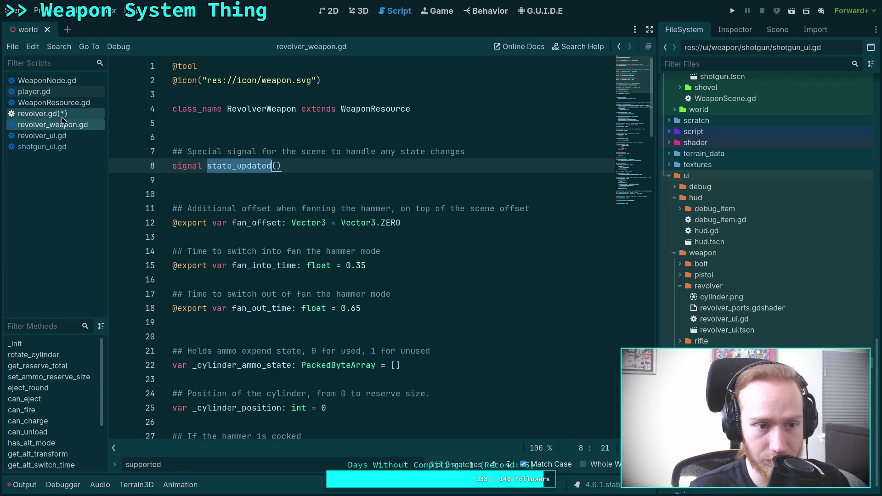
{"action": "left_click", "coordinate": [42, 146]}
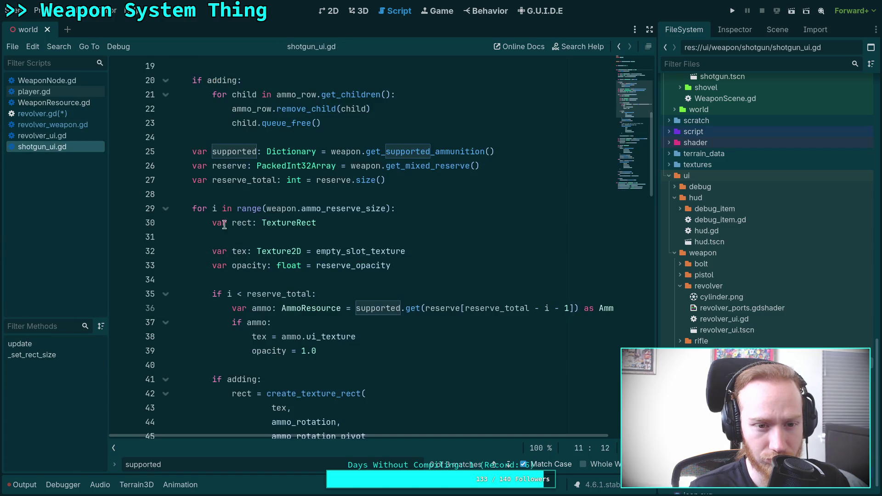
{"action": "scroll", "coordinate": [315, 268], "scroll_direction": "up", "scroll_amount": 7}
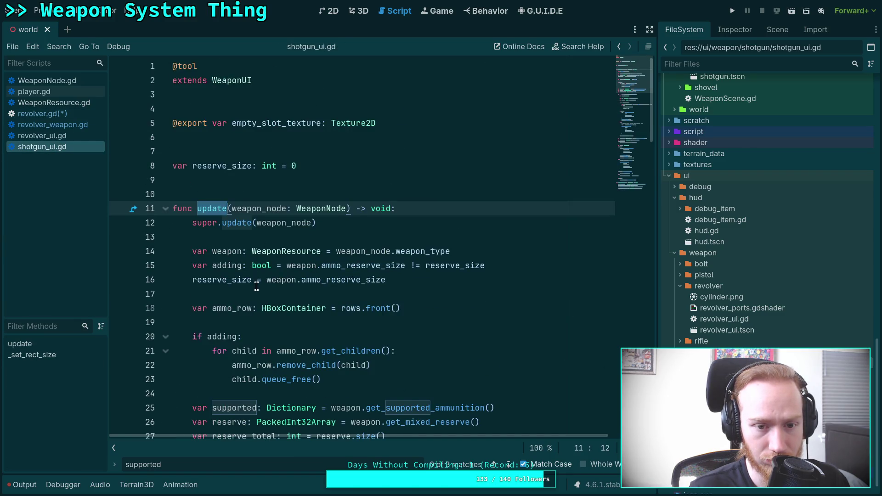
{"action": "scroll", "coordinate": [255, 282], "scroll_direction": "down", "scroll_amount": 1}
{"action": "scroll", "coordinate": [256, 282], "scroll_direction": "down", "scroll_amount": 12}
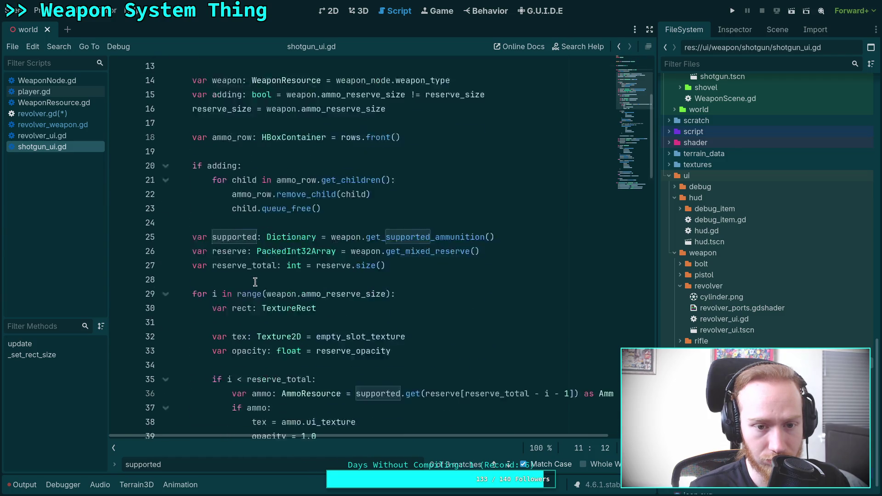
{"action": "scroll", "coordinate": [255, 282], "scroll_direction": "down", "scroll_amount": 5}
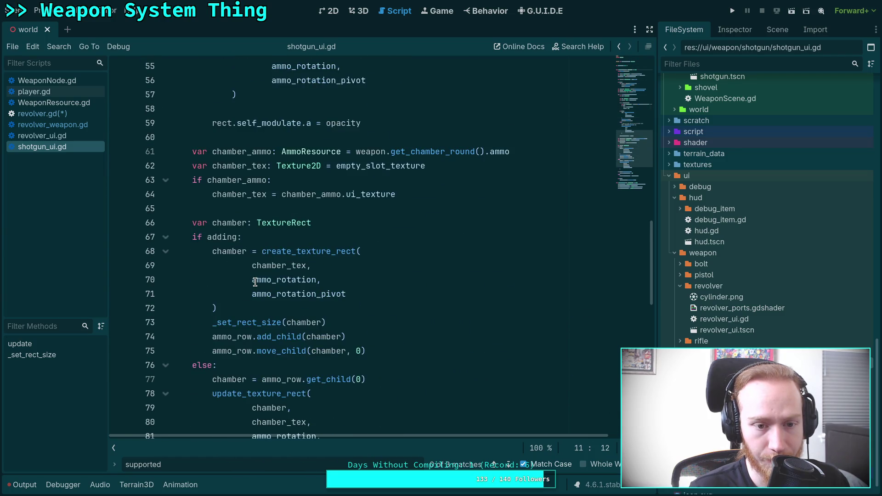
Switch to the zombie-game Neovim workspace and live-grep the project for state_updated.
{"action": "key", "text": "super+1"}
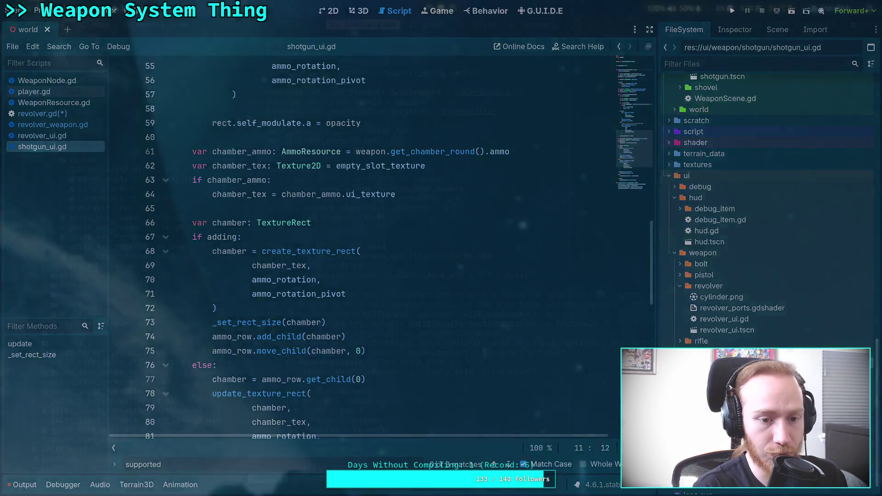
{"action": "key", "text": "space"}
{"action": "type", "text": "sg"}
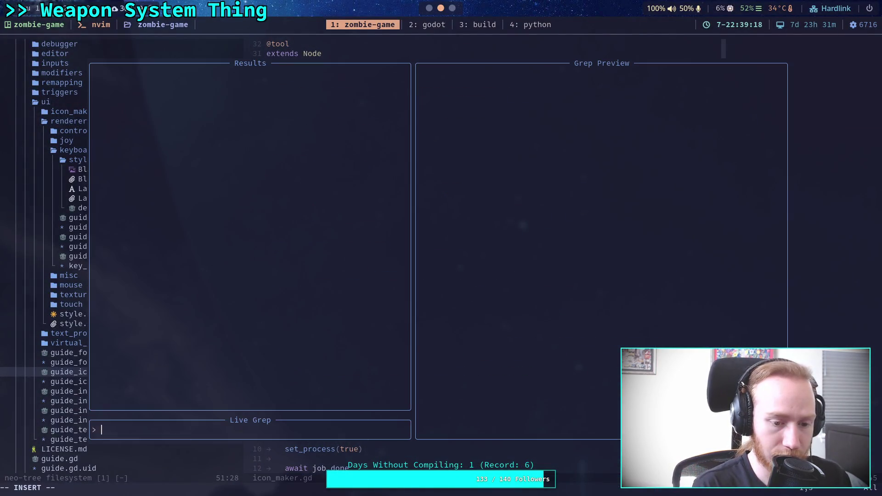
{"action": "type", "text": "state_"}
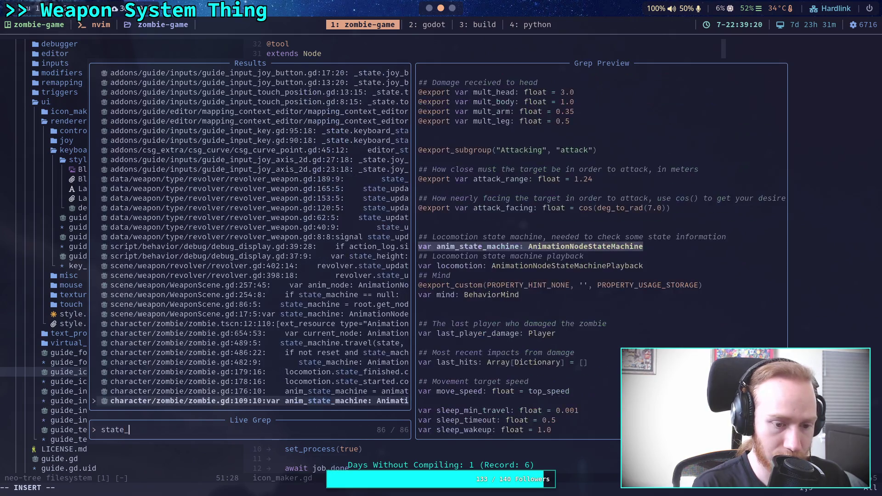
{"action": "type", "text": "updated"}
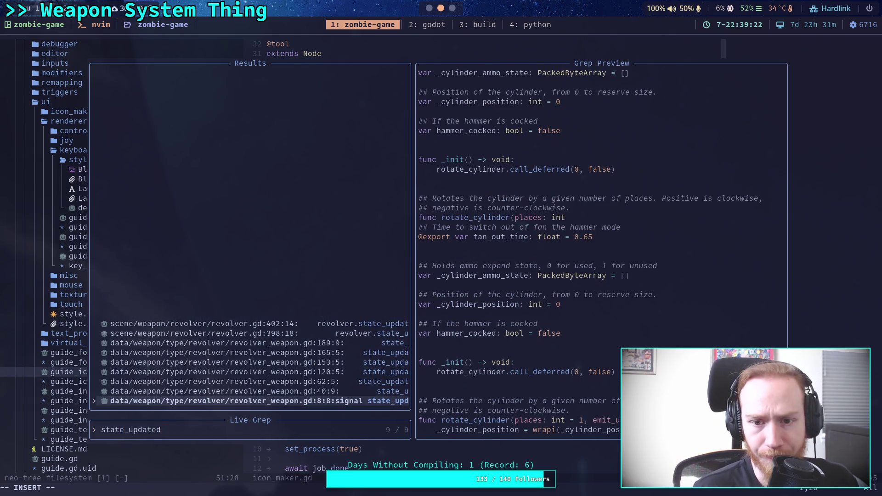
Preview the state_updated grep matches in revolver_weapon.gd and revolver.gd's lines 398 and 402.
{"action": "left_click", "coordinate": [220, 390]}
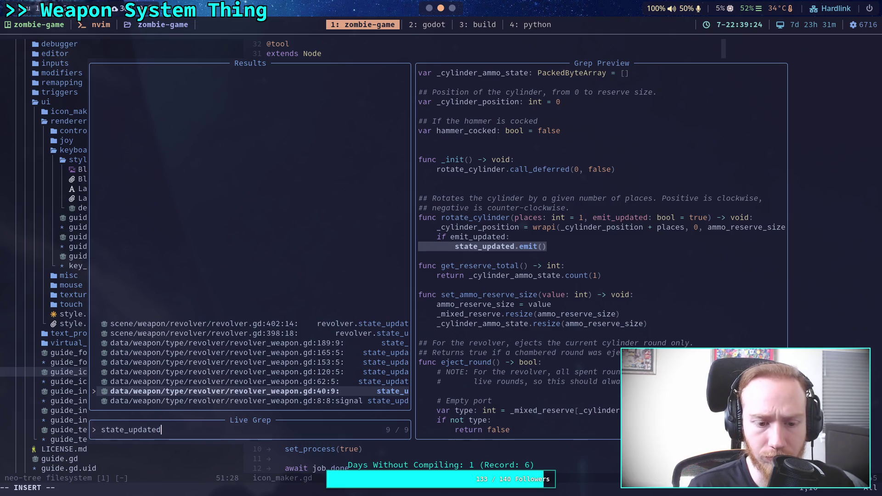
{"action": "left_click", "coordinate": [220, 381]}
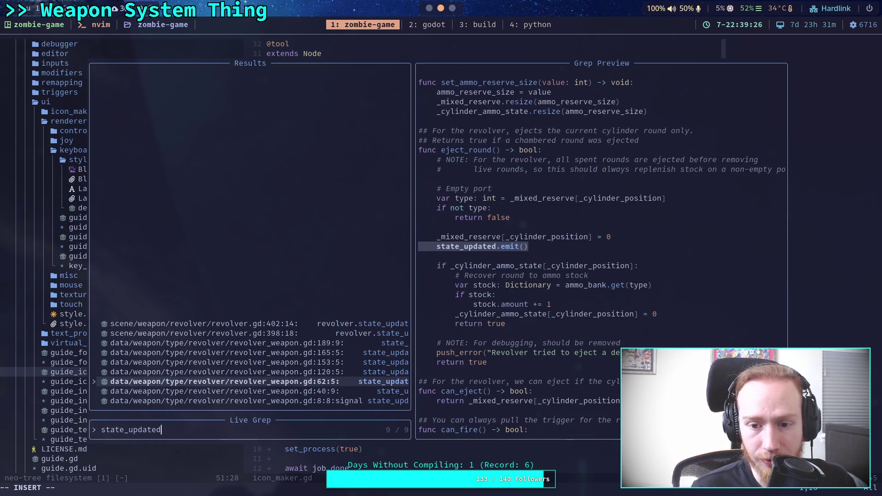
{"action": "left_click", "coordinate": [220, 371]}
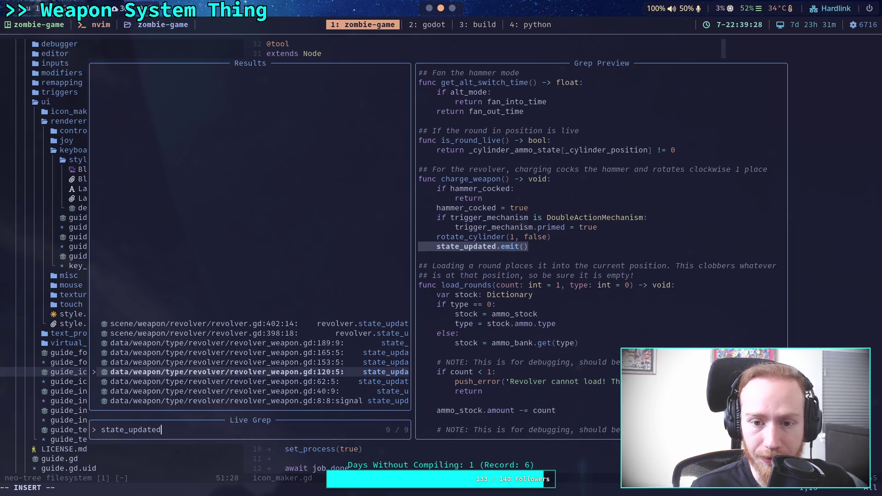
{"action": "left_click", "coordinate": [221, 362]}
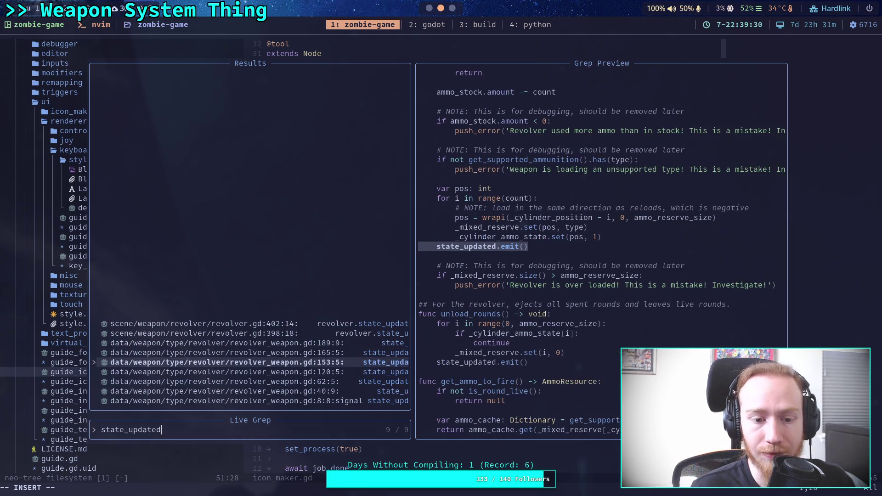
{"action": "left_click", "coordinate": [221, 342]}
{"action": "left_click", "coordinate": [221, 333]}
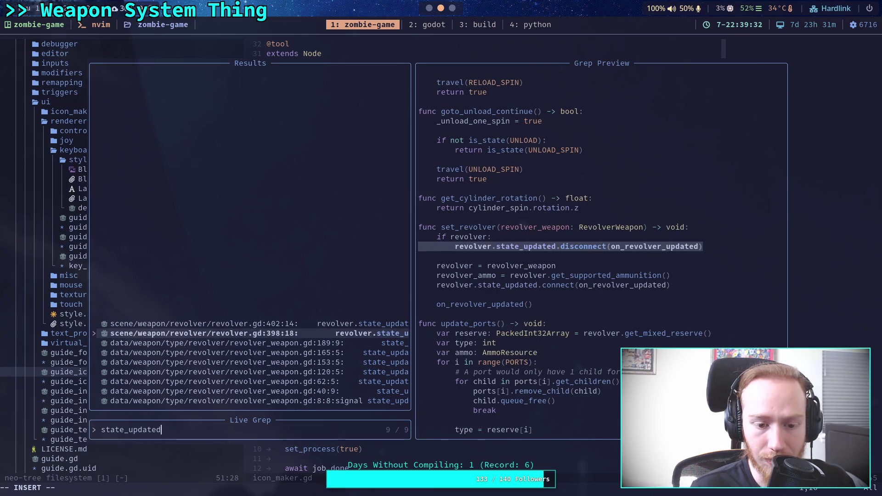
{"action": "left_click", "coordinate": [220, 343]}
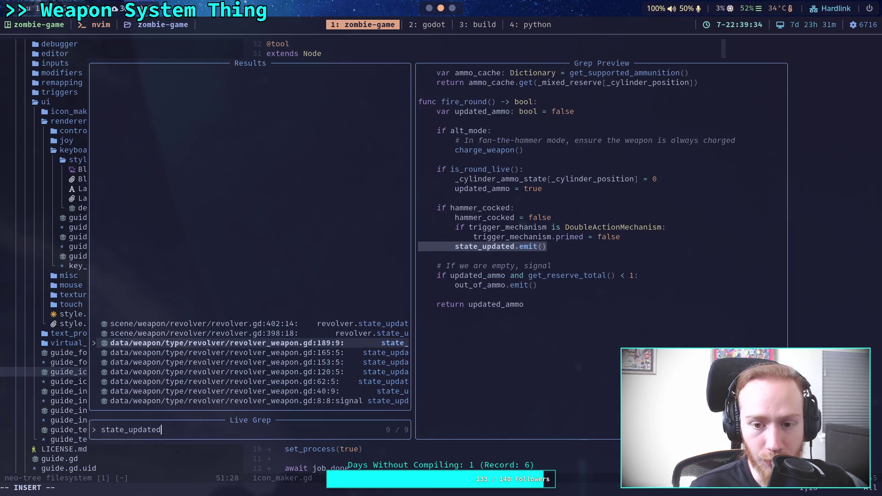
{"action": "left_click", "coordinate": [220, 332]}
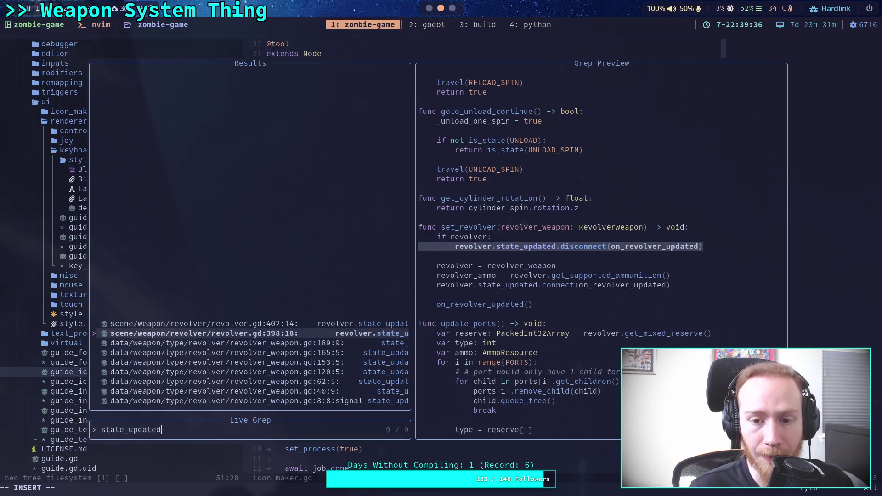
{"action": "left_click", "coordinate": [220, 323]}
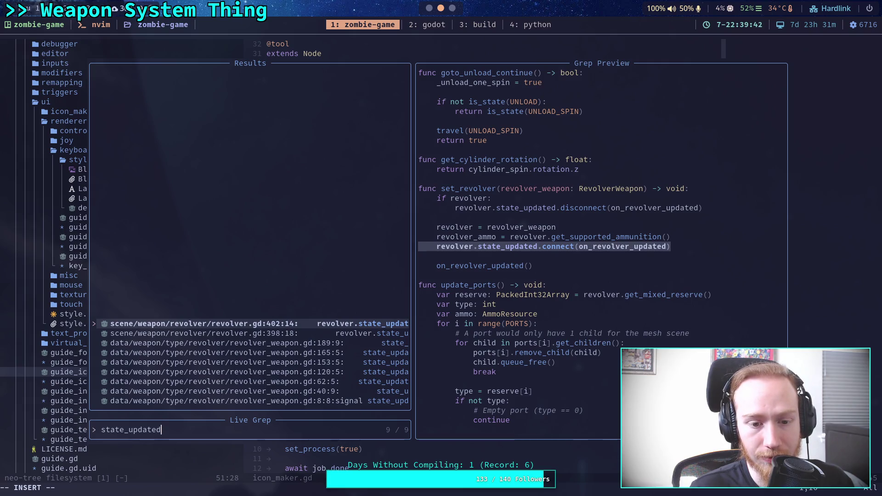
{"action": "left_click", "coordinate": [221, 333]}
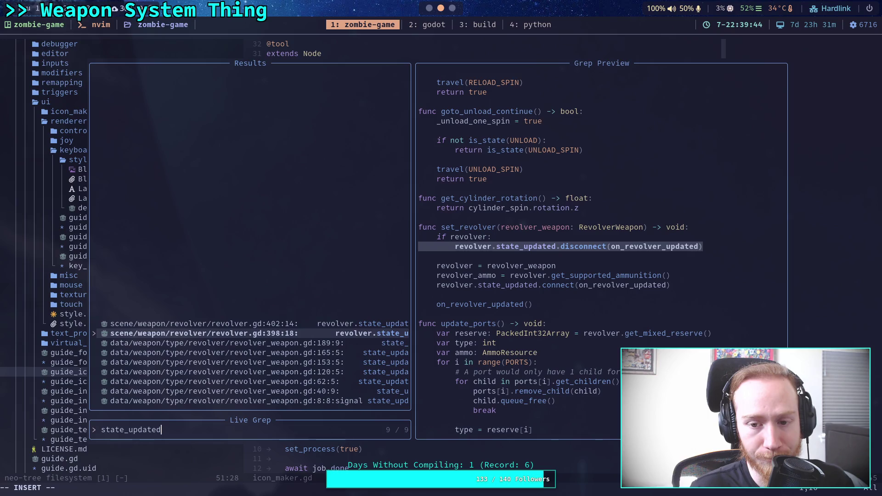
Step through the remaining matches, close the search without opening one, and return to Godot.
{"action": "scroll", "coordinate": [602, 248], "scroll_direction": "down", "scroll_amount": 1}
{"action": "key", "text": "Up"}
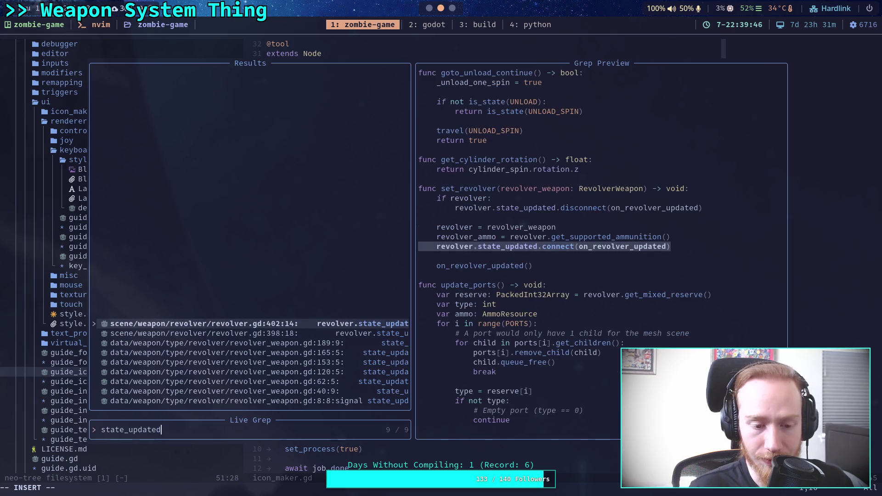
{"action": "key", "text": "Down"}
{"action": "key", "text": "Down"}
{"action": "key", "text": "Down"}
{"action": "key", "text": "Down"}
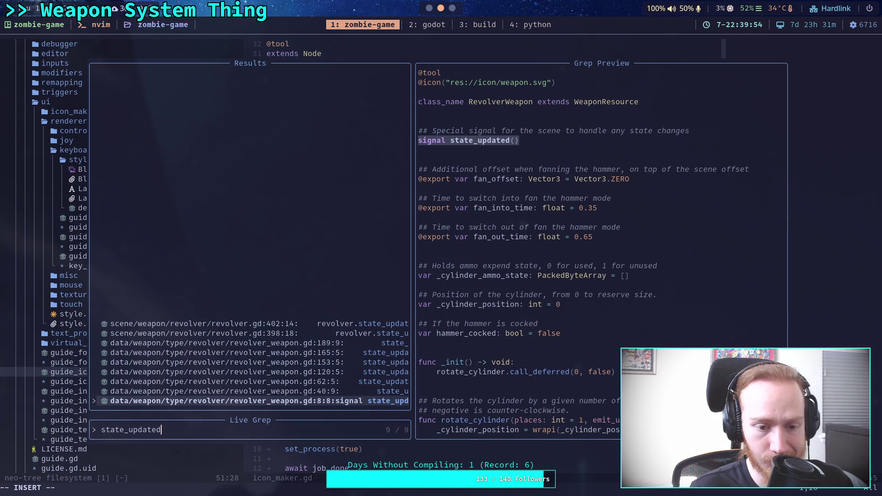
{"action": "key", "text": "Escape"}
{"action": "key", "text": "Escape"}
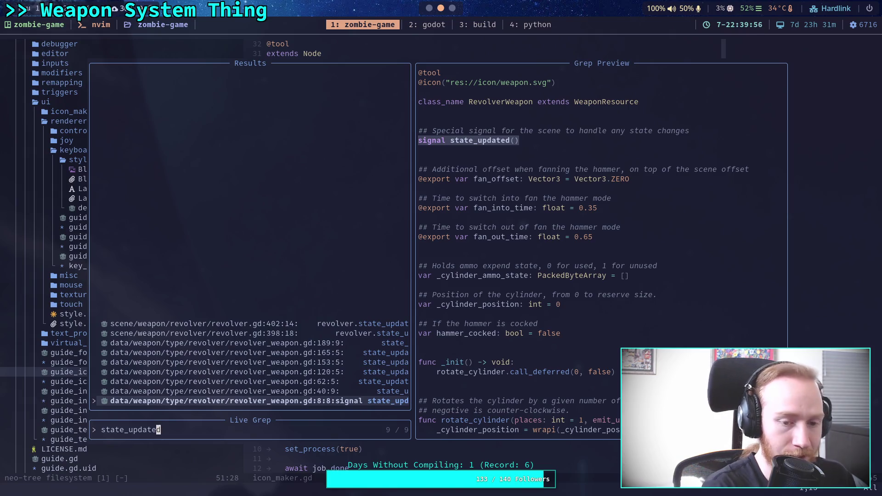
{"action": "key", "text": "super+2"}
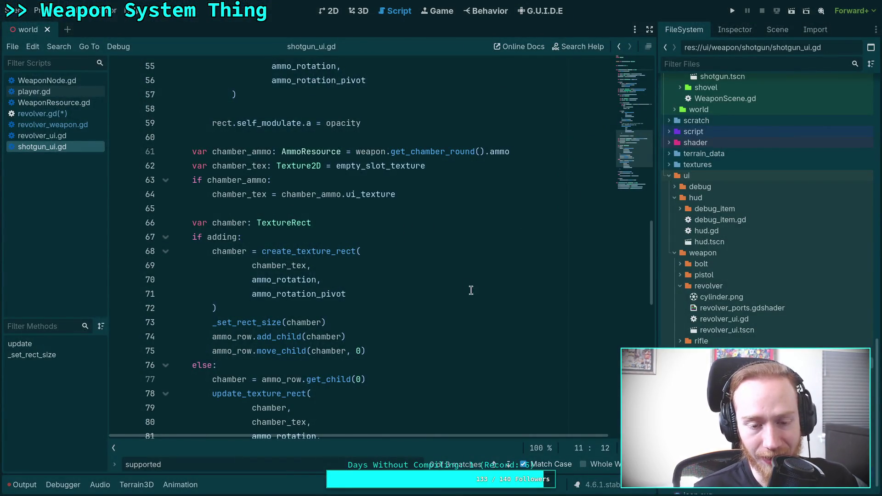
Open WeaponNode.gd and scroll to its top.
{"action": "scroll", "coordinate": [527, 298], "scroll_direction": "up", "scroll_amount": 15}
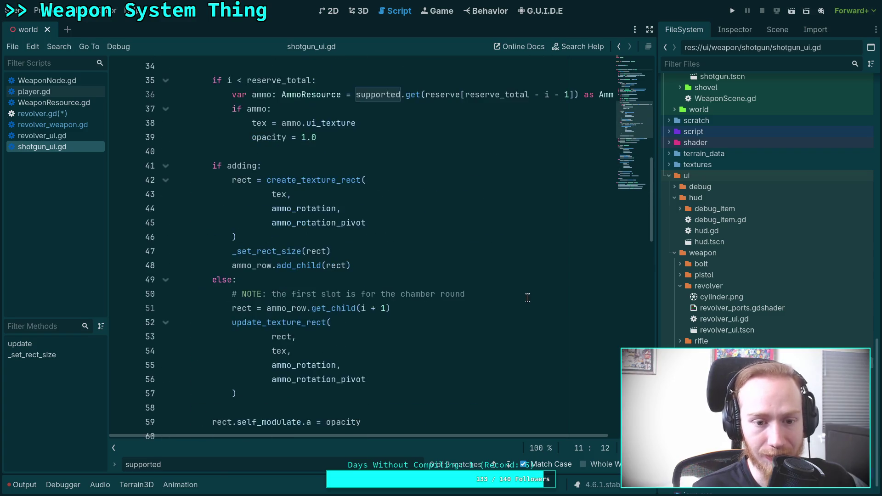
{"action": "scroll", "coordinate": [527, 292], "scroll_direction": "up", "scroll_amount": 2}
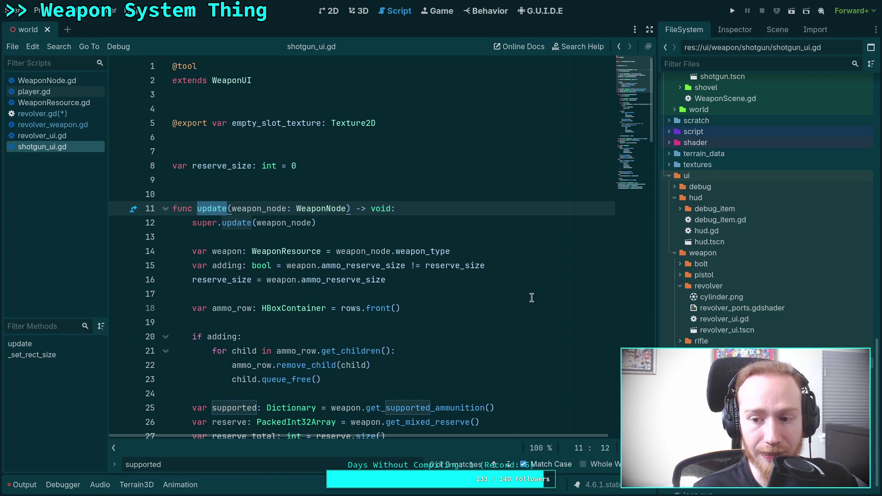
{"action": "left_click", "coordinate": [64, 80]}
{"action": "scroll", "coordinate": [384, 242], "scroll_direction": "up", "scroll_amount": 10}
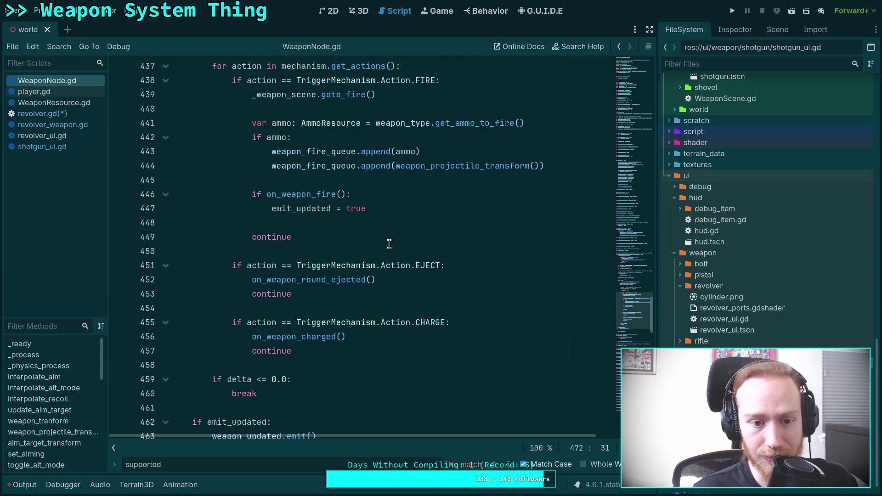
{"action": "left_click_drag", "start_coordinate": [629, 289], "coordinate": [622, 133]}
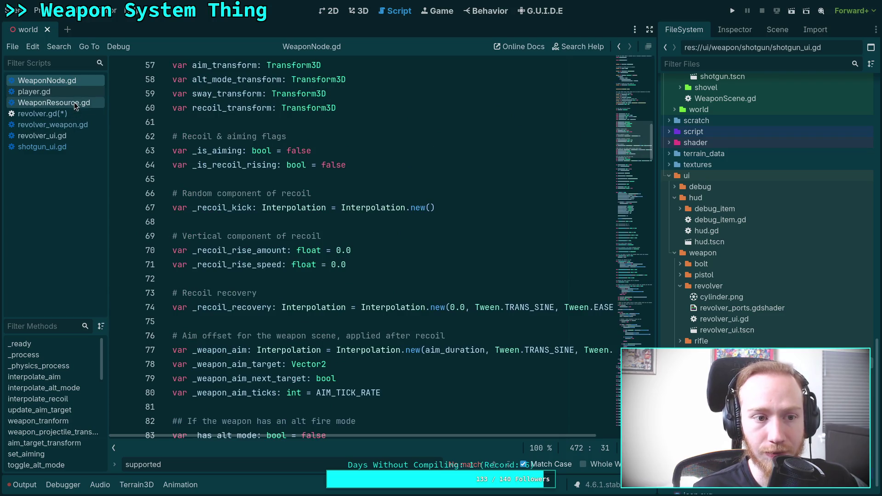
Open WeaponResource.gd and scroll down through its functions.
{"action": "left_click", "coordinate": [74, 102]}
{"action": "left_click_drag", "start_coordinate": [642, 170], "coordinate": [634, 74]}
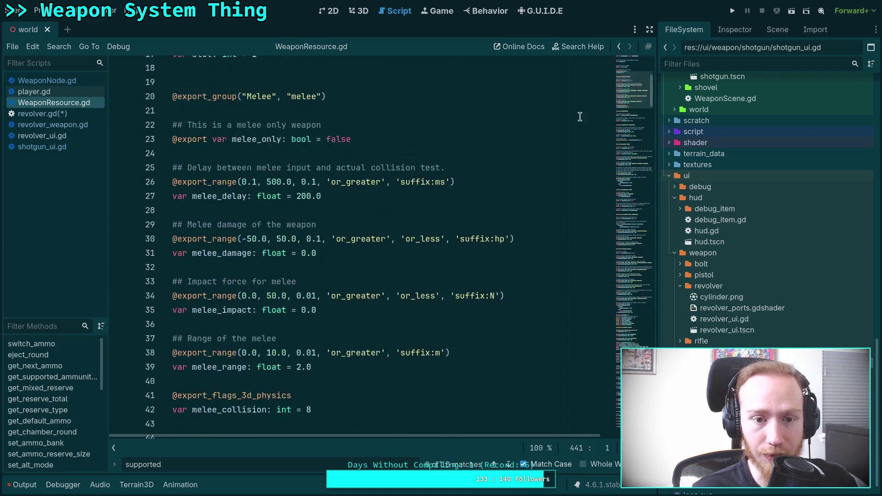
{"action": "scroll", "coordinate": [455, 201], "scroll_direction": "up", "scroll_amount": 2}
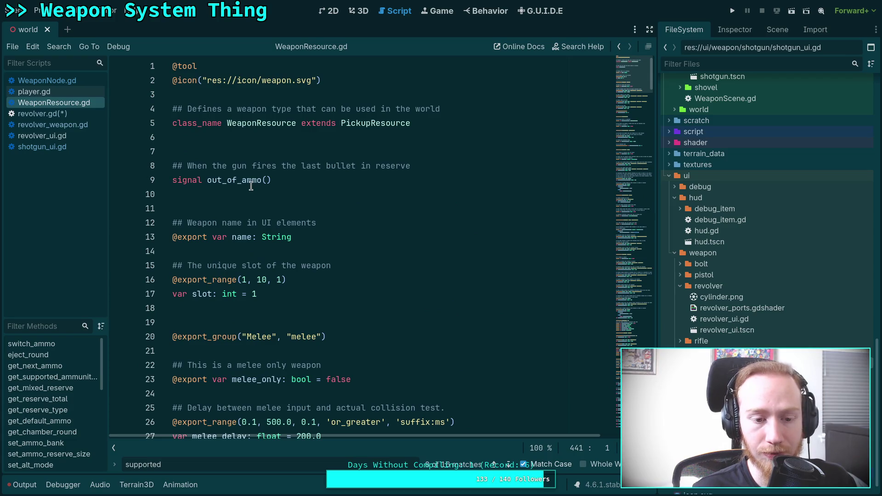
{"action": "scroll", "coordinate": [332, 225], "scroll_direction": "down", "scroll_amount": 17}
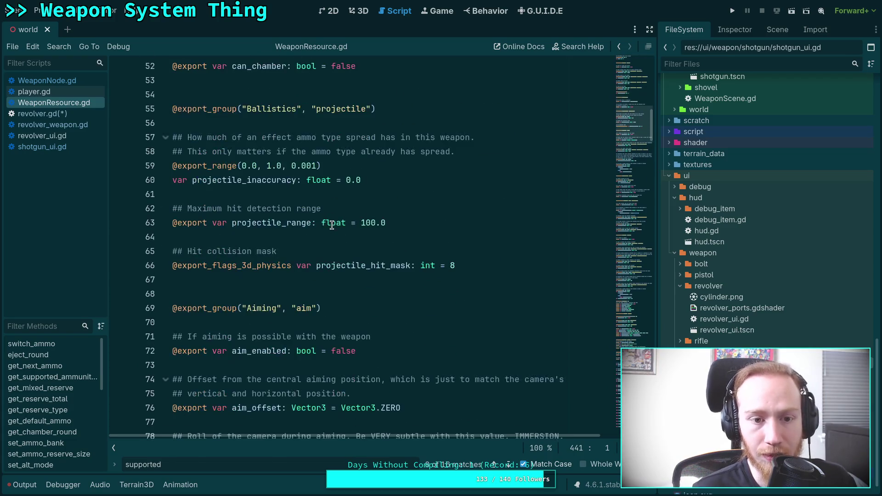
{"action": "scroll", "coordinate": [331, 225], "scroll_direction": "down", "scroll_amount": 13}
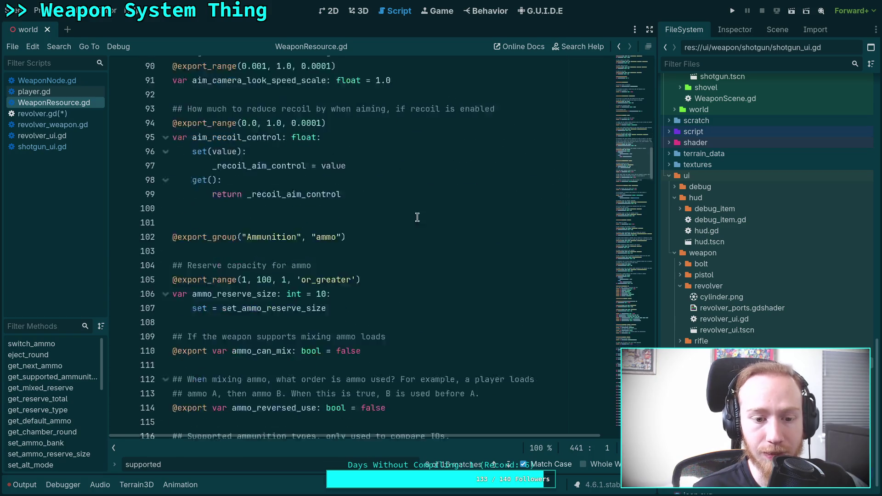
{"action": "scroll", "coordinate": [416, 216], "scroll_direction": "down", "scroll_amount": 15}
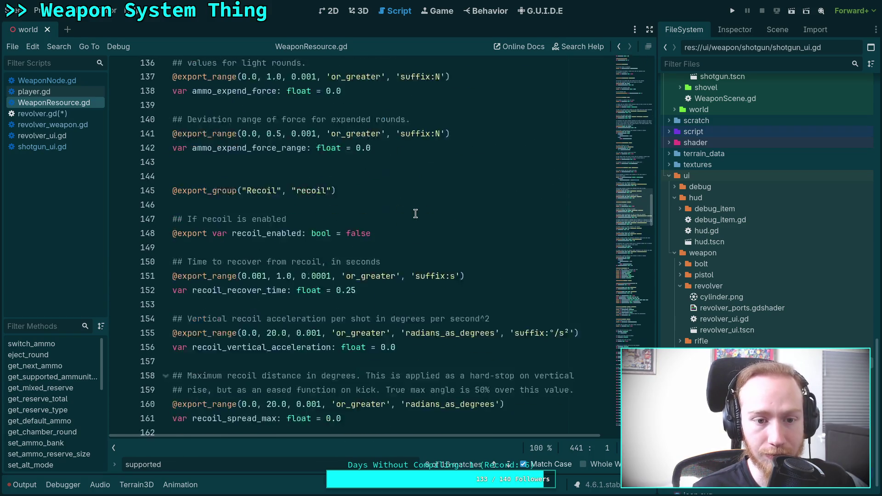
{"action": "scroll", "coordinate": [415, 213], "scroll_direction": "down", "scroll_amount": 19}
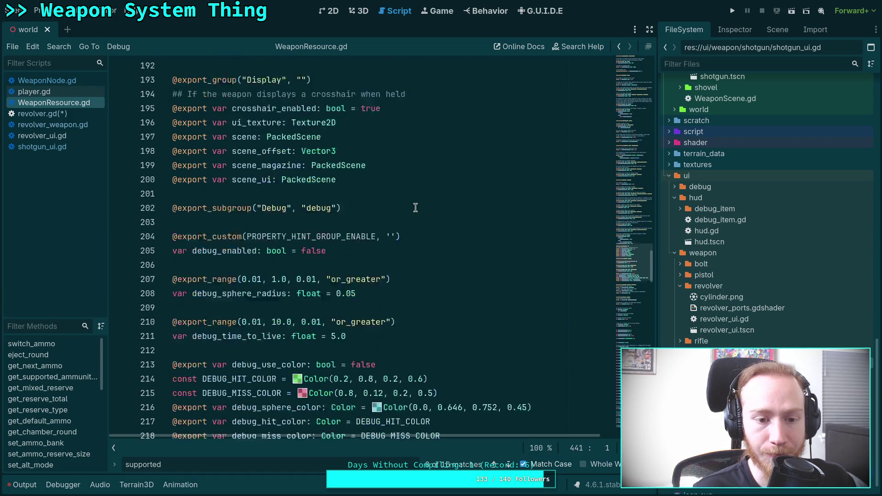
{"action": "scroll", "coordinate": [415, 207], "scroll_direction": "down", "scroll_amount": 3}
{"action": "scroll", "coordinate": [415, 208], "scroll_direction": "up", "scroll_amount": 4}
{"action": "scroll", "coordinate": [415, 208], "scroll_direction": "down", "scroll_amount": 6}
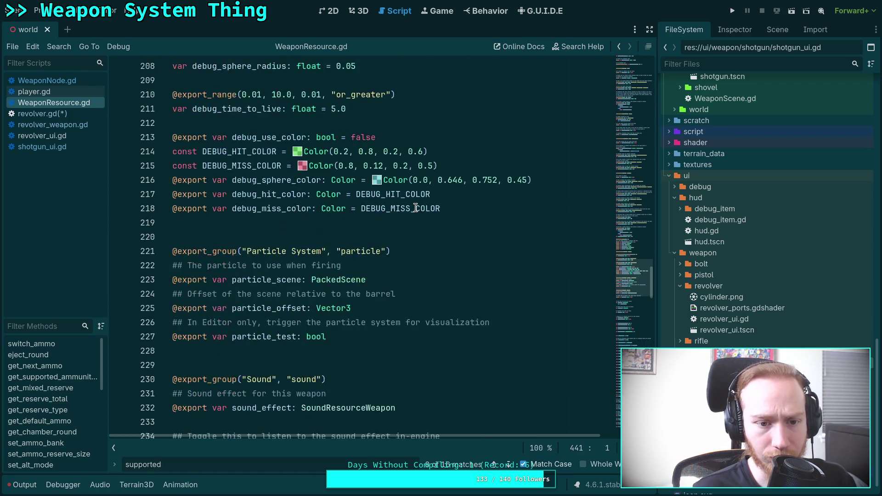
{"action": "scroll", "coordinate": [415, 208], "scroll_direction": "down", "scroll_amount": 12}
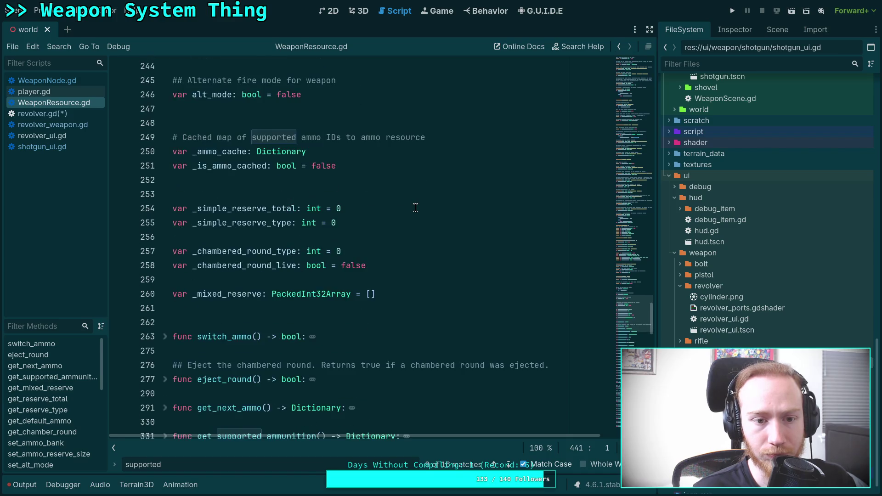
{"action": "scroll", "coordinate": [415, 208], "scroll_direction": "down", "scroll_amount": 6}
Unfold and refold switch_ammo, eject_round and get_next_ammo to read their bodies.
{"action": "left_click", "coordinate": [166, 80]}
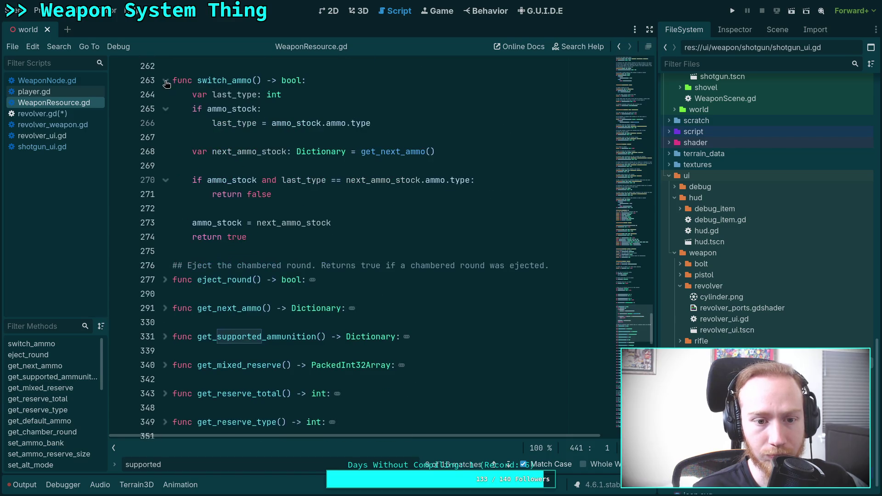
{"action": "left_click", "coordinate": [165, 81]}
{"action": "left_click", "coordinate": [165, 123]}
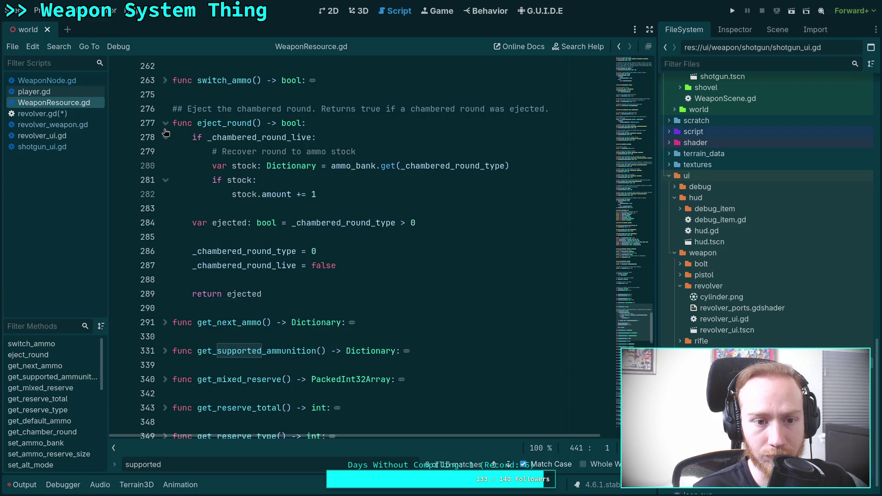
{"action": "left_click", "coordinate": [165, 124]}
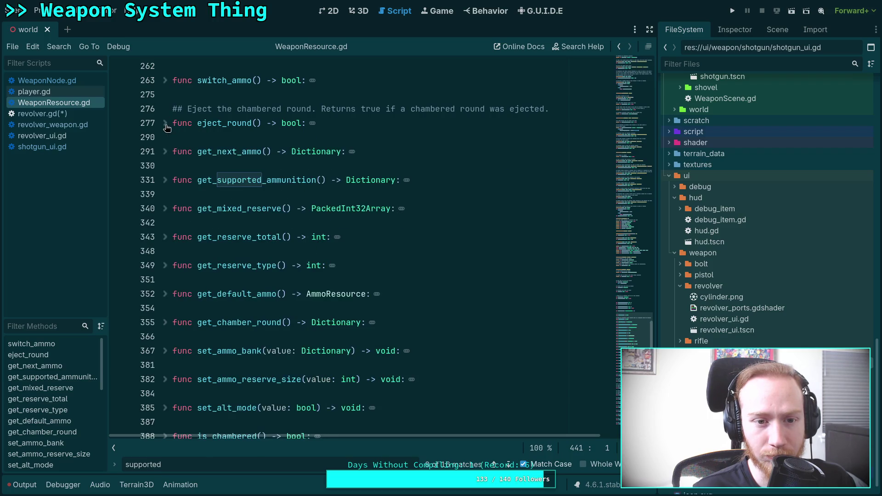
{"action": "left_click", "coordinate": [165, 152]}
{"action": "left_click", "coordinate": [162, 154]}
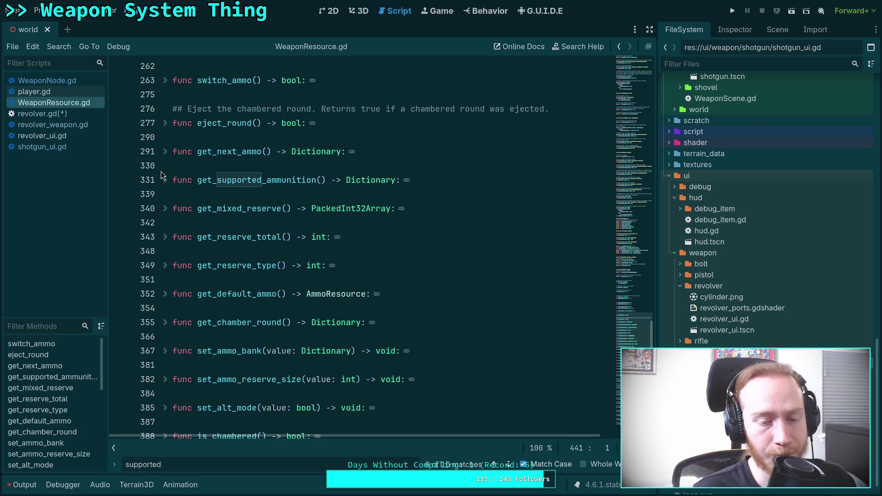
Unfold charge_weapon, read its body, and fold it again.
{"action": "scroll", "coordinate": [164, 188], "scroll_direction": "down", "scroll_amount": 8}
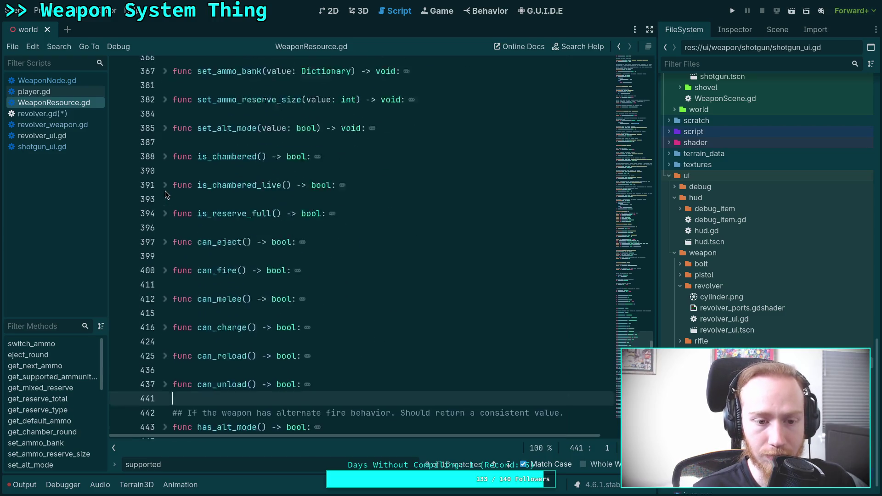
{"action": "scroll", "coordinate": [160, 247], "scroll_direction": "down", "scroll_amount": 3}
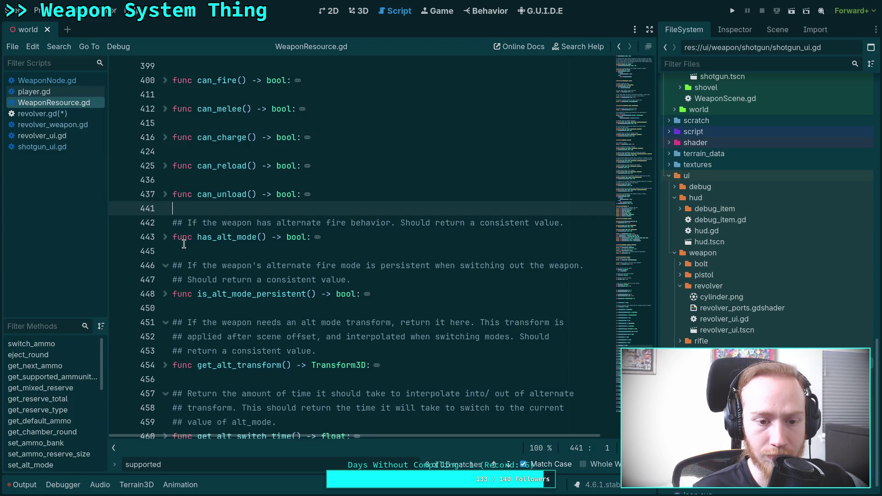
{"action": "scroll", "coordinate": [184, 244], "scroll_direction": "down", "scroll_amount": 4}
{"action": "scroll", "coordinate": [183, 244], "scroll_direction": "down", "scroll_amount": 4}
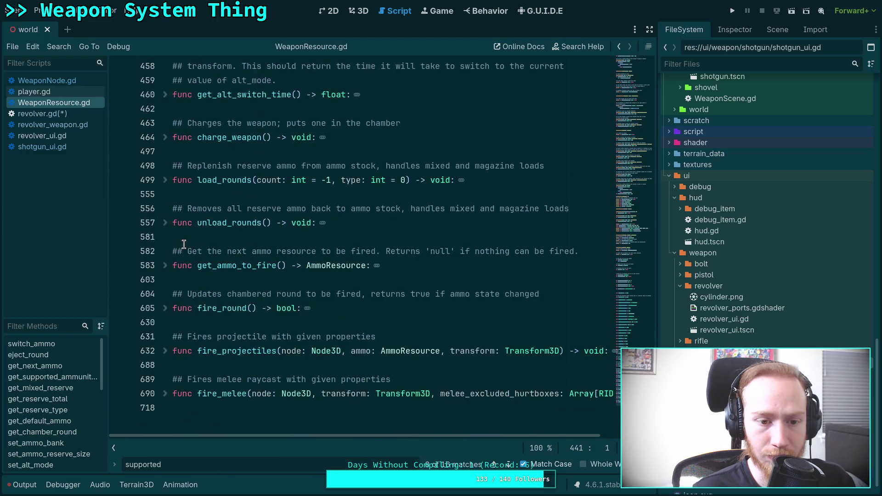
{"action": "left_click", "coordinate": [165, 138]}
{"action": "scroll", "coordinate": [183, 196], "scroll_direction": "down", "scroll_amount": 6}
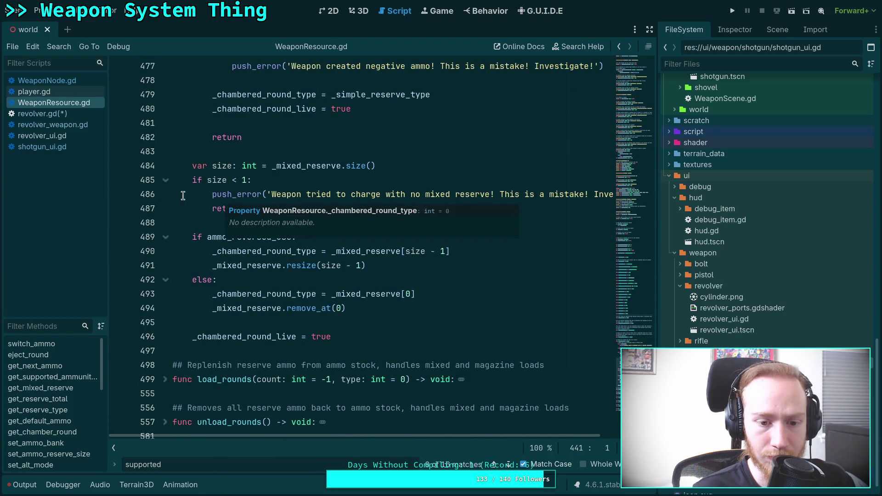
{"action": "scroll", "coordinate": [183, 196], "scroll_direction": "up", "scroll_amount": 5}
{"action": "left_click", "coordinate": [164, 94]}
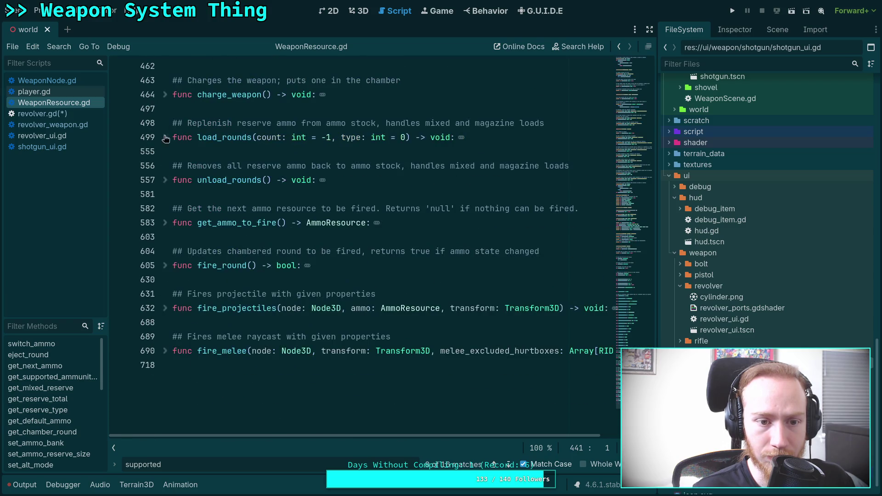
Unfold load_rounds, read its body, and fold it again.
{"action": "left_click", "coordinate": [165, 138]}
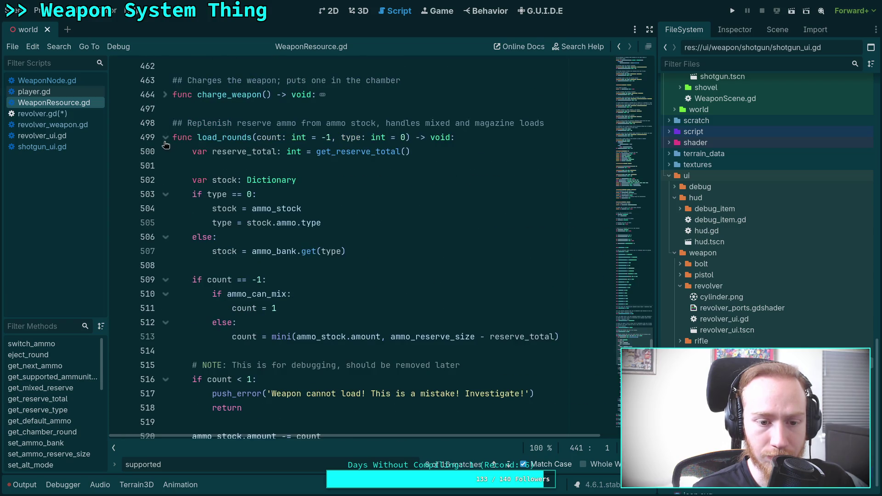
{"action": "scroll", "coordinate": [184, 156], "scroll_direction": "down", "scroll_amount": 12}
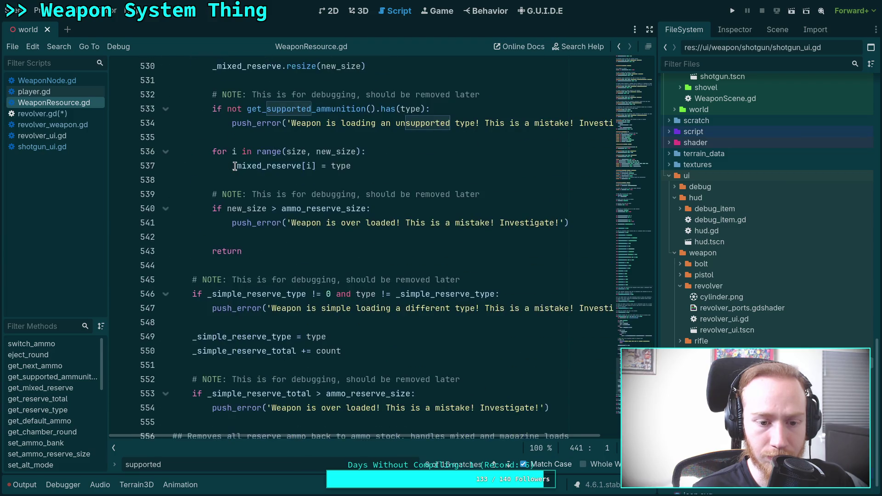
{"action": "scroll", "coordinate": [234, 166], "scroll_direction": "up", "scroll_amount": 7}
{"action": "scroll", "coordinate": [234, 166], "scroll_direction": "up", "scroll_amount": 8}
{"action": "scroll", "coordinate": [234, 165], "scroll_direction": "down", "scroll_amount": 12}
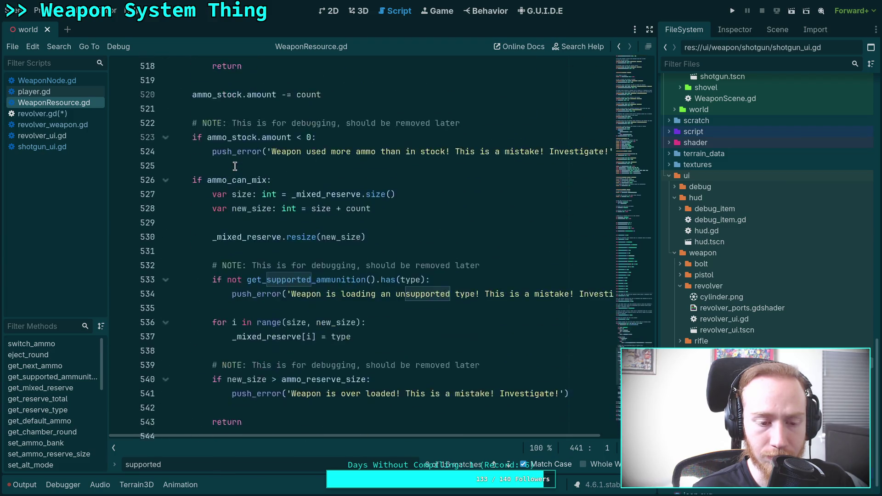
{"action": "scroll", "coordinate": [235, 165], "scroll_direction": "up", "scroll_amount": 15}
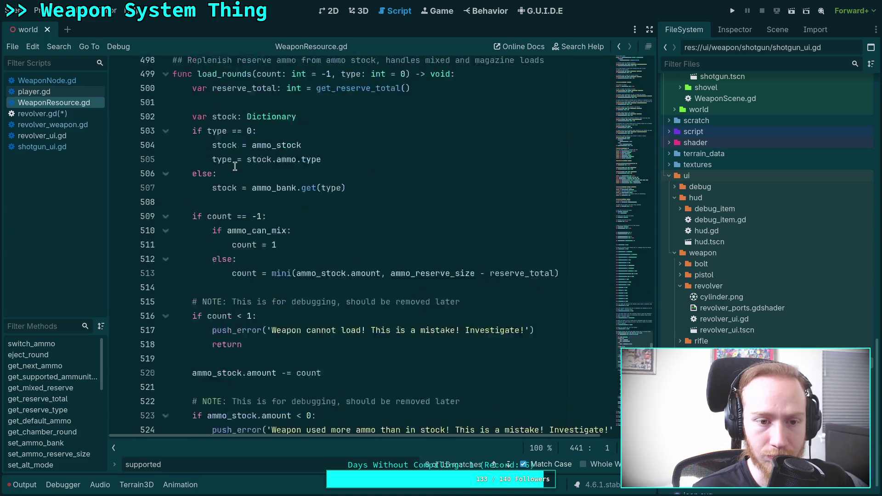
{"action": "left_click", "coordinate": [165, 223]}
Unfold fire_round, read it, fold it again, and return to WeaponNode.gd.
{"action": "scroll", "coordinate": [175, 225], "scroll_direction": "down", "scroll_amount": 3}
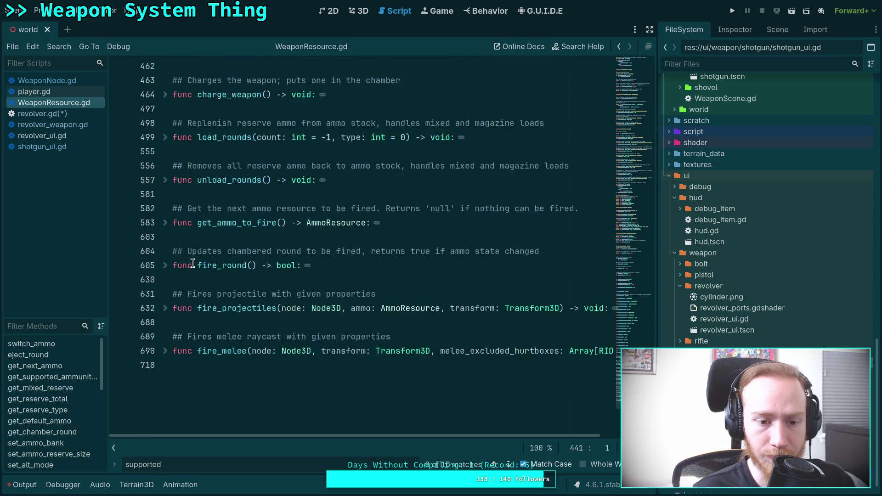
{"action": "left_click", "coordinate": [172, 226]}
{"action": "left_click", "coordinate": [166, 222]}
{"action": "scroll", "coordinate": [177, 225], "scroll_direction": "down", "scroll_amount": 7}
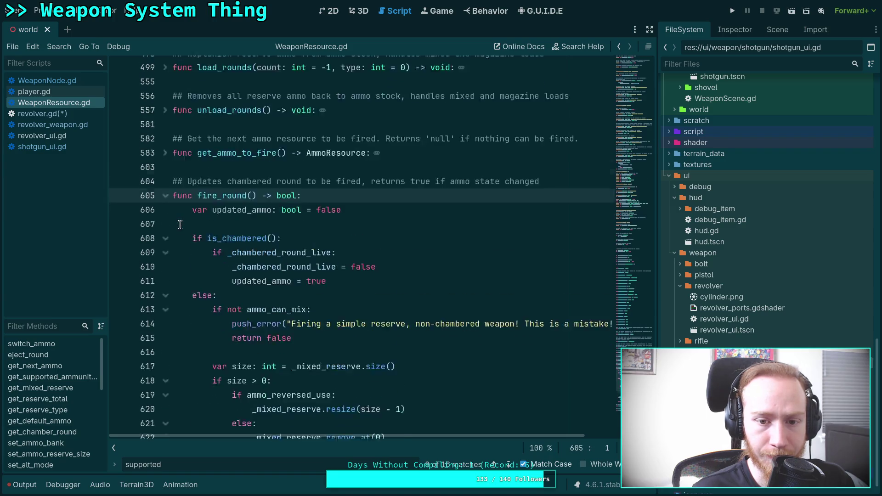
{"action": "scroll", "coordinate": [180, 225], "scroll_direction": "up", "scroll_amount": 6}
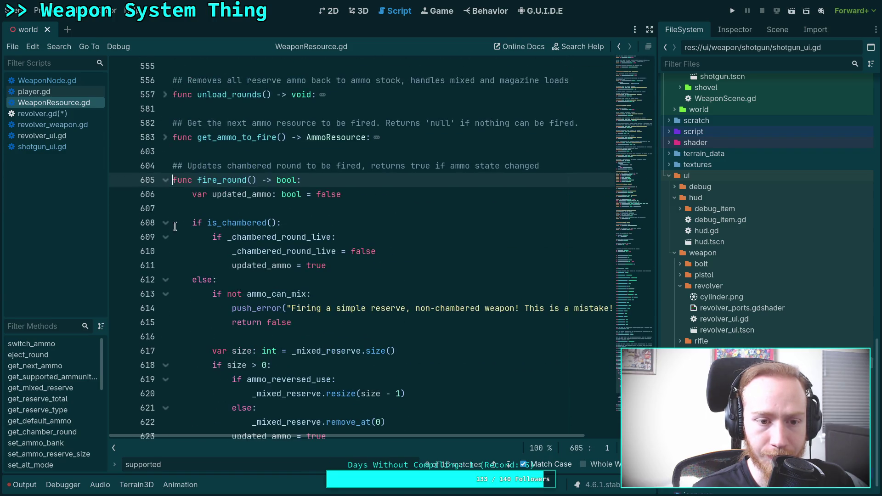
{"action": "left_click", "coordinate": [165, 179]}
{"action": "left_click", "coordinate": [70, 81]}
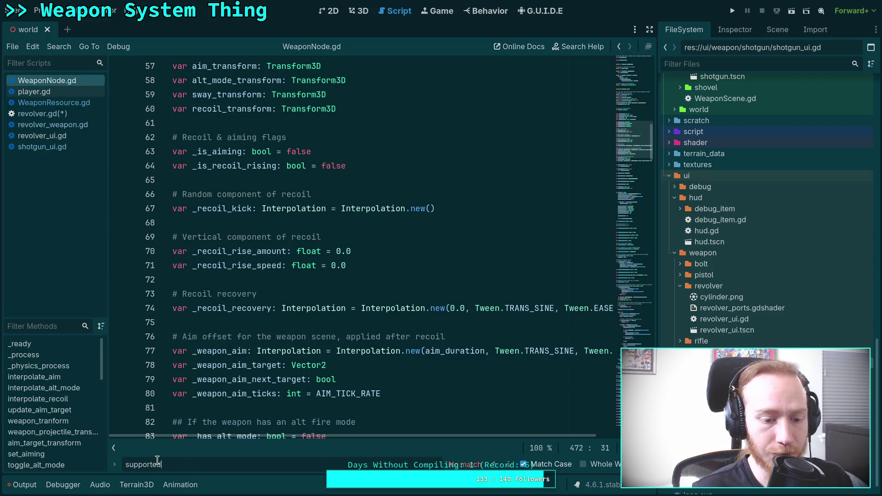
{"action": "key", "text": "ctrl+f"}
{"action": "type", "text": "fire_round"}
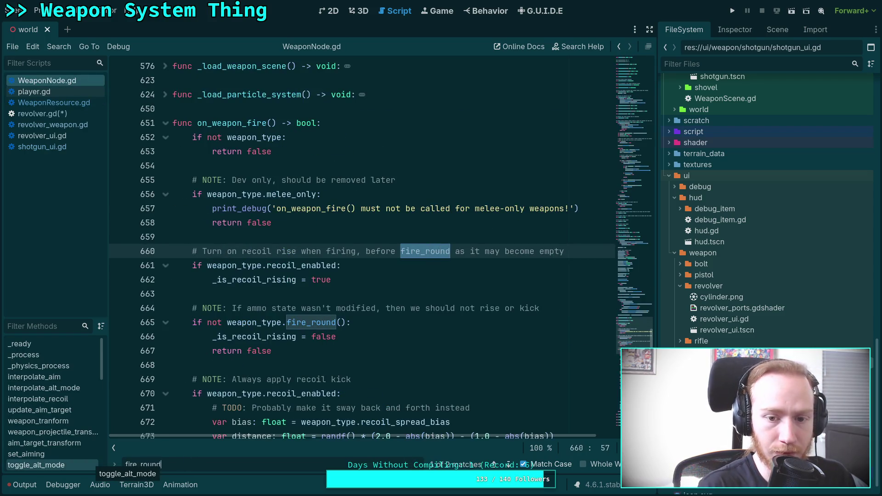
{"action": "scroll", "coordinate": [349, 379], "scroll_direction": "down", "scroll_amount": 2}
{"action": "scroll", "coordinate": [349, 380], "scroll_direction": "down", "scroll_amount": 2}
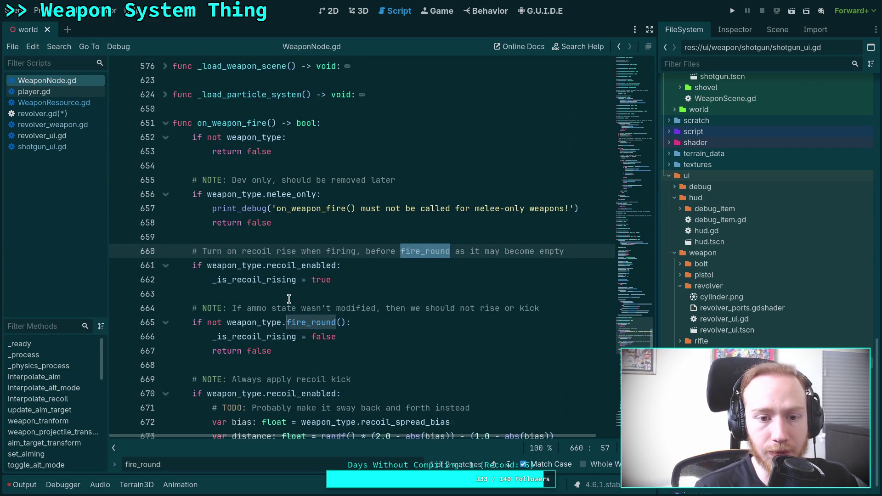
{"action": "scroll", "coordinate": [289, 299], "scroll_direction": "down", "scroll_amount": 6}
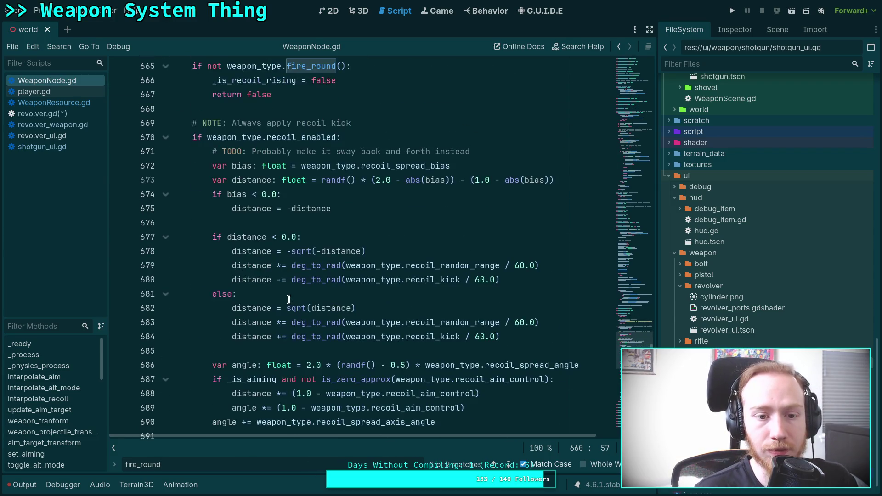
{"action": "left_click", "coordinate": [165, 139]}
{"action": "scroll", "coordinate": [294, 264], "scroll_direction": "up", "scroll_amount": 7}
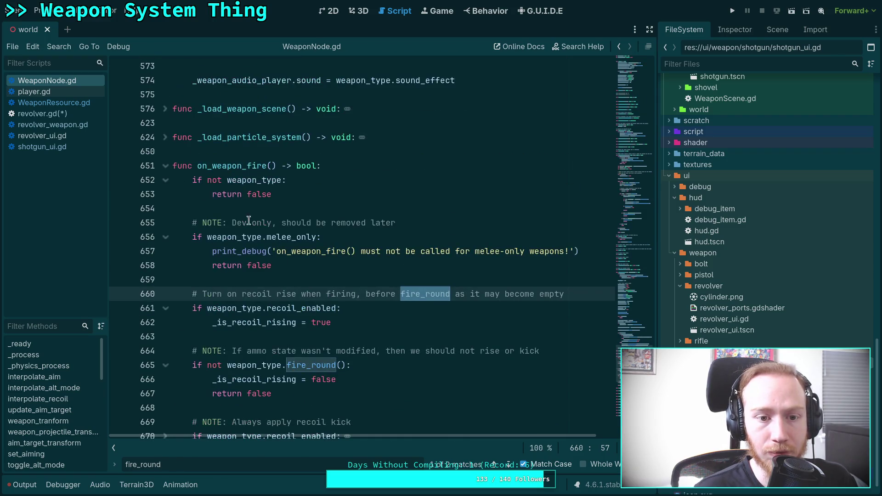
{"action": "double_click", "coordinate": [243, 166]}
{"action": "key", "text": "ctrl+f"}
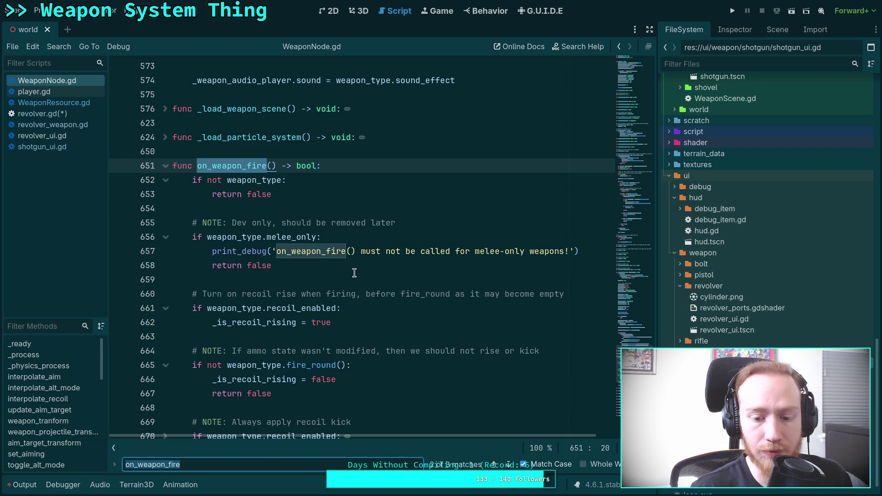
{"action": "left_click", "coordinate": [508, 465]}
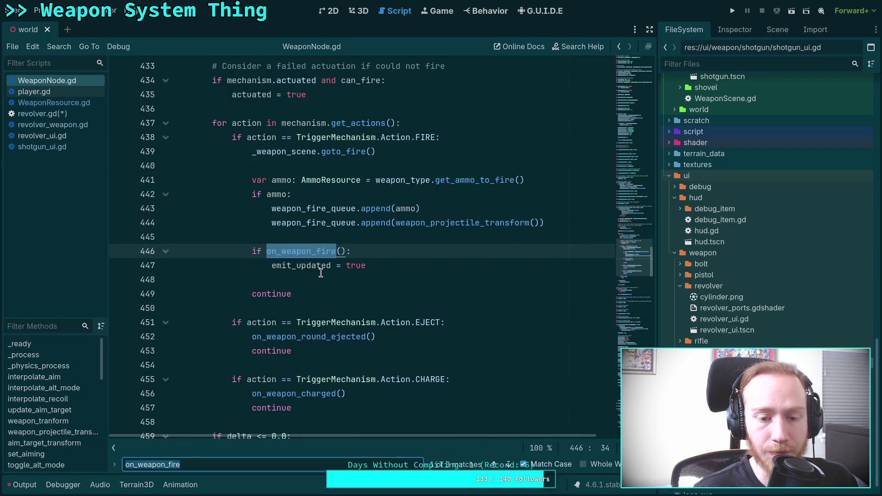
{"action": "double_click", "coordinate": [301, 266]}
{"action": "scroll", "coordinate": [299, 268], "scroll_direction": "down", "scroll_amount": 6}
{"action": "double_click", "coordinate": [231, 238]}
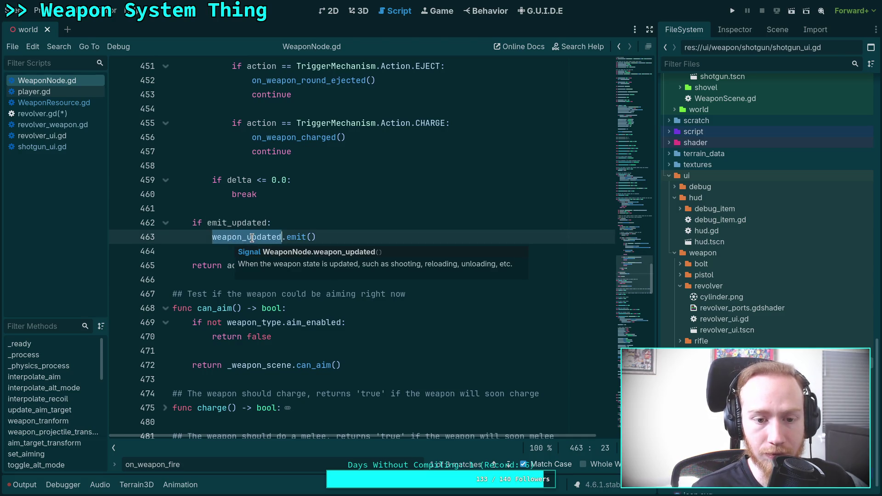
{"action": "type", "text": "f"}
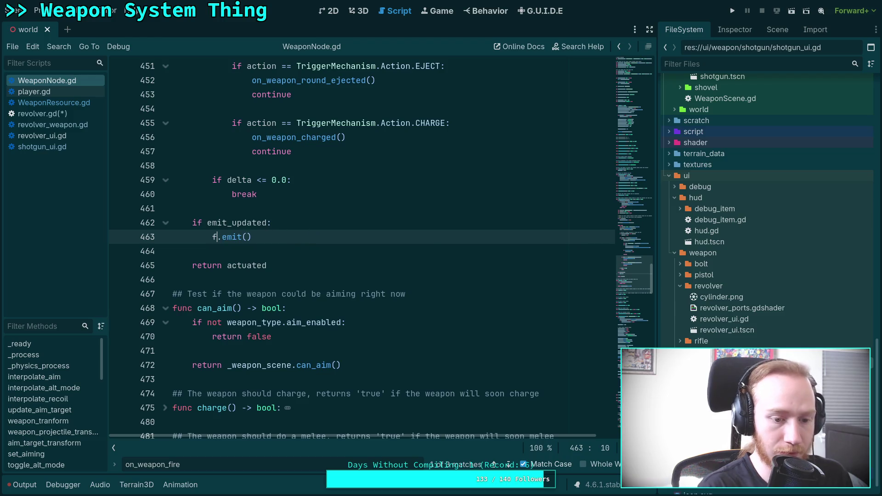
{"action": "key", "text": "ctrl+z"}
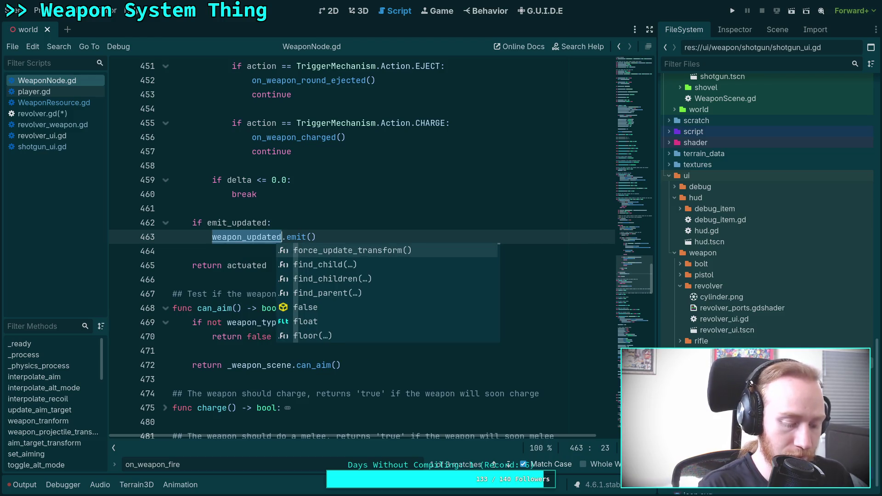
{"action": "key", "text": "ctrl+f"}
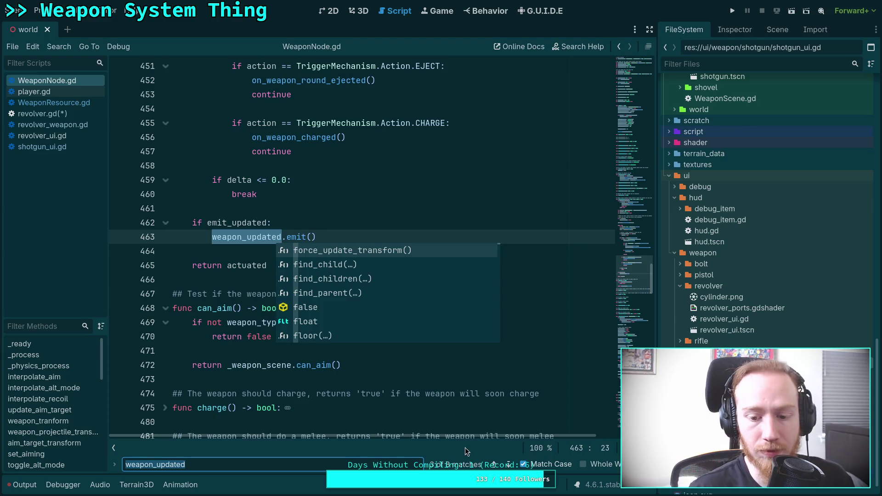
{"action": "left_click", "coordinate": [508, 464]}
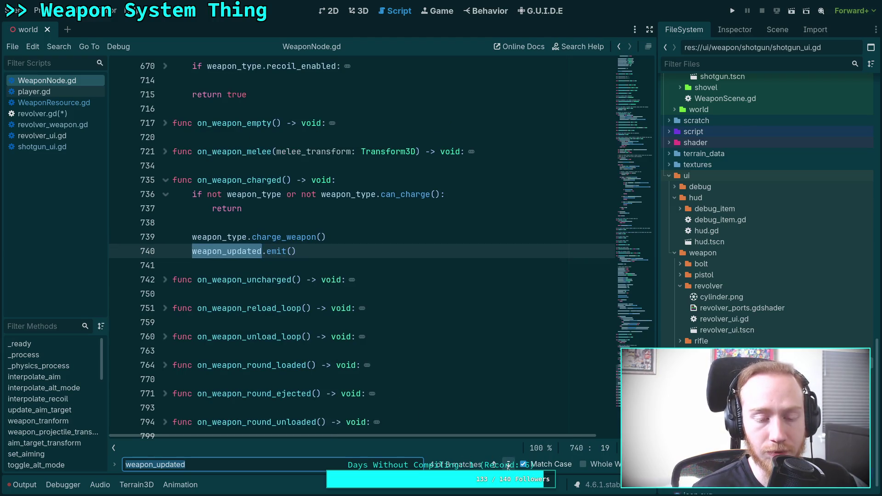
{"action": "left_click", "coordinate": [508, 464]}
{"action": "left_click", "coordinate": [508, 464]}
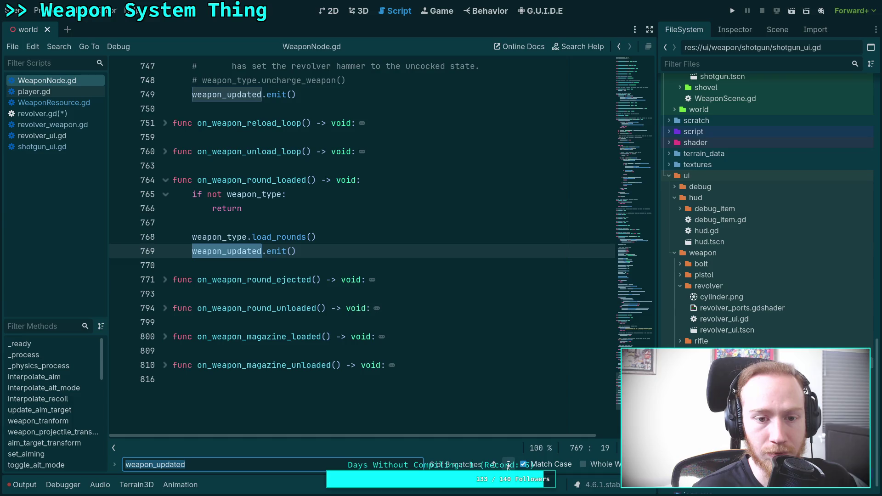
{"action": "left_click", "coordinate": [508, 465]}
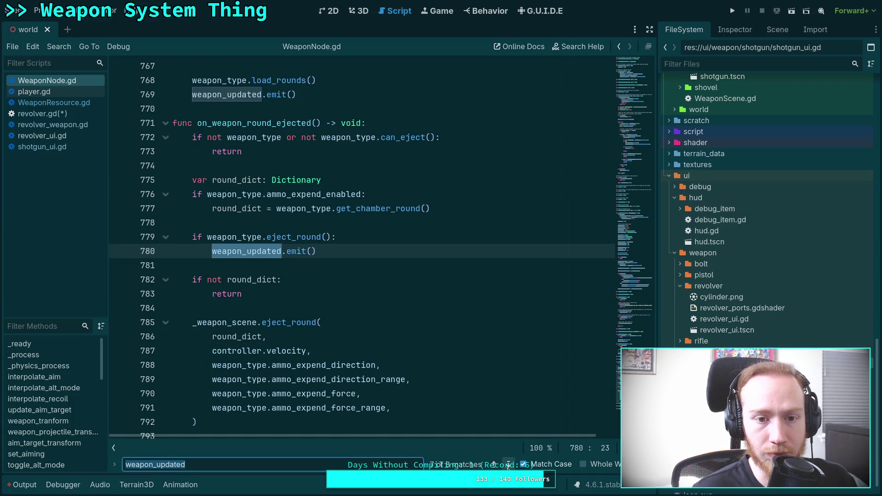
{"action": "left_click", "coordinate": [508, 464]}
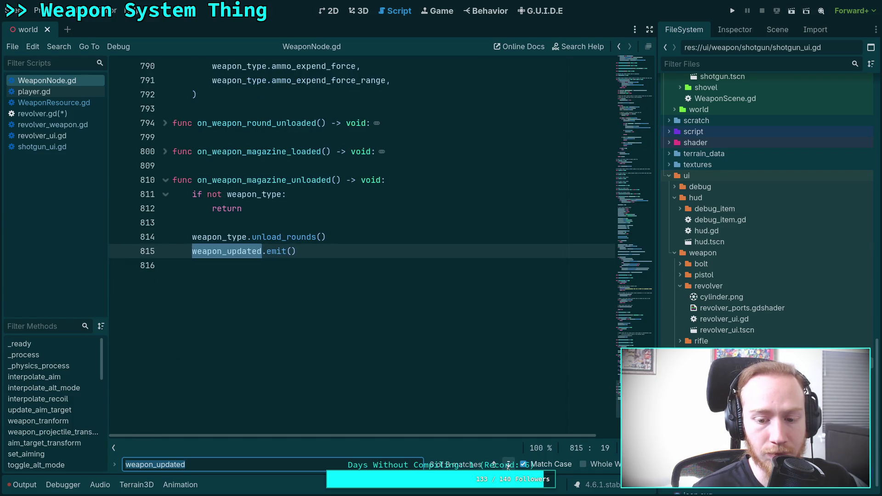
{"action": "left_click", "coordinate": [508, 464]}
{"action": "left_click", "coordinate": [508, 464]}
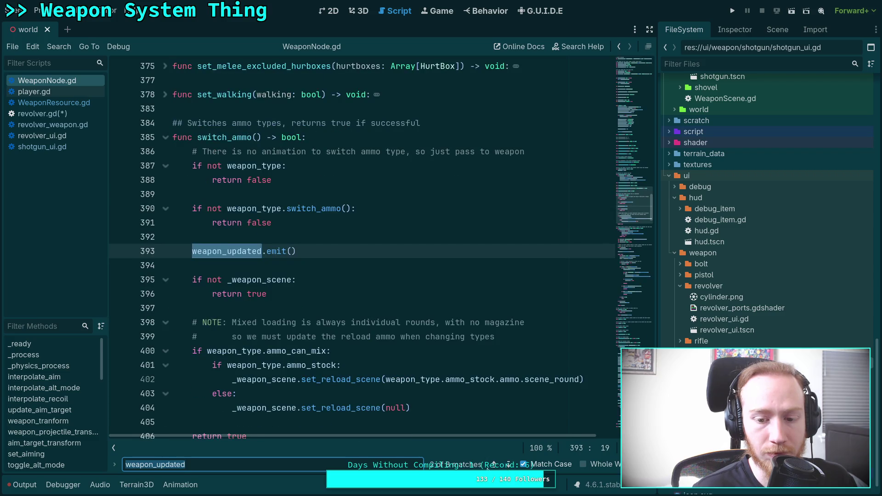
{"action": "left_click", "coordinate": [493, 464]}
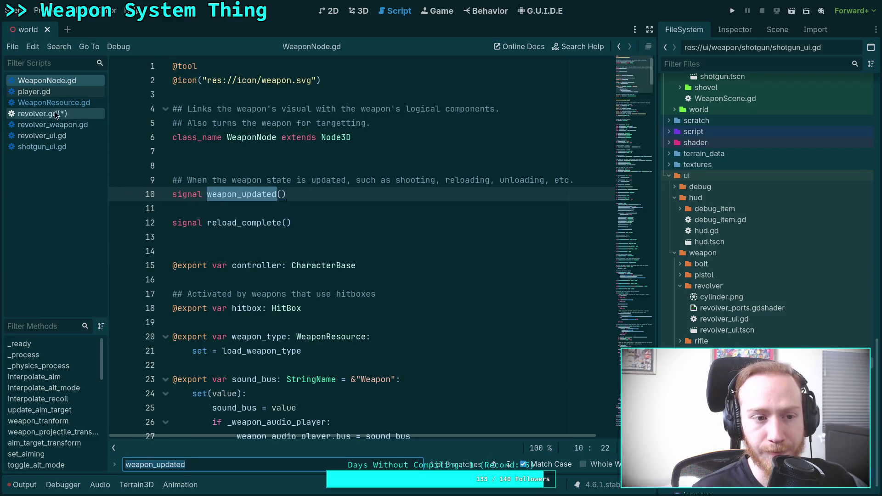
{"action": "left_click", "coordinate": [67, 94]}
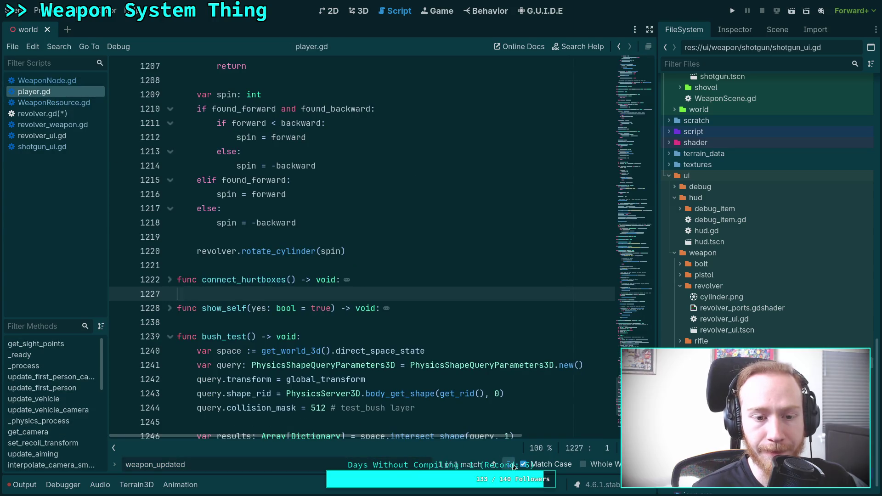
In player.gd, trace weapon_updated to the update_weapon_hud definition on line 1102.
{"action": "left_click", "coordinate": [509, 463]}
{"action": "double_click", "coordinate": [398, 251]}
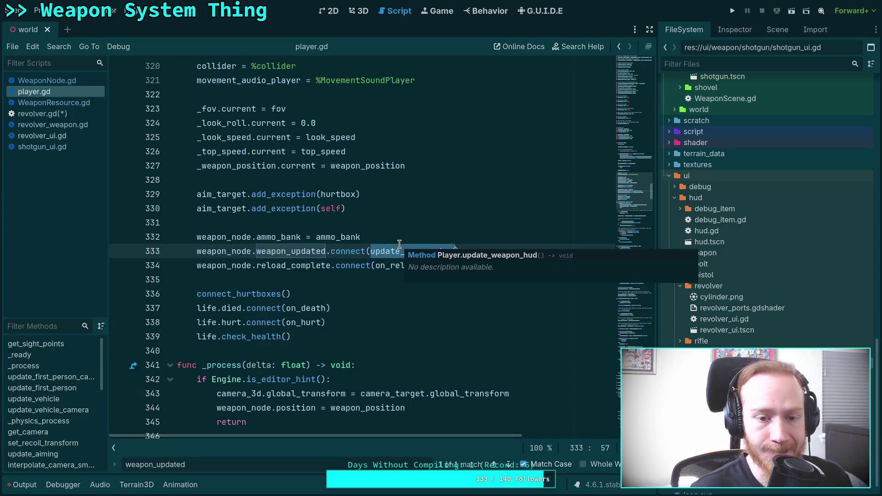
{"action": "key", "text": "ctrl+f"}
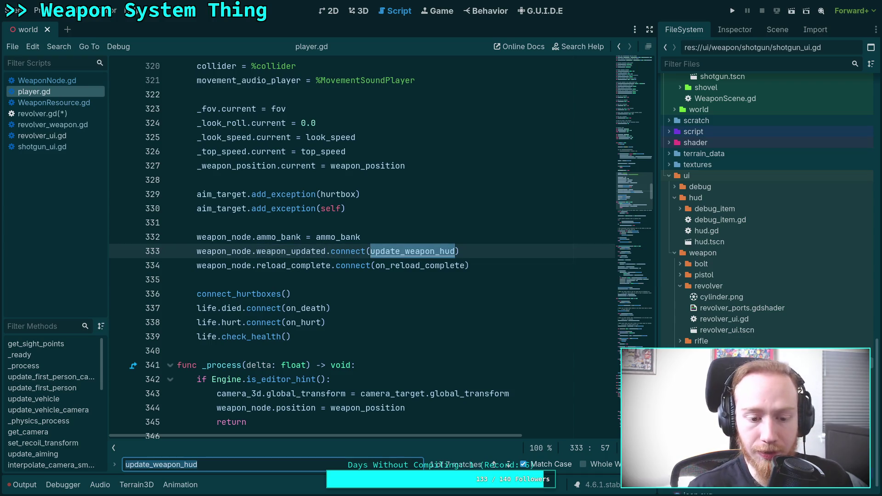
{"action": "left_click", "coordinate": [510, 463]}
{"action": "left_click", "coordinate": [511, 463]}
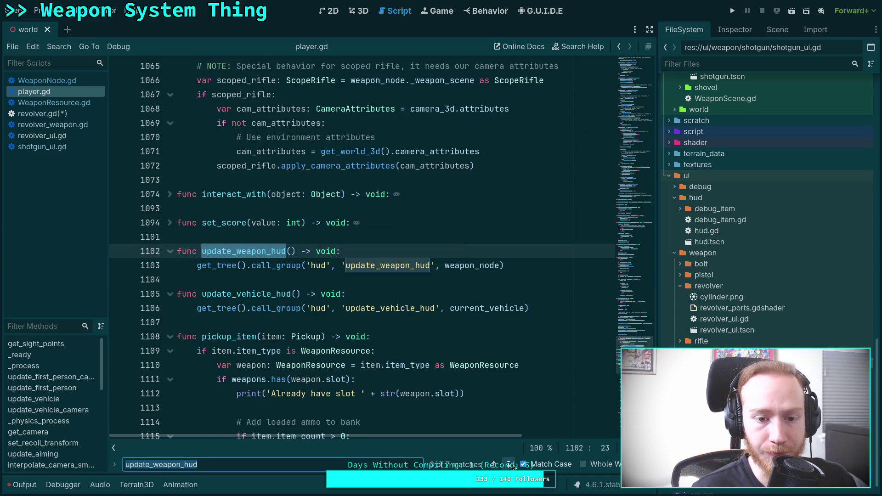
{"action": "key", "text": "Escape"}
{"action": "key", "text": "Down"}
{"action": "key", "text": "Down"}
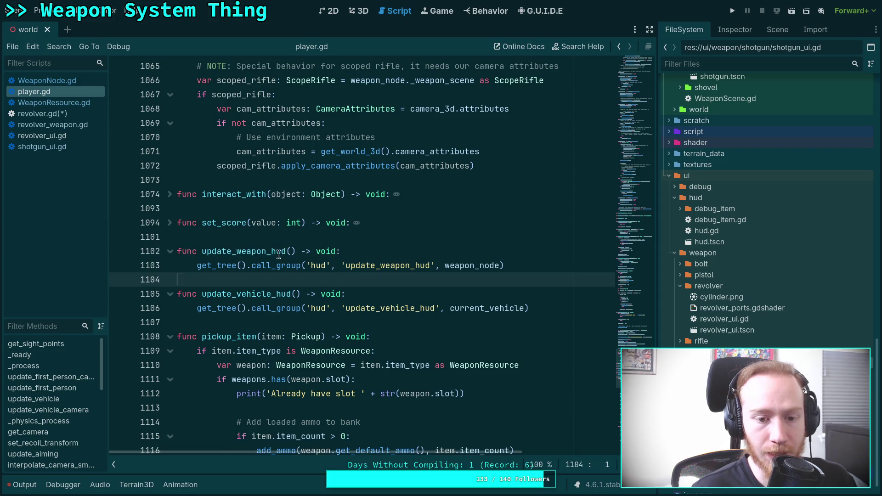
Check line 391 in revolver.gd's set_revolver, then open revolver_weapon.gd.
{"action": "left_click", "coordinate": [72, 113]}
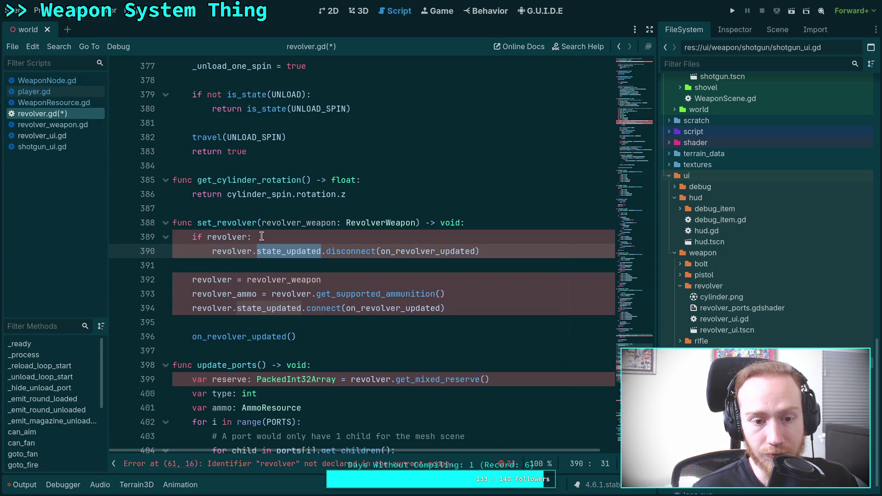
{"action": "left_click", "coordinate": [251, 265]}
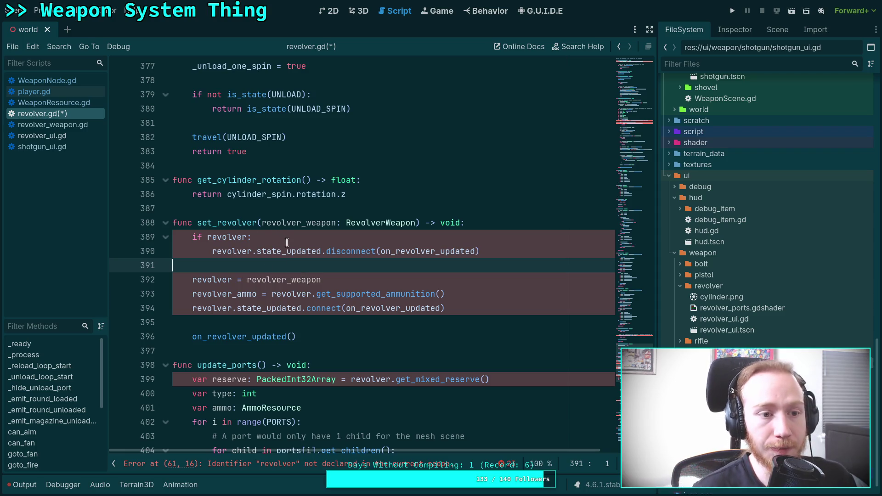
{"action": "left_click", "coordinate": [58, 124]}
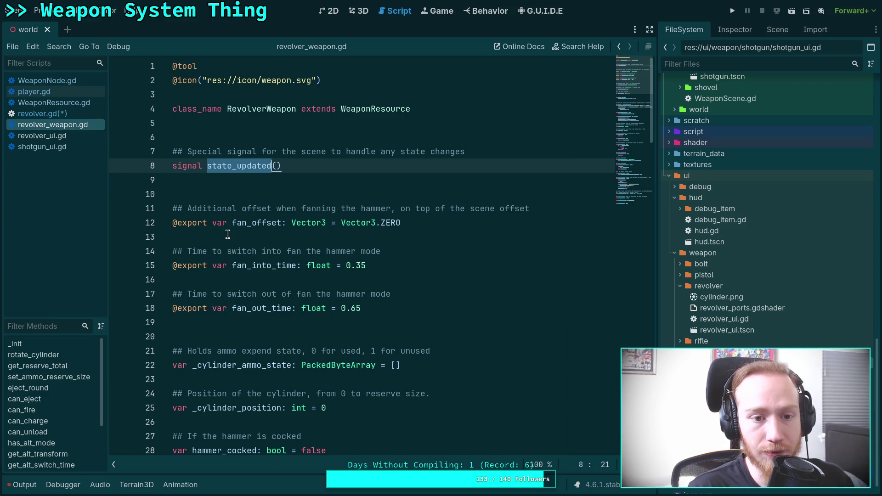
{"action": "scroll", "coordinate": [244, 217], "scroll_direction": "down", "scroll_amount": 8}
{"action": "scroll", "coordinate": [243, 217], "scroll_direction": "down", "scroll_amount": 3}
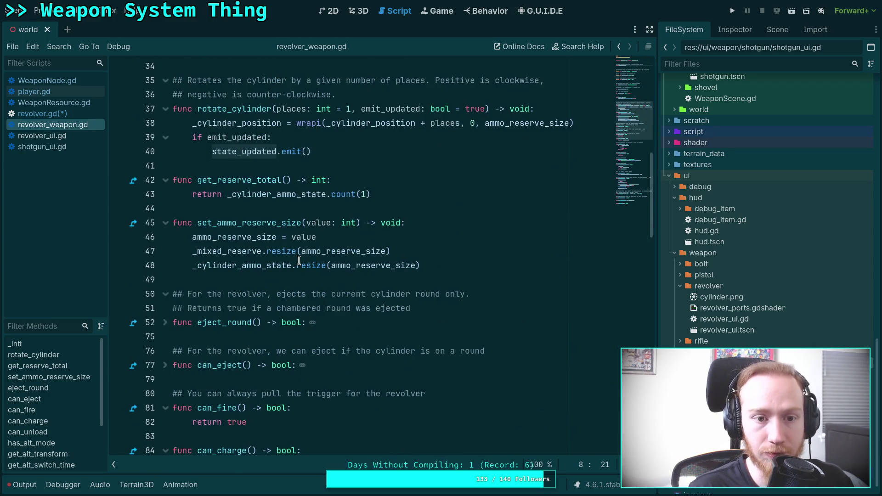
{"action": "scroll", "coordinate": [273, 238], "scroll_direction": "up", "scroll_amount": 2}
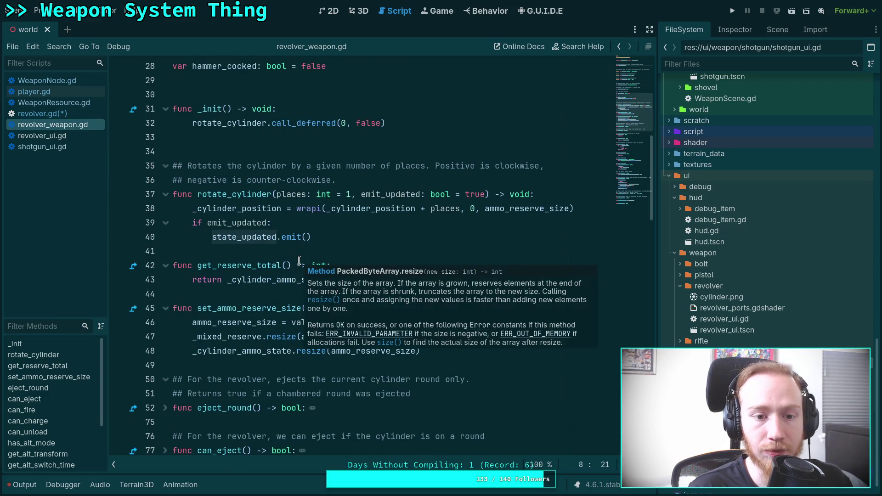
{"action": "double_click", "coordinate": [234, 194]}
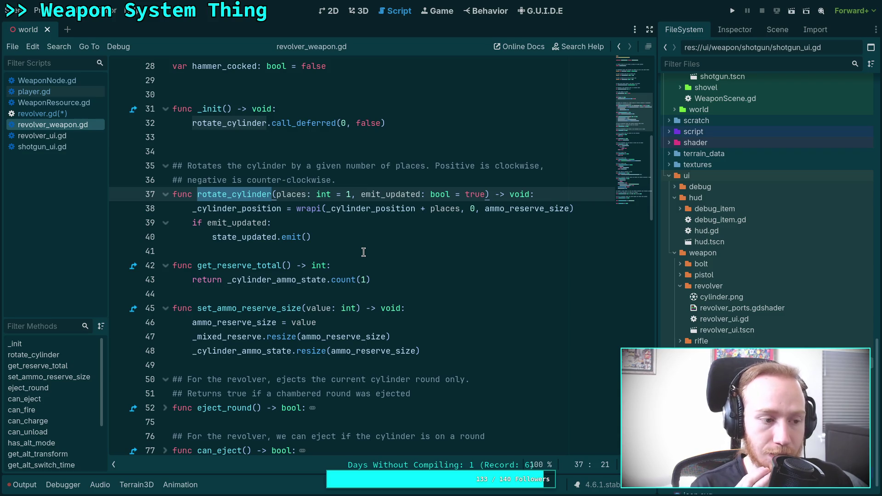
{"action": "scroll", "coordinate": [363, 252], "scroll_direction": "up", "scroll_amount": 9}
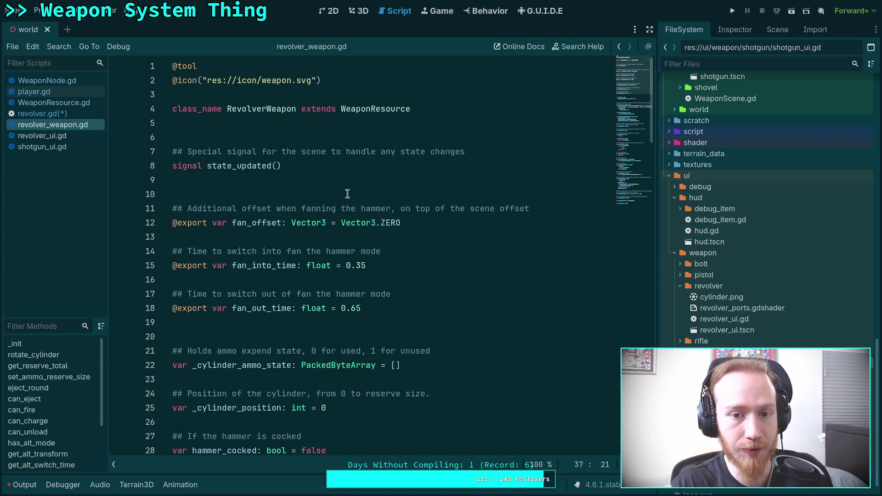
Open WeaponResource.gd and look up the PickupResource definition.
{"action": "left_click", "coordinate": [366, 111]}
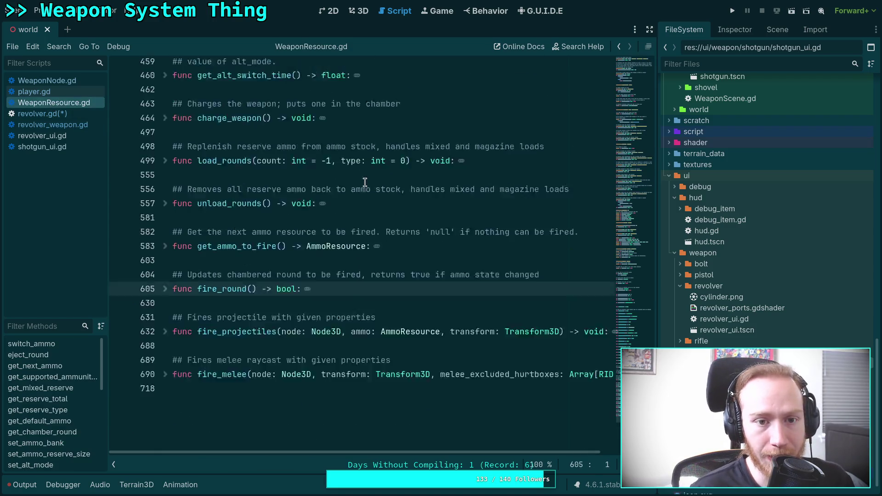
{"action": "left_click", "coordinate": [625, 55]}
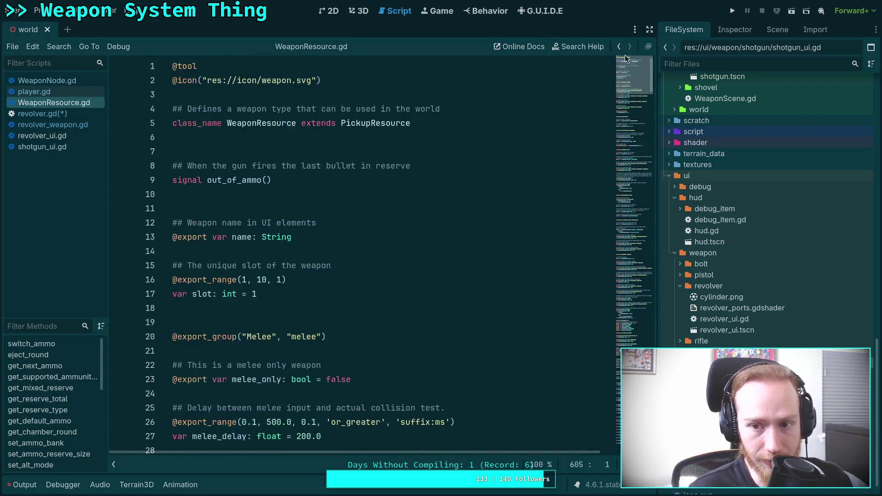
{"action": "right_click", "coordinate": [358, 123]}
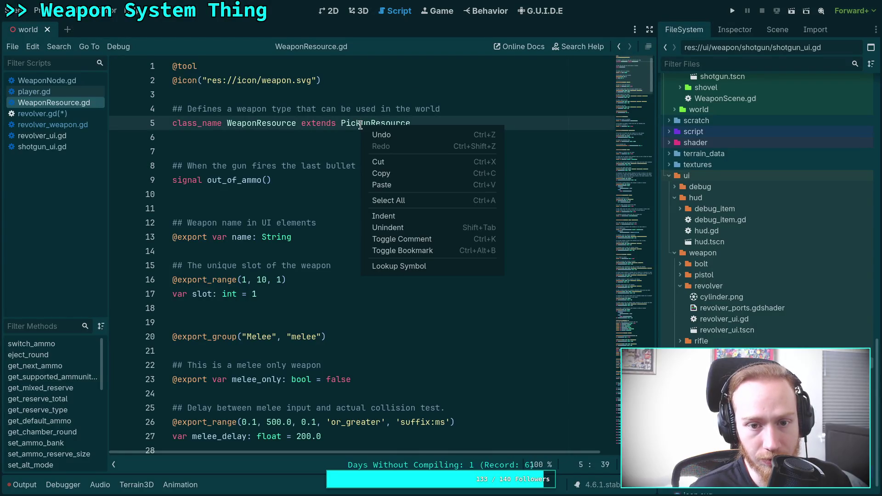
{"action": "left_click", "coordinate": [403, 269]}
Open the Resource class documentation via Lookup Symbol and close PickupResource.gd.
{"action": "left_click", "coordinate": [363, 90]}
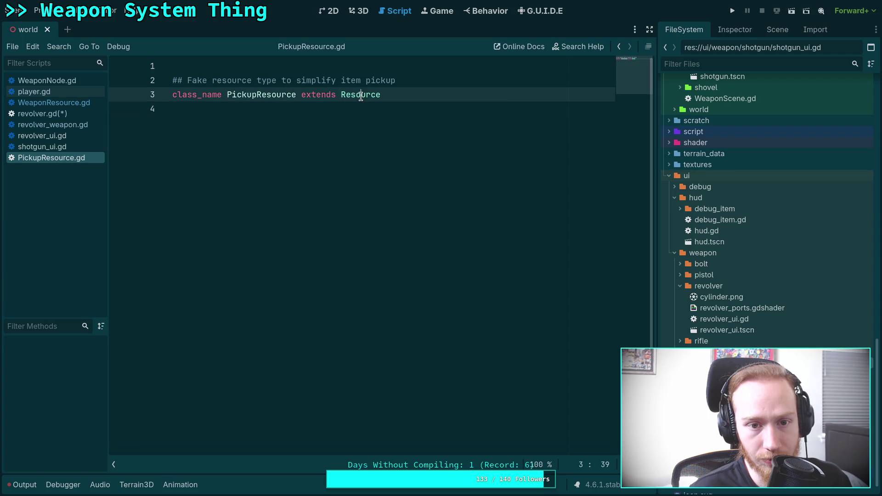
{"action": "right_click", "coordinate": [363, 92]}
{"action": "left_click", "coordinate": [398, 240]}
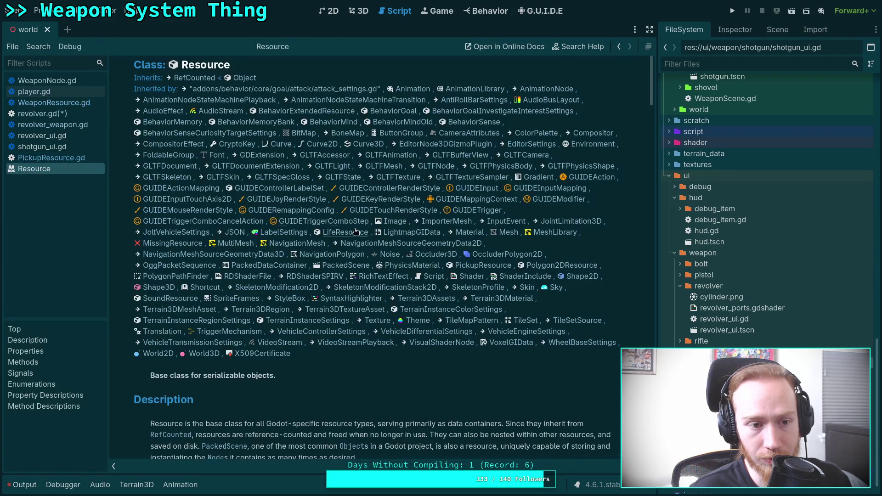
{"action": "right_click", "coordinate": [71, 158]}
{"action": "left_click", "coordinate": [94, 190]}
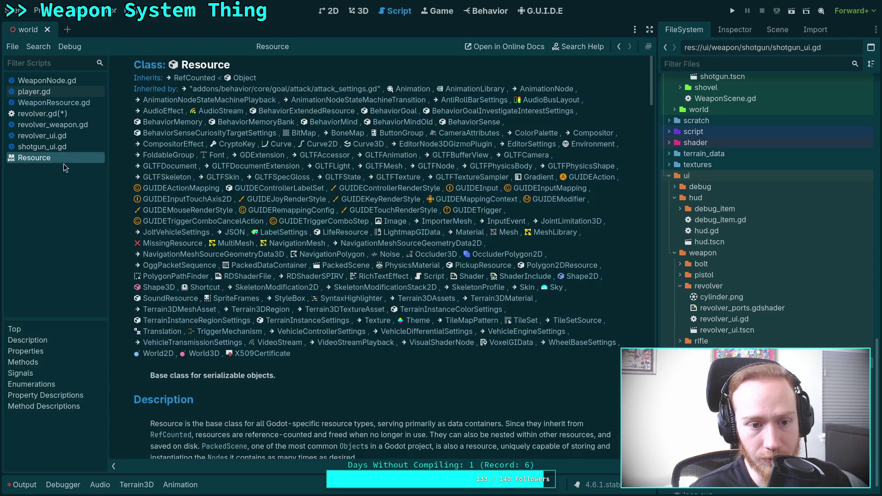
Read through the Resource class reference, then return to WeaponResource.gd.
{"action": "scroll", "coordinate": [246, 236], "scroll_direction": "down", "scroll_amount": 10}
{"action": "scroll", "coordinate": [246, 235], "scroll_direction": "down", "scroll_amount": 2}
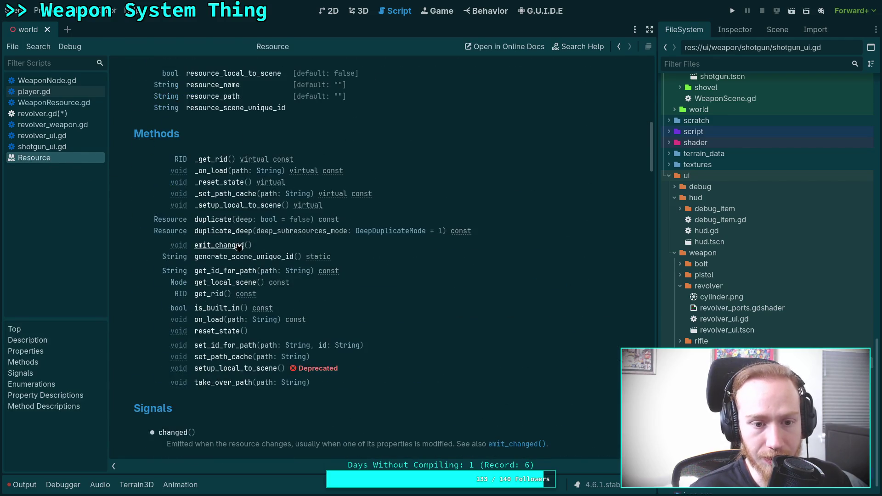
{"action": "scroll", "coordinate": [222, 247], "scroll_direction": "down", "scroll_amount": 6}
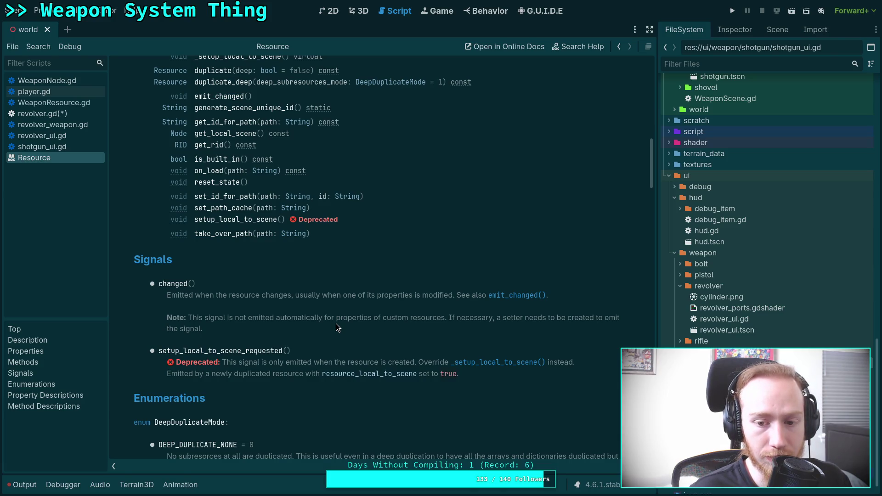
{"action": "scroll", "coordinate": [336, 323], "scroll_direction": "down", "scroll_amount": 3}
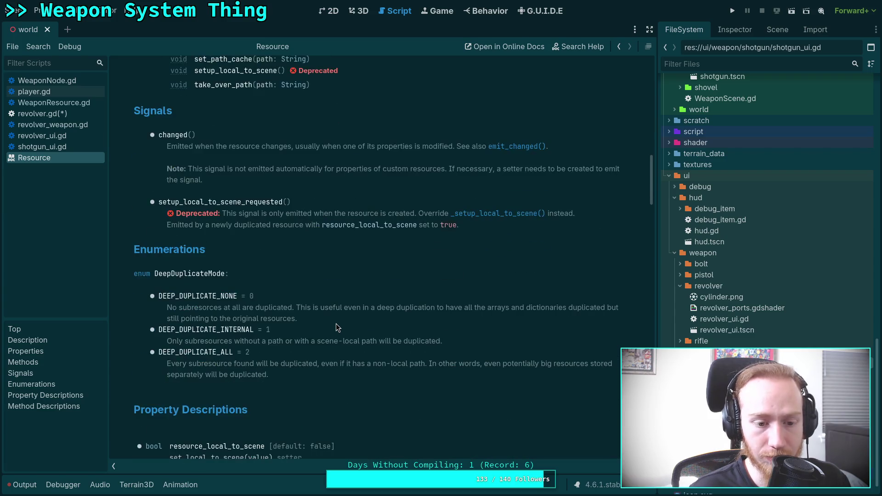
{"action": "scroll", "coordinate": [335, 321], "scroll_direction": "up", "scroll_amount": 6}
{"action": "left_click", "coordinate": [62, 103]}
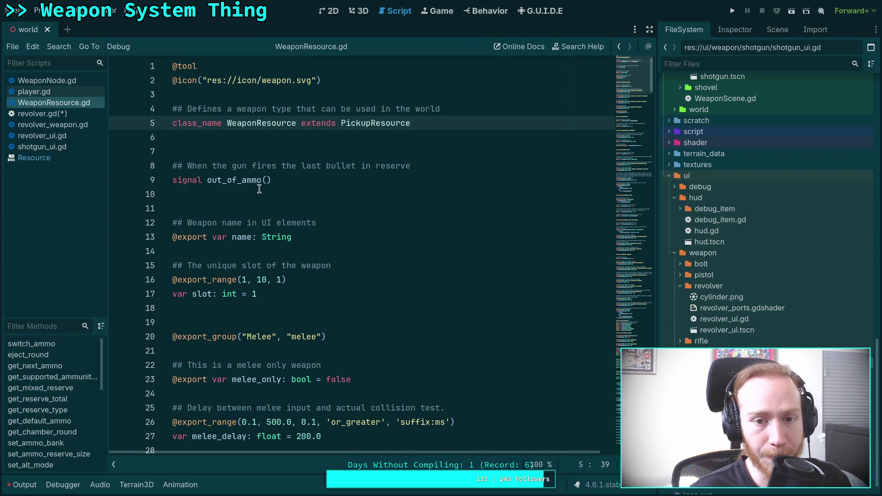
Switch to WeaponNode.gd and search it for weapon_updated.
{"action": "left_click", "coordinate": [334, 192]}
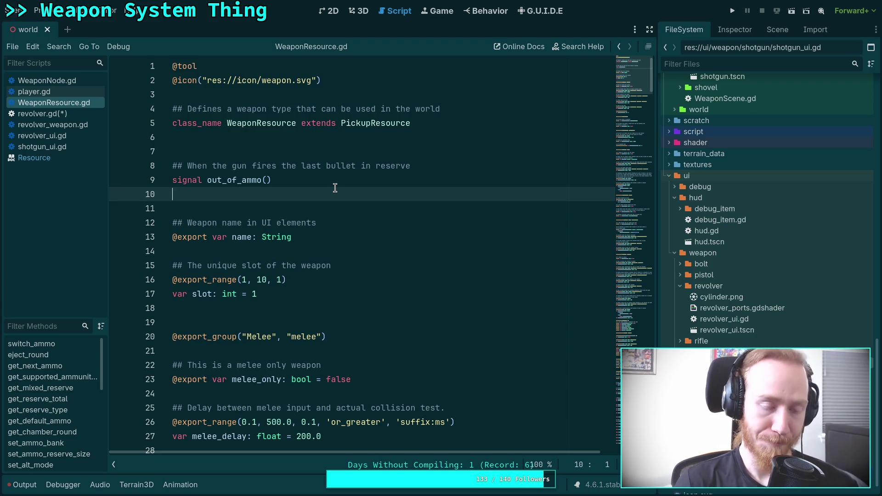
{"action": "left_click", "coordinate": [51, 81]}
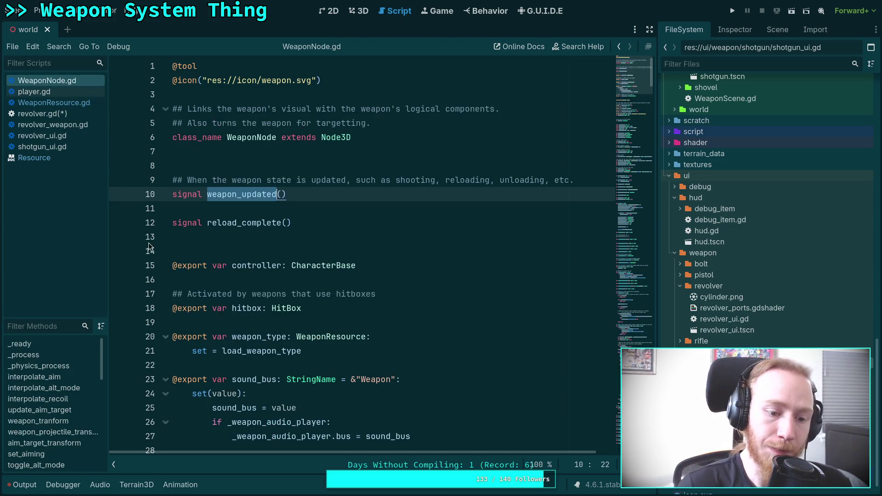
{"action": "double_click", "coordinate": [271, 194]}
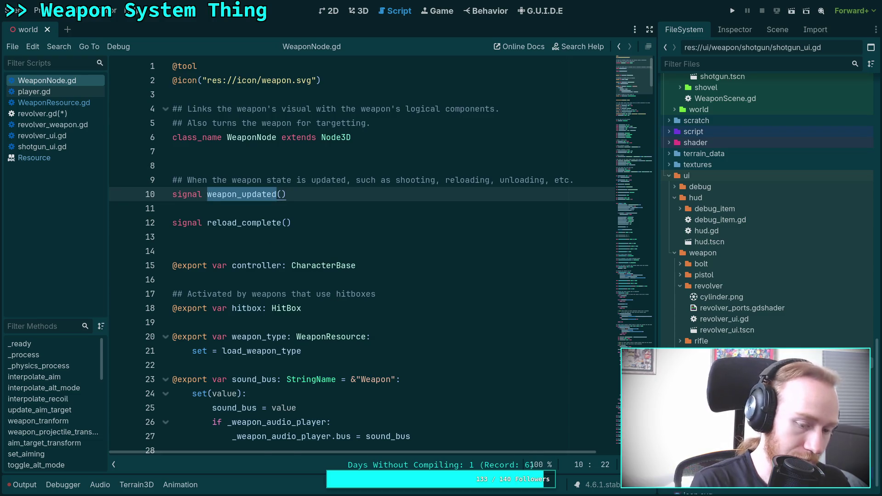
{"action": "key", "text": "ctrl+f"}
Step through every weapon_updated match until reaching the emit in update_trigger.
{"action": "left_click", "coordinate": [508, 464]}
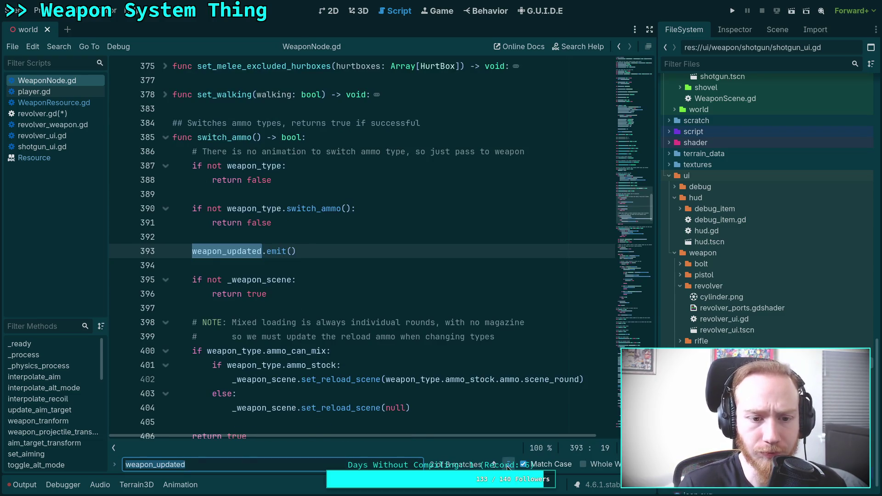
{"action": "left_click", "coordinate": [507, 464]}
{"action": "left_click", "coordinate": [508, 464]}
{"action": "left_click", "coordinate": [508, 465]}
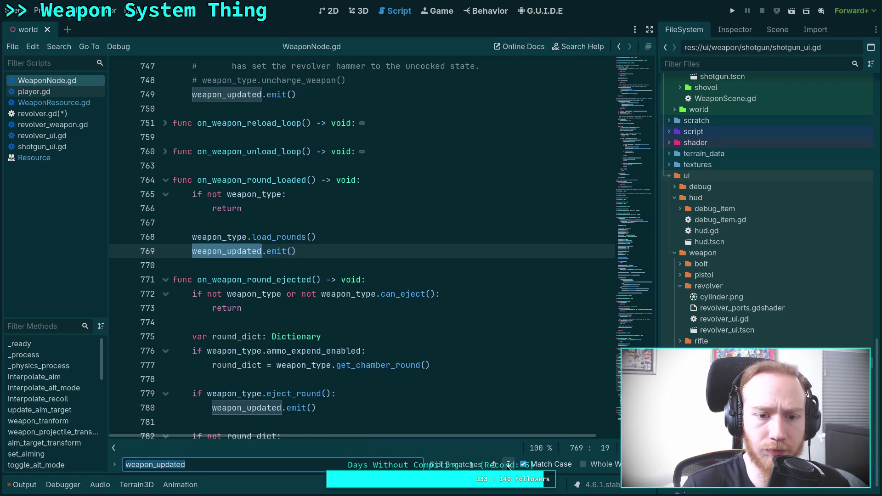
{"action": "left_click", "coordinate": [508, 464]}
{"action": "left_click", "coordinate": [508, 464]}
{"action": "left_click", "coordinate": [508, 464]}
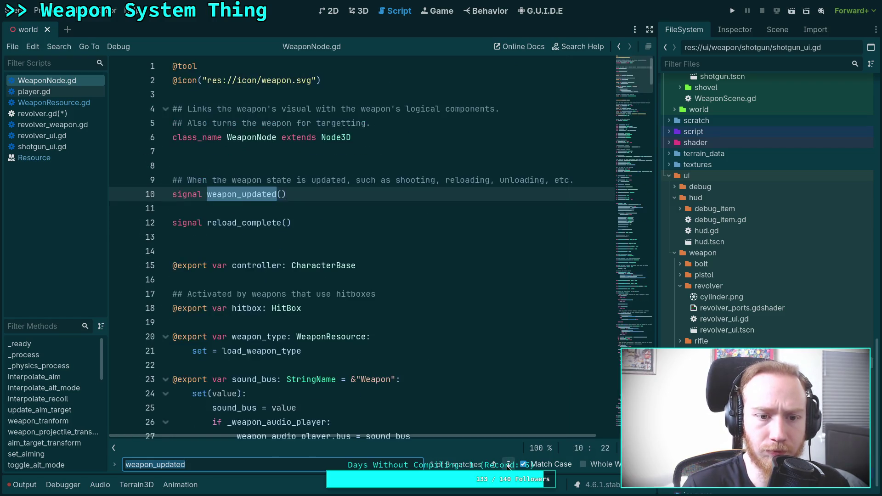
{"action": "left_click", "coordinate": [508, 464]}
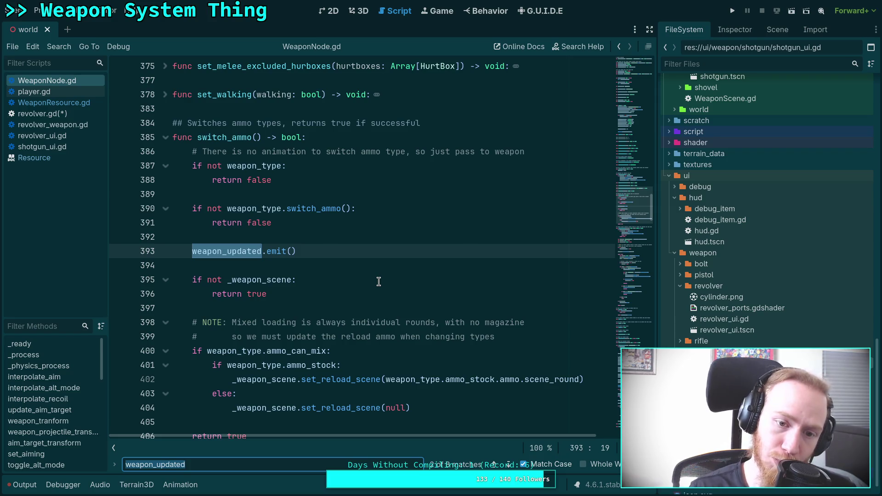
{"action": "left_click", "coordinate": [509, 465]}
Highlight all uses of emit_updated around update_trigger and read the surrounding code.
{"action": "scroll", "coordinate": [426, 366], "scroll_direction": "up", "scroll_amount": 12}
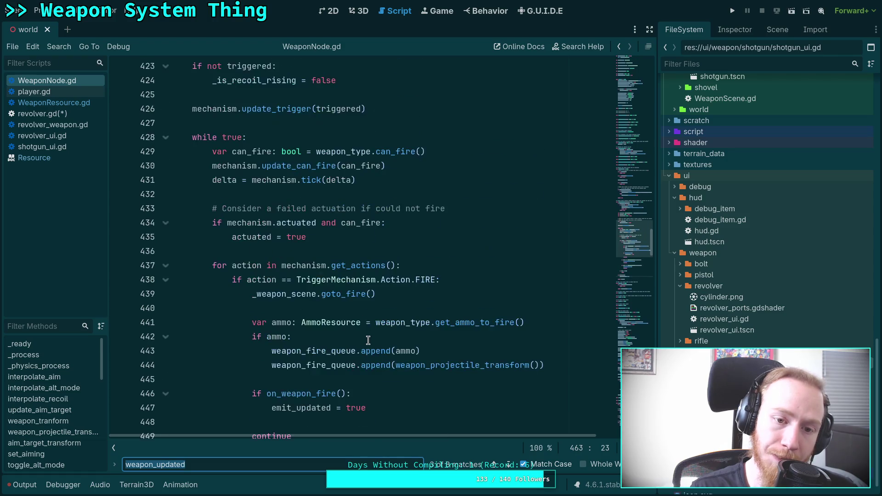
{"action": "scroll", "coordinate": [368, 338], "scroll_direction": "up", "scroll_amount": 6}
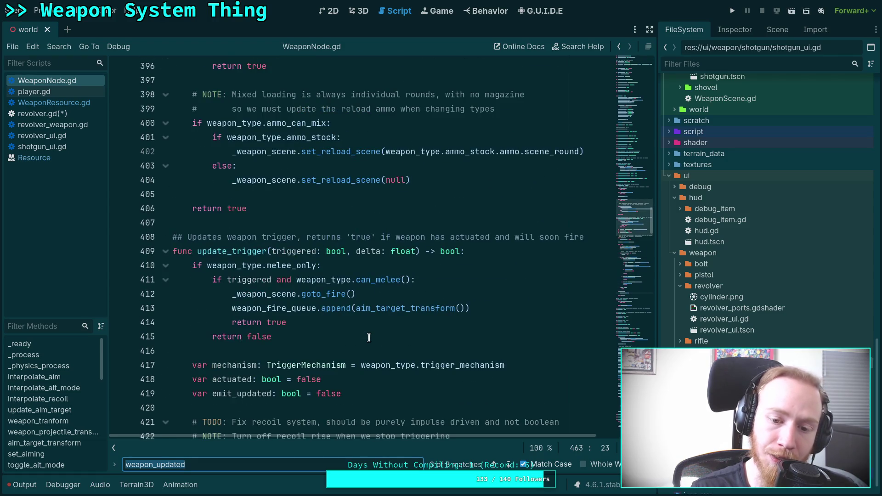
{"action": "scroll", "coordinate": [369, 338], "scroll_direction": "down", "scroll_amount": 5}
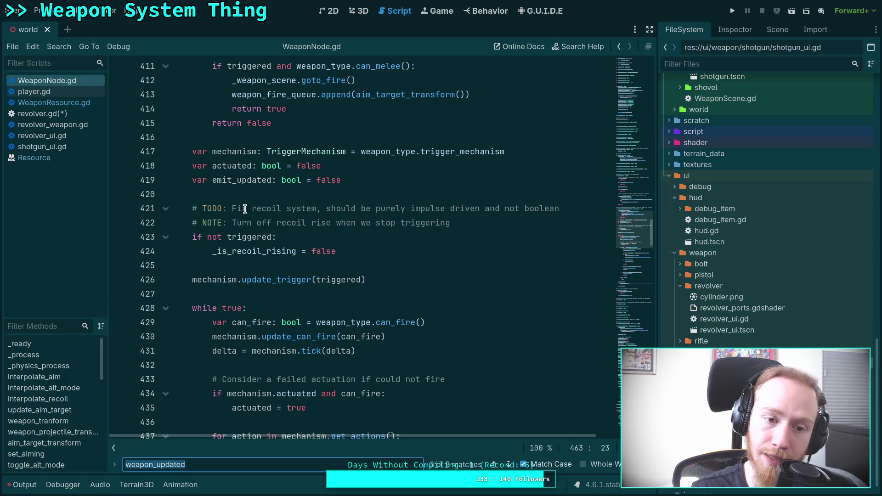
{"action": "double_click", "coordinate": [250, 180]}
{"action": "scroll", "coordinate": [396, 269], "scroll_direction": "down", "scroll_amount": 9}
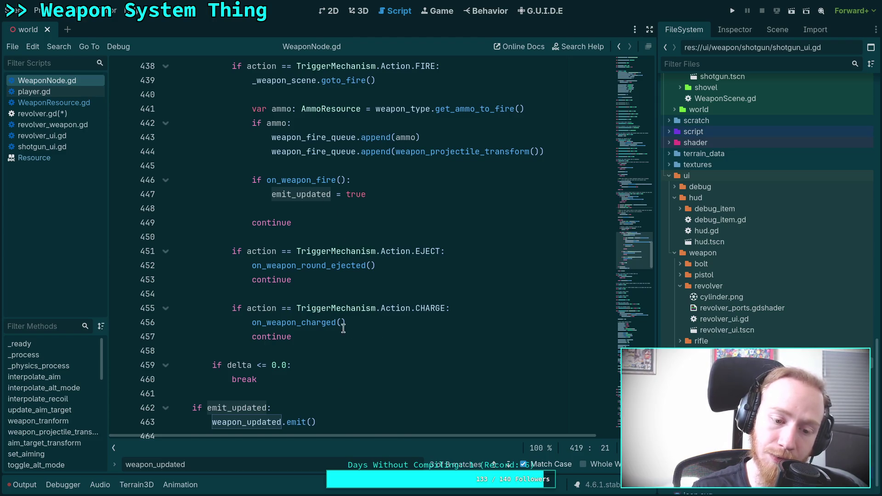
{"action": "scroll", "coordinate": [351, 332], "scroll_direction": "down", "scroll_amount": 1}
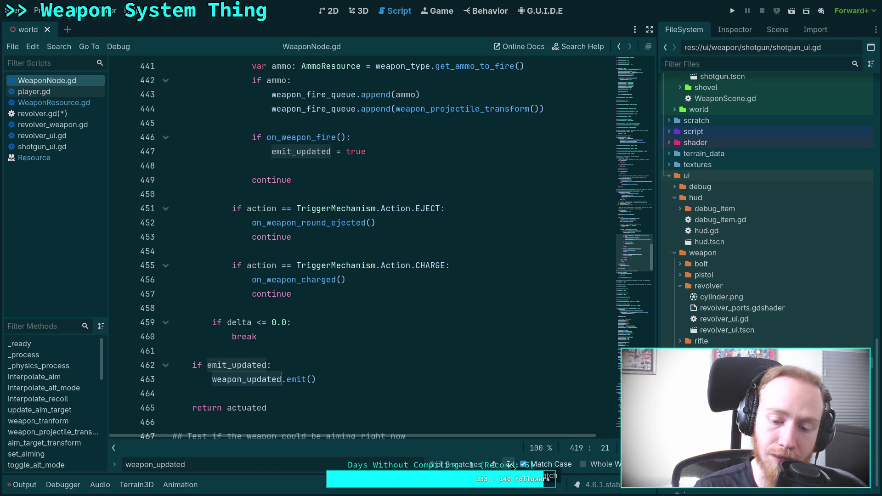
Jump to the weapon_updated emits at lines 740 and 749, then switch to revolver.gd.
{"action": "left_click", "coordinate": [510, 466]}
{"action": "left_click", "coordinate": [509, 466]}
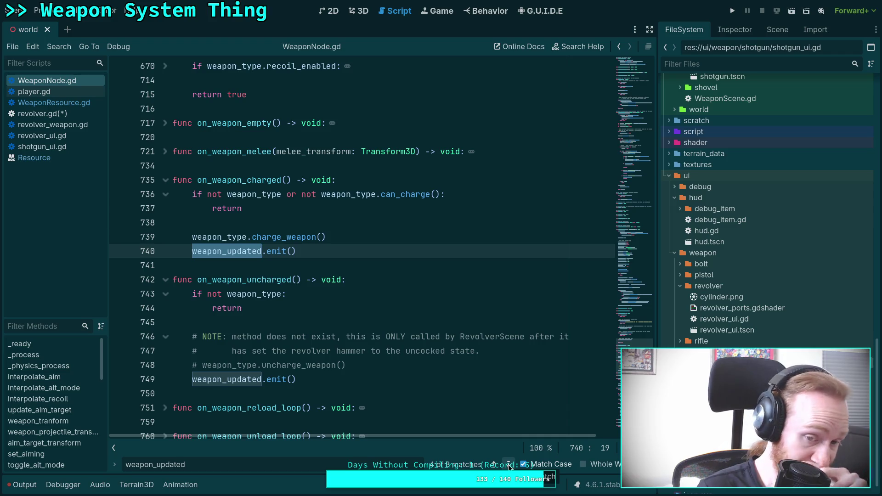
{"action": "left_click", "coordinate": [509, 464]}
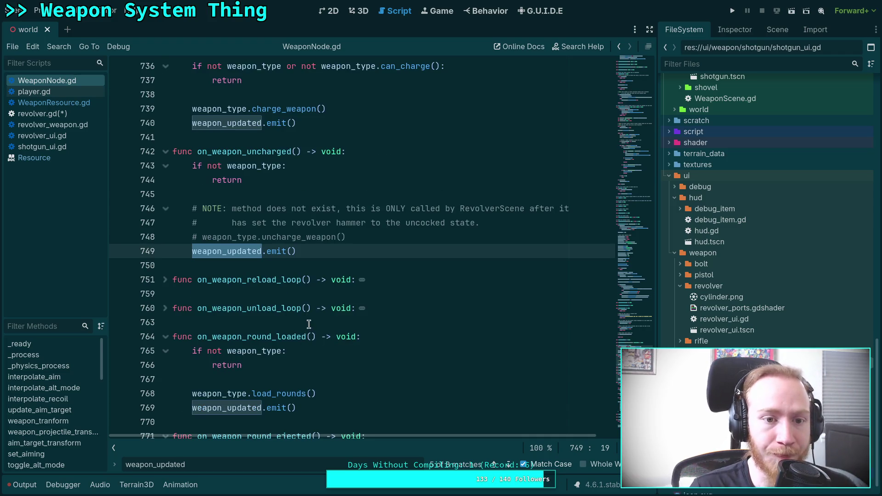
{"action": "scroll", "coordinate": [320, 352], "scroll_direction": "down", "scroll_amount": 1}
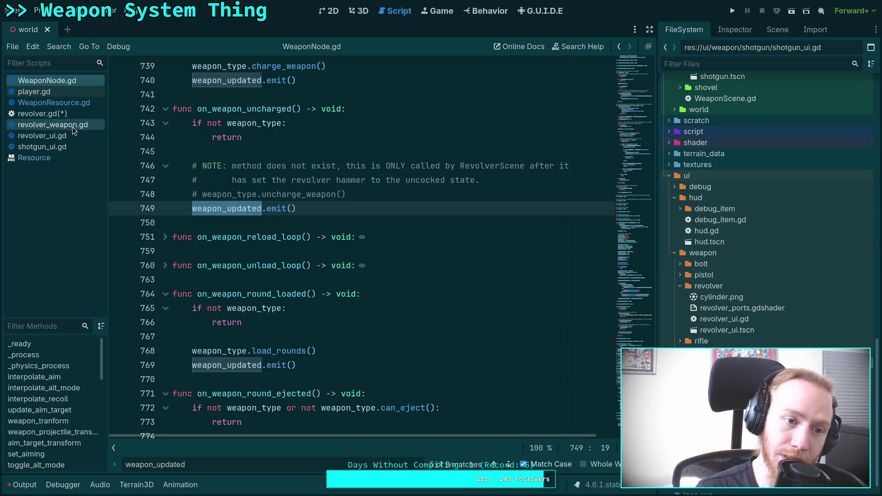
{"action": "left_click", "coordinate": [72, 113]}
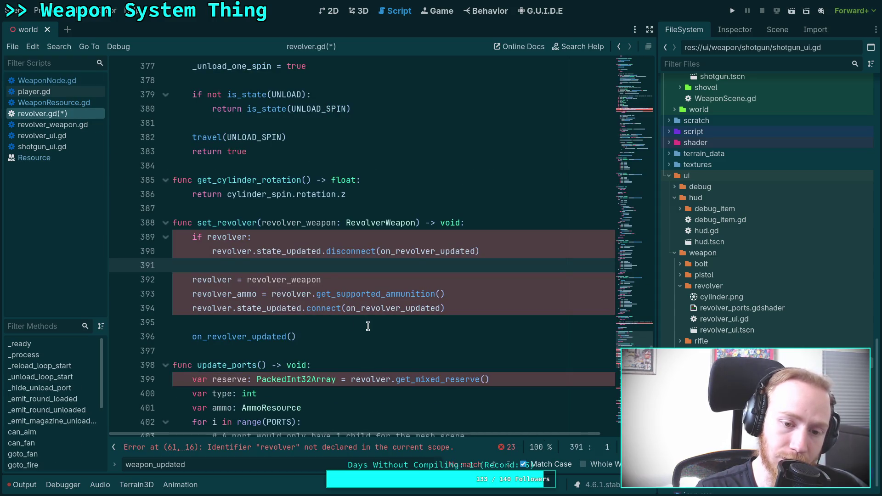
Clear the find bar's search text and go back to WeaponNode.gd via WeaponResource.gd.
{"action": "scroll", "coordinate": [406, 335], "scroll_direction": "down", "scroll_amount": 2}
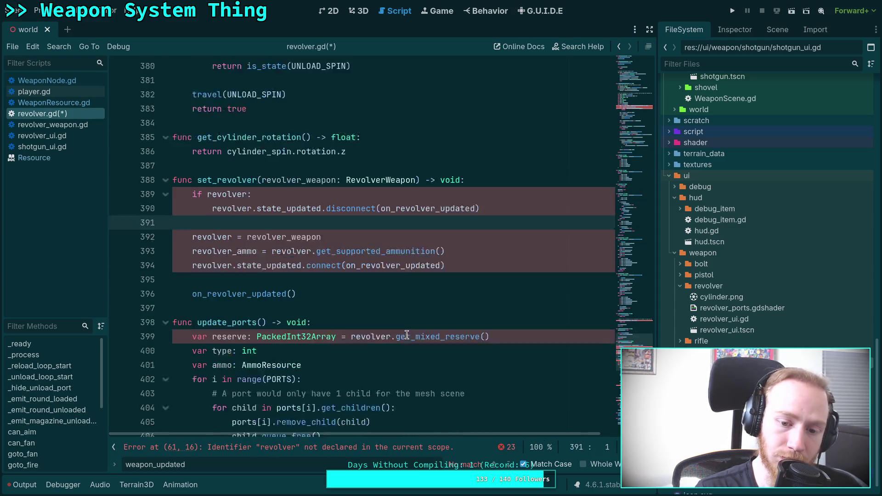
{"action": "key", "text": "ctrl+f"}
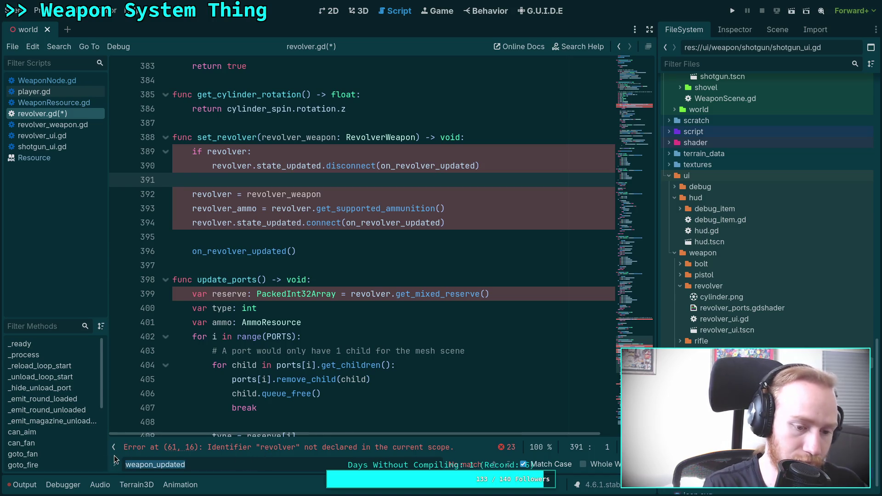
{"action": "type", "text": "unch"}
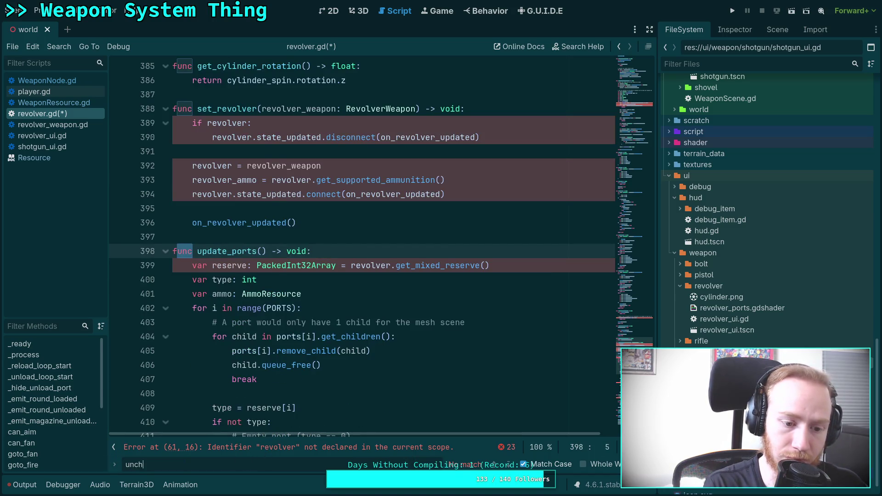
{"action": "key", "text": "BackSpace"}
{"action": "key", "text": "BackSpace"}
{"action": "key", "text": "BackSpace"}
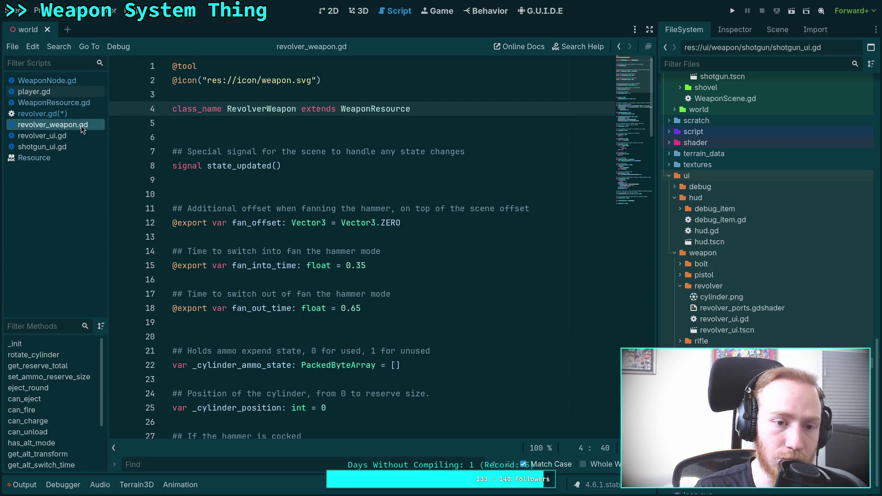
{"action": "left_click", "coordinate": [69, 102]}
{"action": "left_click", "coordinate": [73, 82]}
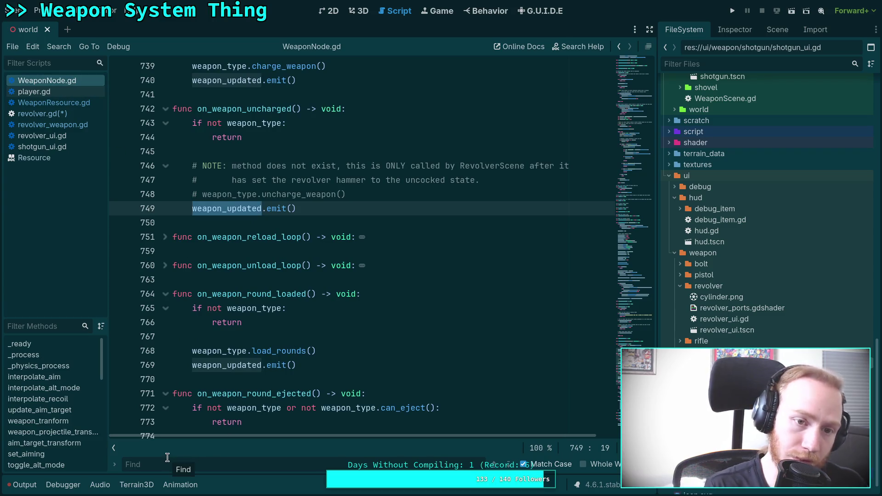
Search WeaponNode.gd for on_weapon_uncharged, reach its definition, then return to revolver.gd.
{"action": "type", "text": "on_w"}
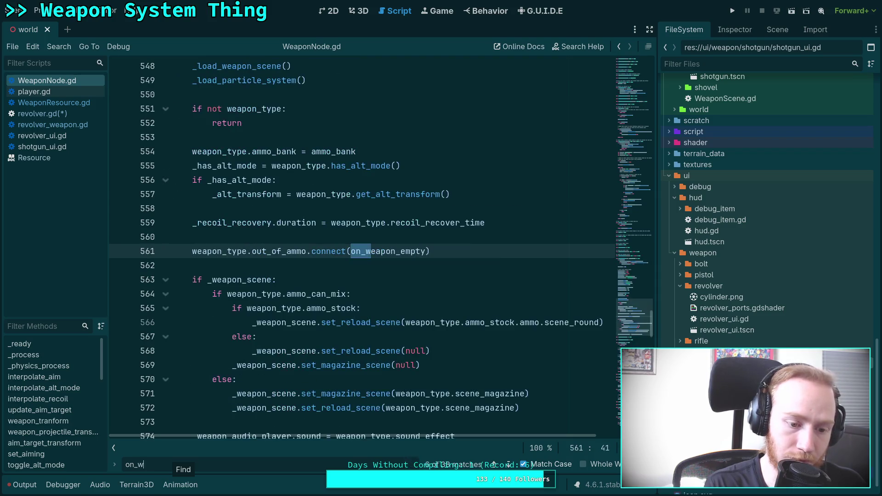
{"action": "type", "text": "epoapo"}
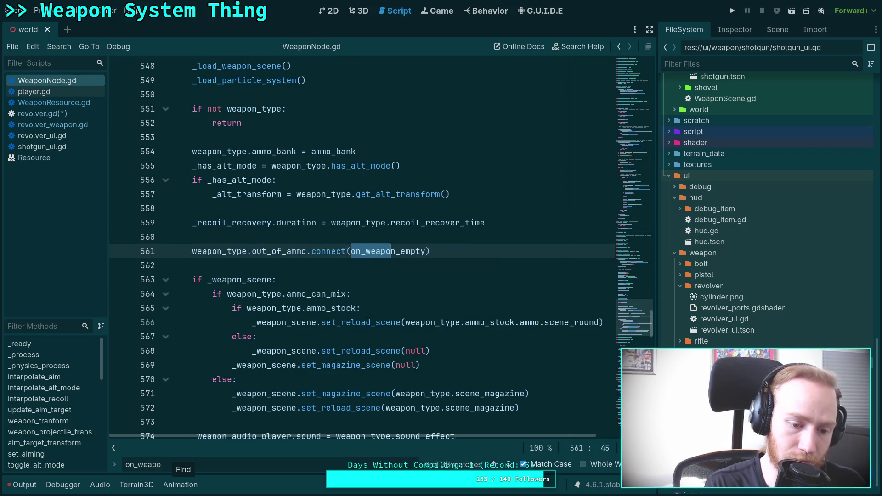
{"action": "type", "text": "n_uharge"}
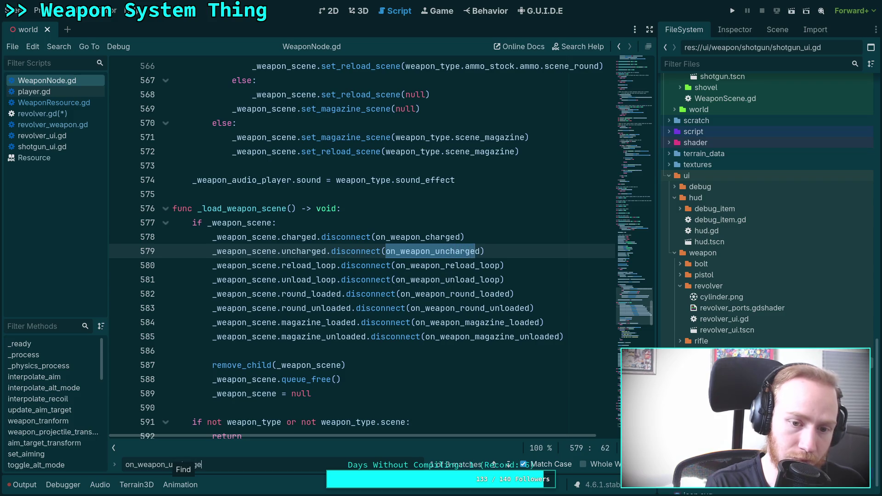
{"action": "type", "text": "d"}
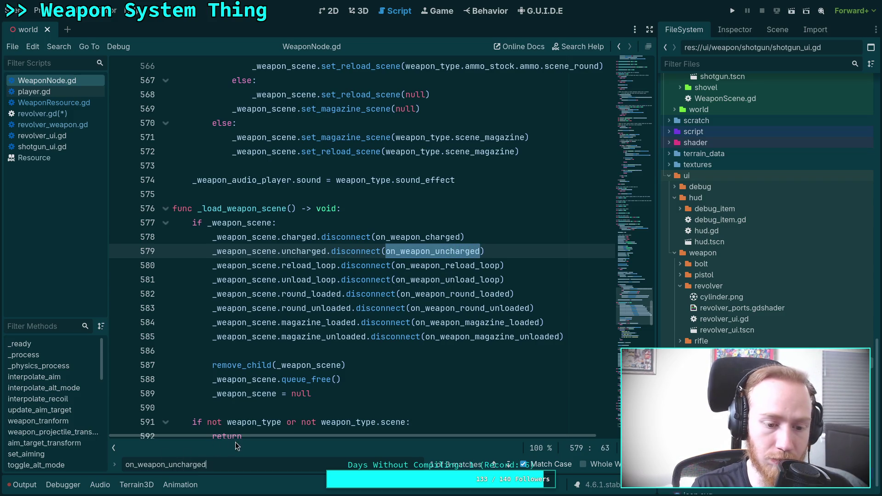
{"action": "left_click", "coordinate": [509, 464]}
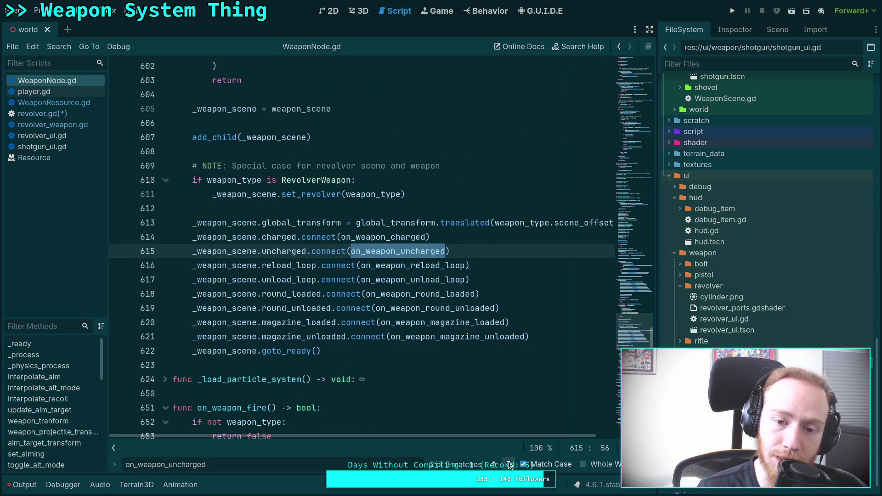
{"action": "left_click", "coordinate": [509, 465]}
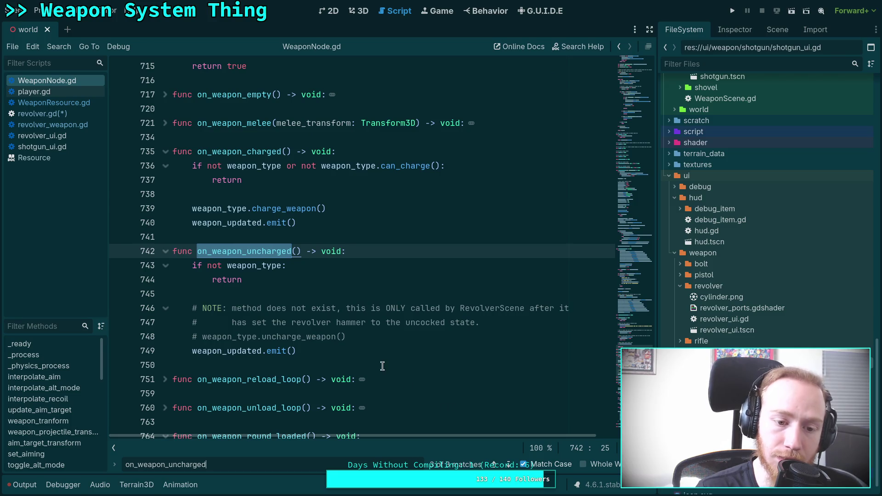
{"action": "scroll", "coordinate": [363, 345], "scroll_direction": "down", "scroll_amount": 1}
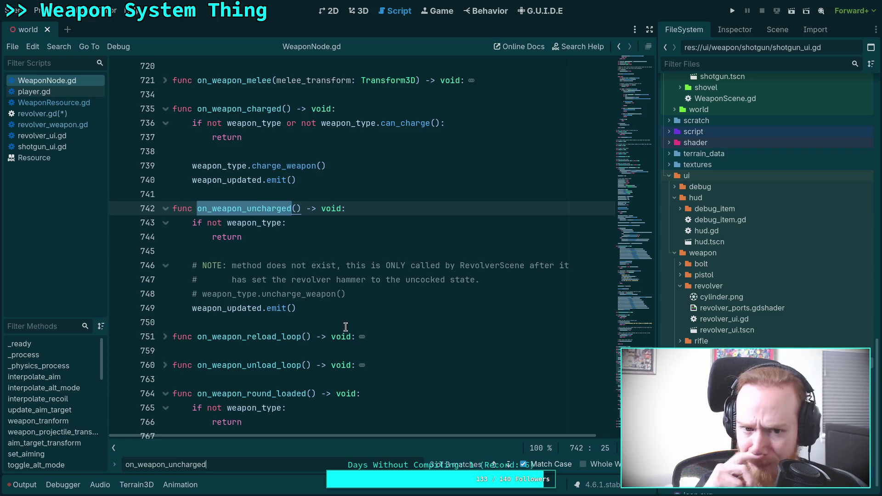
{"action": "left_click", "coordinate": [64, 115]}
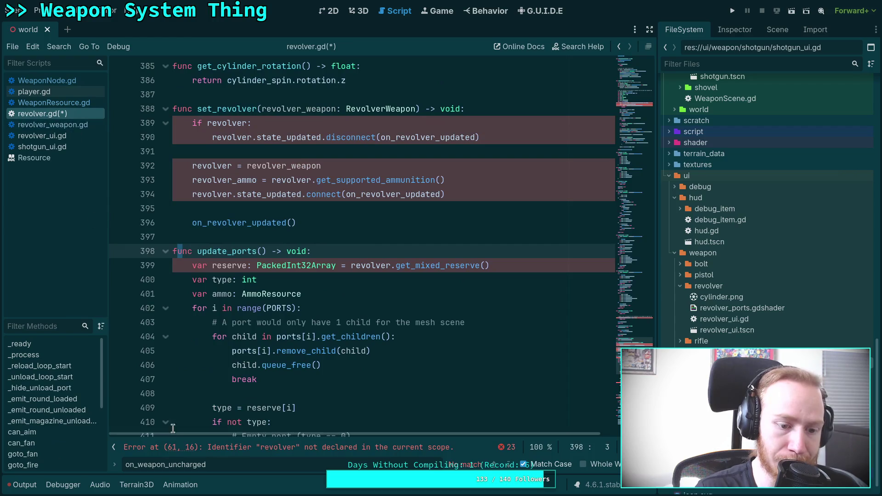
Shorten the search term to 'uncharge' and scroll revolver.gd back to the top.
{"action": "left_click_drag", "start_coordinate": [169, 464], "coordinate": [99, 466]}
{"action": "key", "text": "BackSpace"}
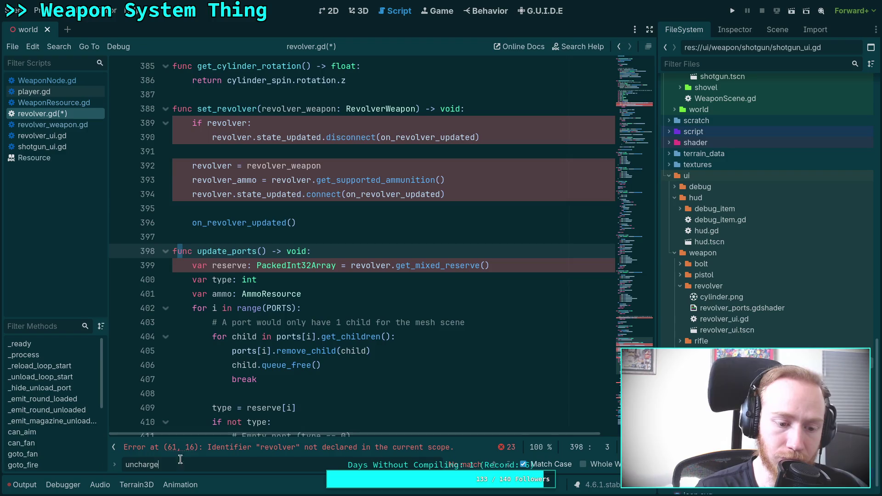
{"action": "scroll", "coordinate": [294, 322], "scroll_direction": "up", "scroll_amount": 4}
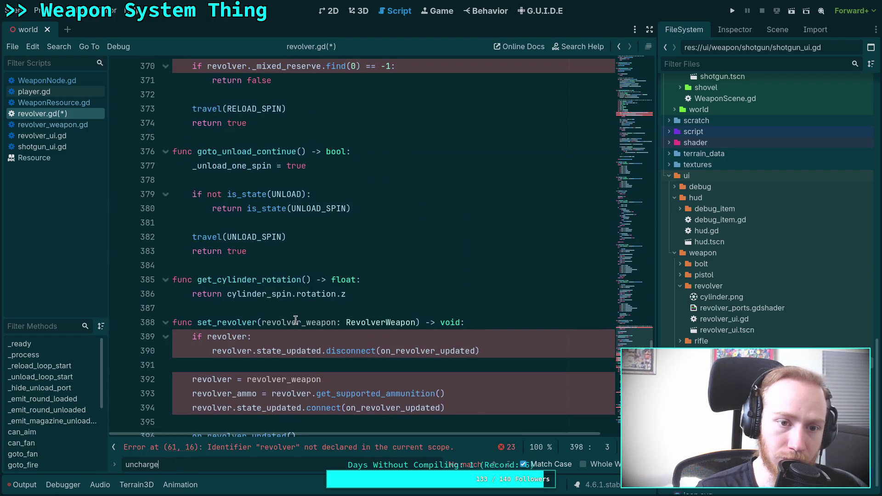
{"action": "left_click_drag", "start_coordinate": [635, 342], "coordinate": [648, 44]}
{"action": "scroll", "coordinate": [375, 252], "scroll_direction": "down", "scroll_amount": 9}
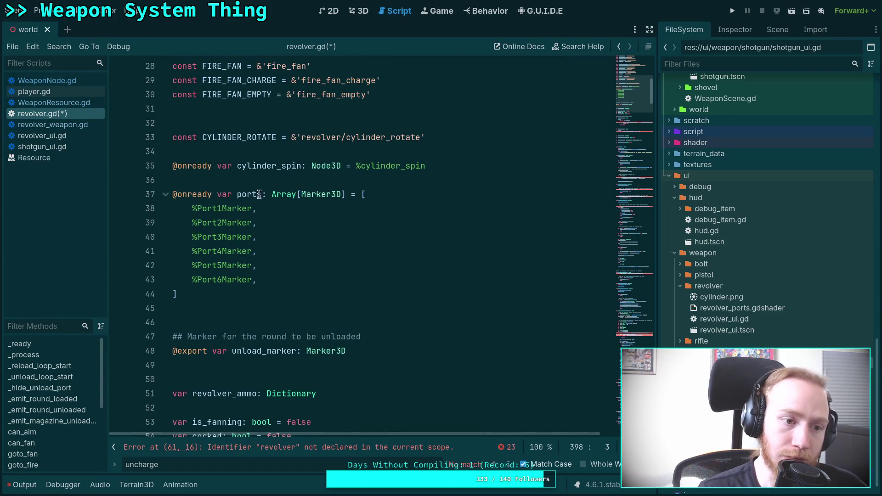
{"action": "scroll", "coordinate": [371, 153], "scroll_direction": "up", "scroll_amount": 9}
Look up WeaponScene, trace 'uncharge' to _emit_uncharged, then return to revolver.gd.
{"action": "right_click", "coordinate": [390, 95]}
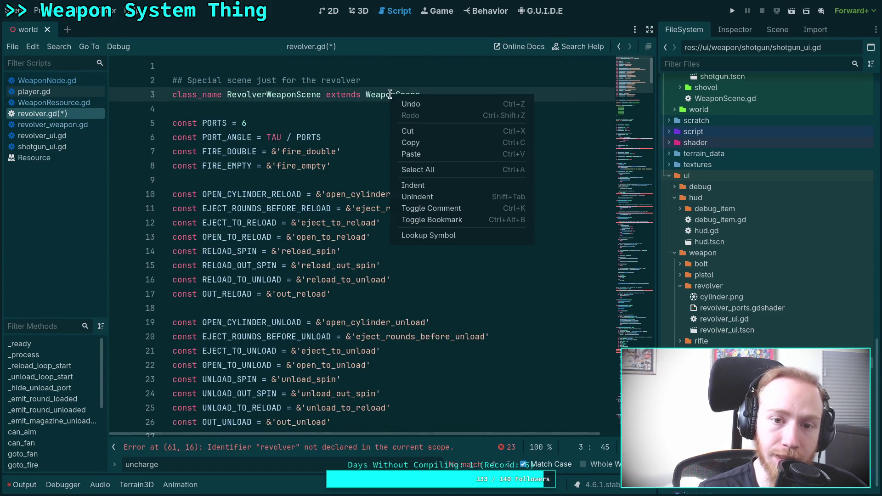
{"action": "left_click", "coordinate": [431, 238]}
{"action": "left_click", "coordinate": [508, 465]}
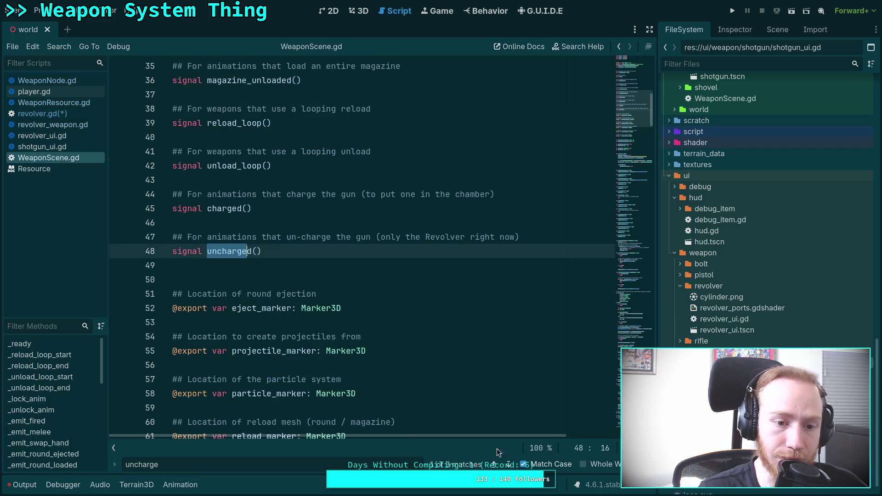
{"action": "left_click", "coordinate": [507, 464]}
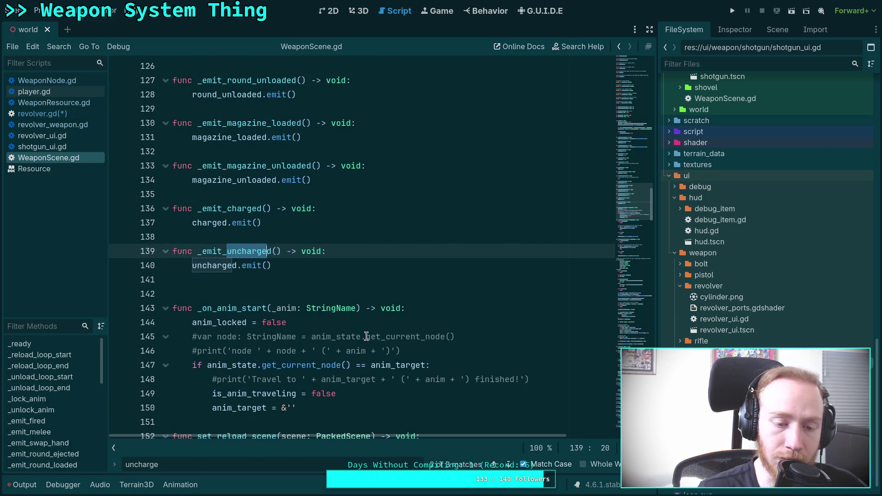
{"action": "left_click", "coordinate": [508, 465]}
{"action": "scroll", "coordinate": [317, 363], "scroll_direction": "up", "scroll_amount": 3}
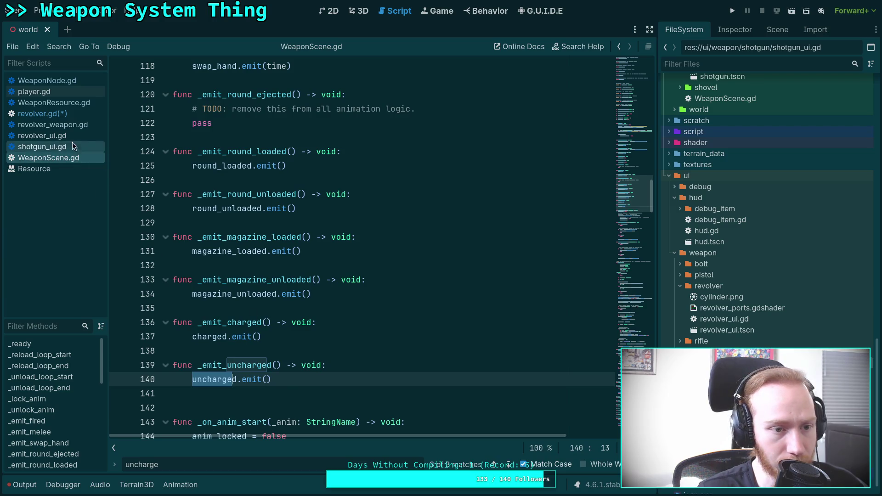
{"action": "left_click", "coordinate": [75, 114]}
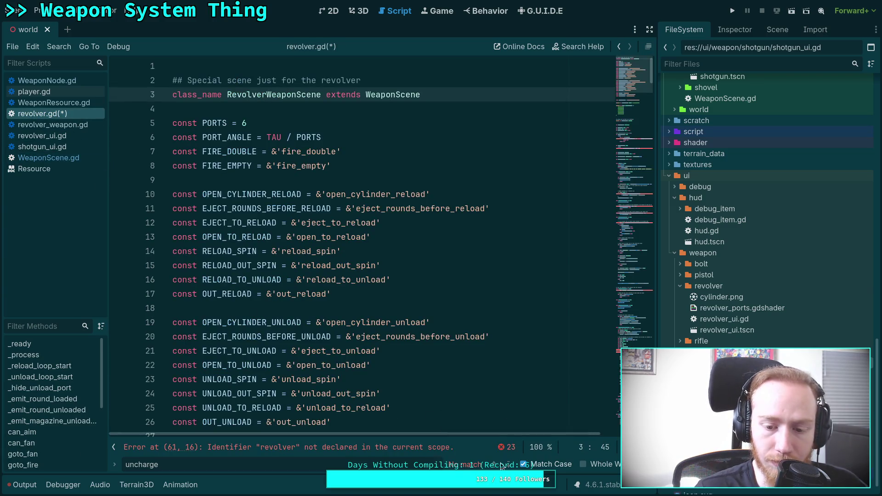
{"action": "key", "text": "Escape"}
Insert a new line 56 reading 'var mixed_reserve:' below the is_round_live line.
{"action": "scroll", "coordinate": [632, 89], "scroll_direction": "down", "scroll_amount": 15}
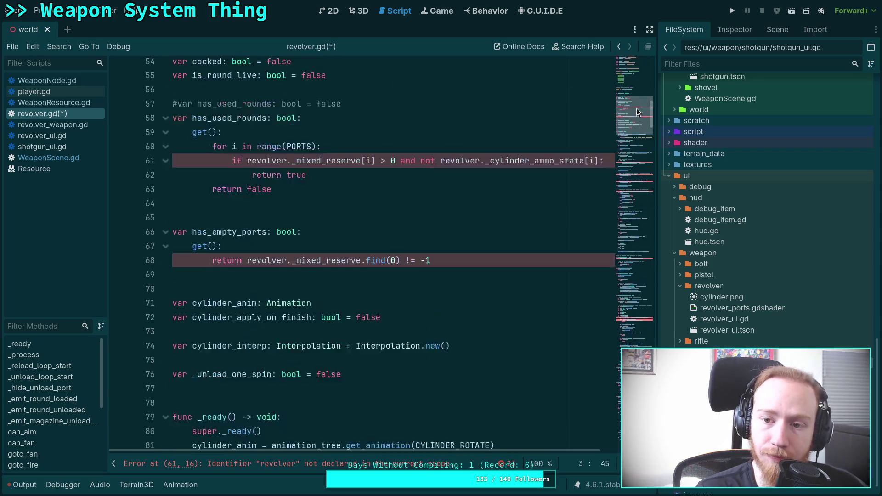
{"action": "scroll", "coordinate": [366, 240], "scroll_direction": "up", "scroll_amount": 4}
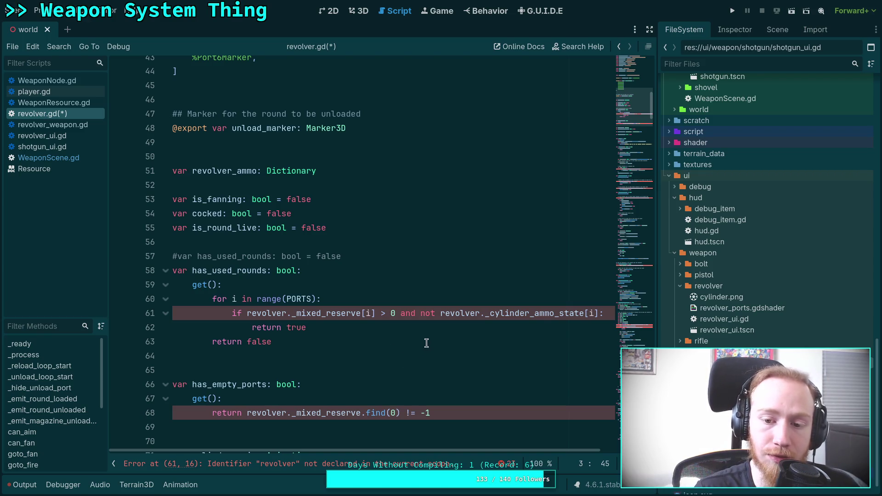
{"action": "left_click", "coordinate": [324, 313]}
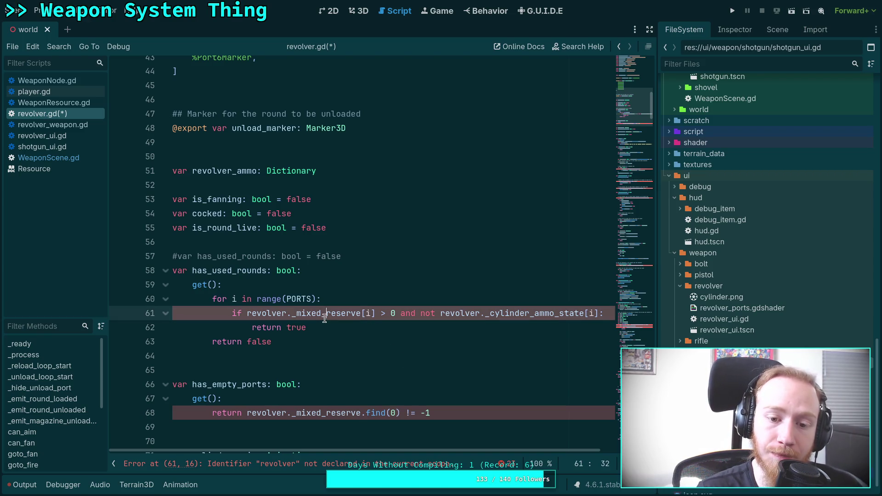
{"action": "left_click", "coordinate": [353, 227]}
{"action": "left_click", "coordinate": [368, 171]}
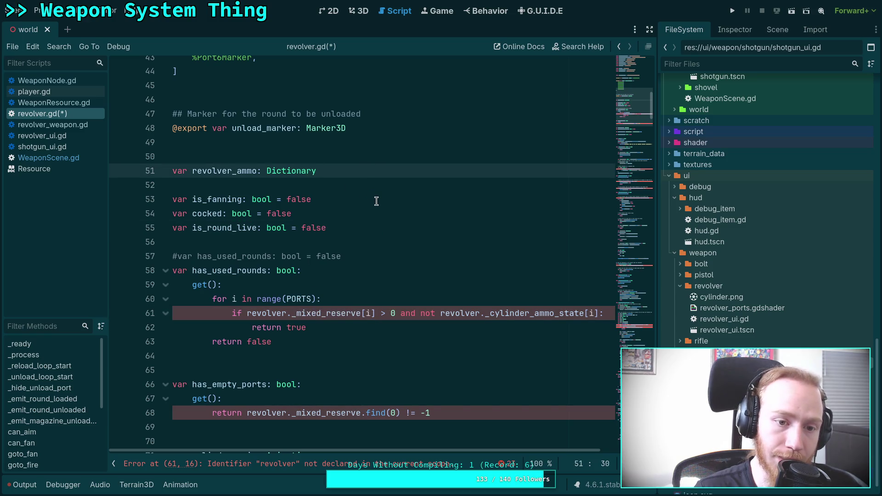
{"action": "left_click", "coordinate": [401, 228]}
{"action": "key", "text": "Return"}
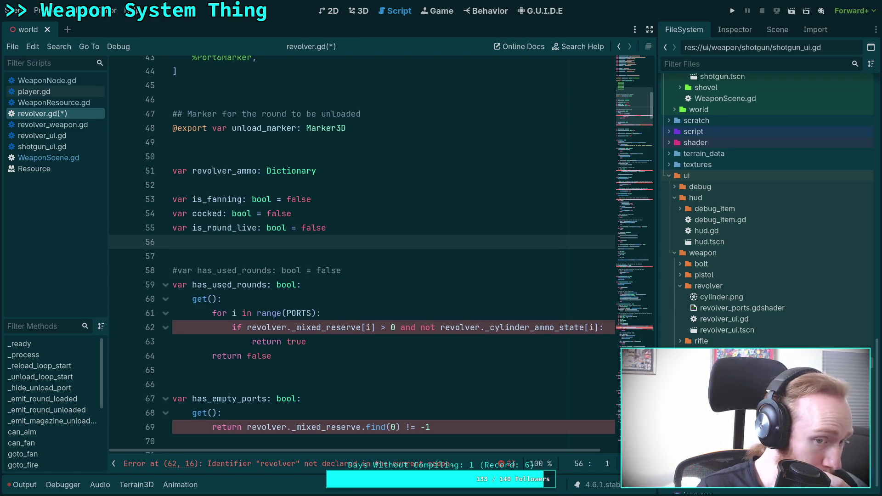
{"action": "type", "text": "var "}
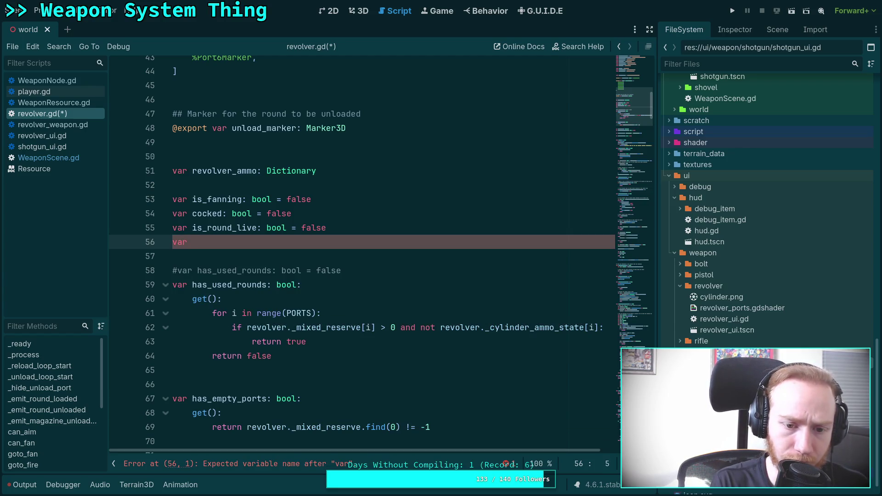
{"action": "type", "text": "mixed_resorv"}
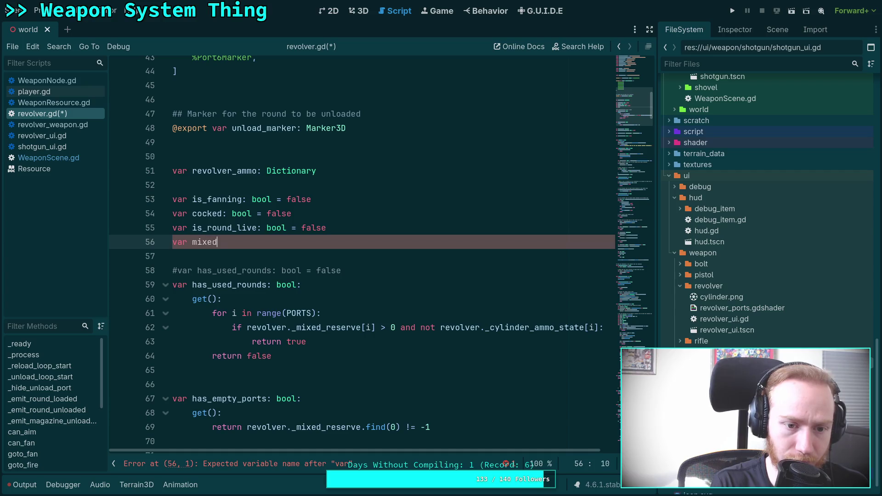
{"action": "key", "text": "BackSpace"}
{"action": "key", "text": "BackSpace"}
{"action": "key", "text": "BackSpace"}
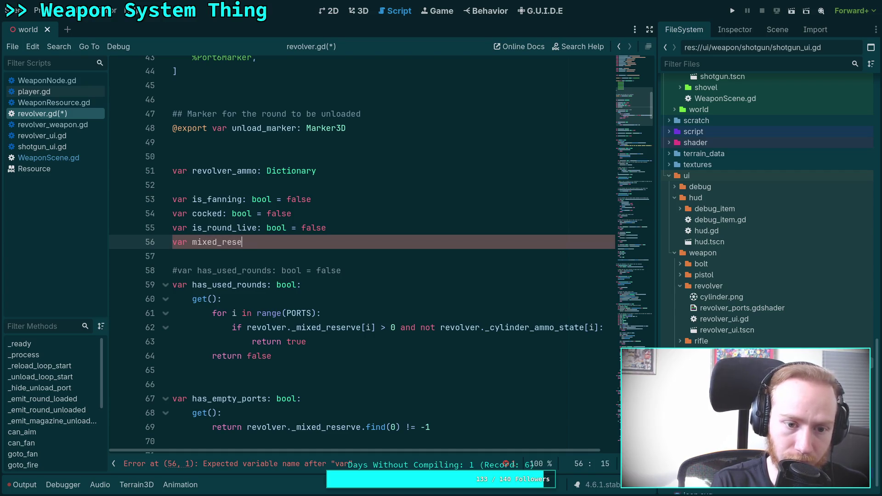
{"action": "type", "text": "erve:"}
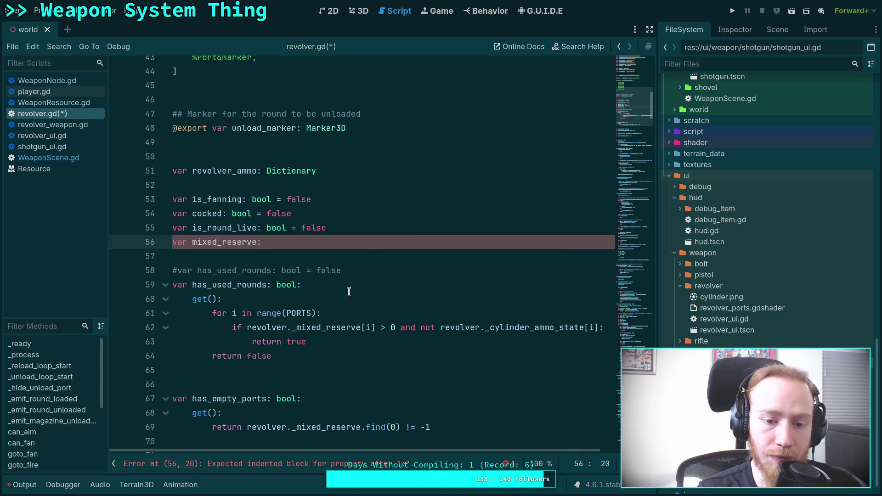
Check the mixed_reserve reference on line 62, then switch to WeaponResource.gd.
{"action": "left_click", "coordinate": [344, 328]}
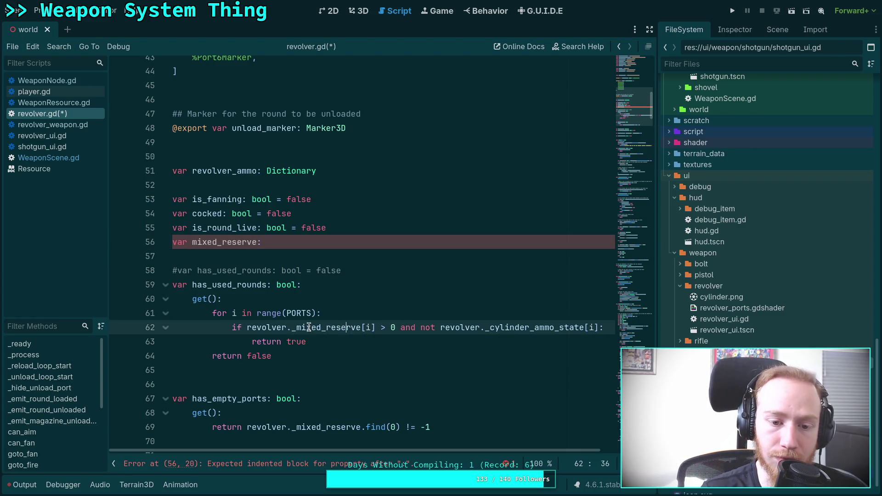
{"action": "right_click", "coordinate": [308, 327]}
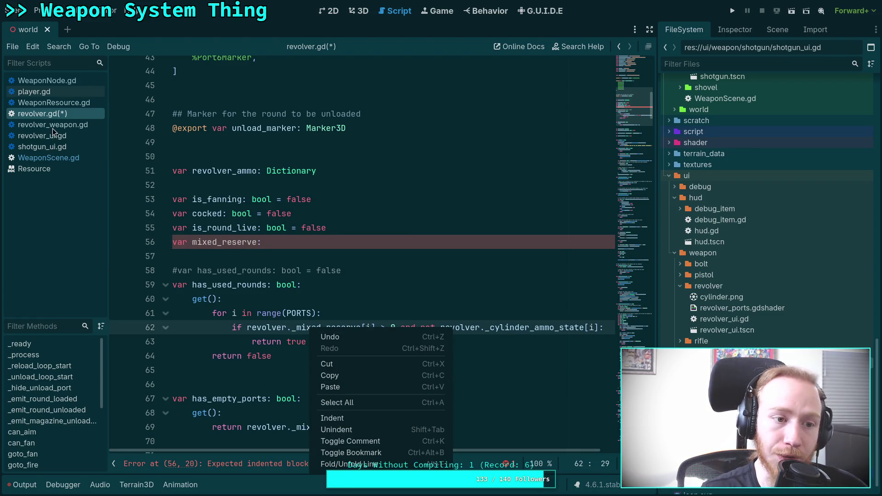
{"action": "left_click", "coordinate": [64, 104]}
Look through WeaponResource.gd, then return to revolver.gd.
{"action": "scroll", "coordinate": [360, 282], "scroll_direction": "down", "scroll_amount": 15}
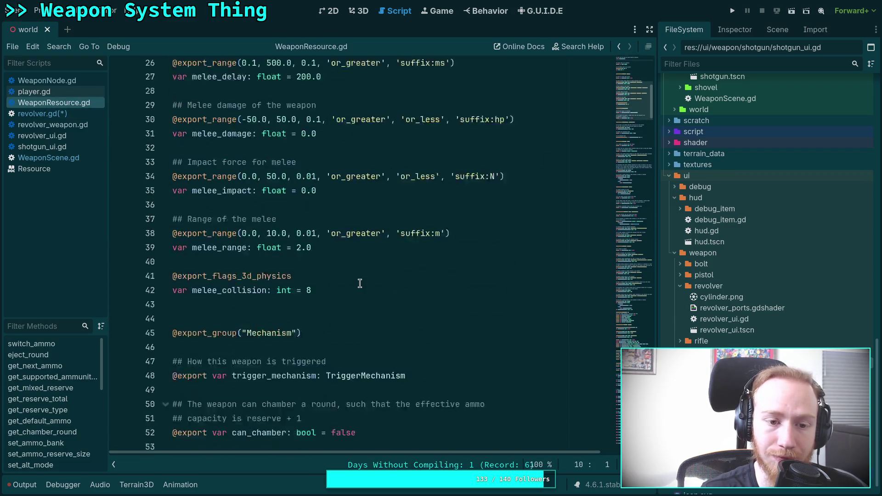
{"action": "scroll", "coordinate": [359, 283], "scroll_direction": "down", "scroll_amount": 20}
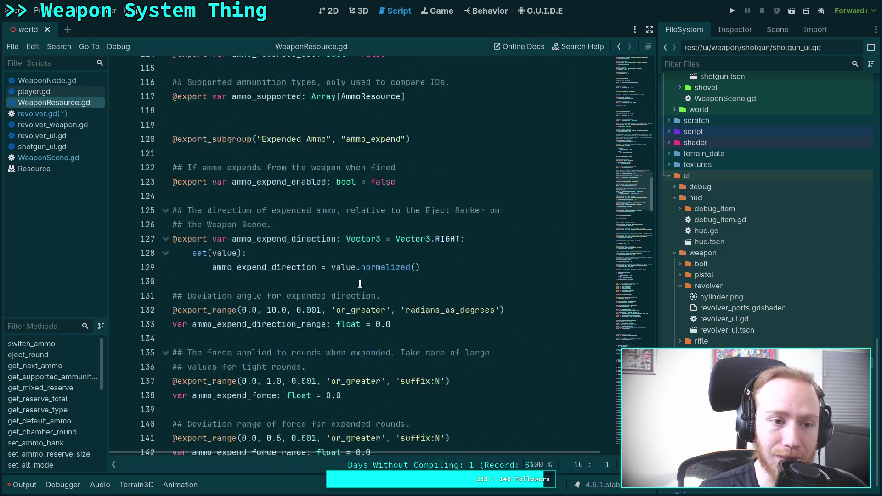
{"action": "scroll", "coordinate": [360, 283], "scroll_direction": "down", "scroll_amount": 20}
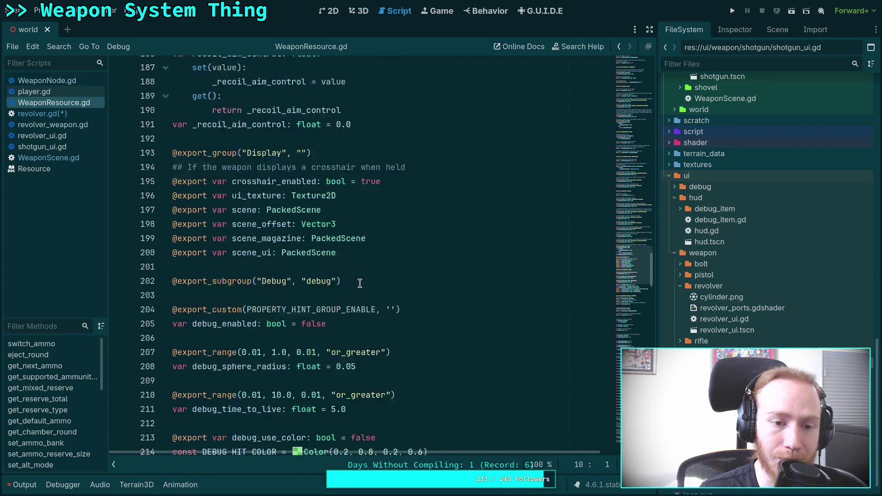
{"action": "scroll", "coordinate": [359, 283], "scroll_direction": "down", "scroll_amount": 8}
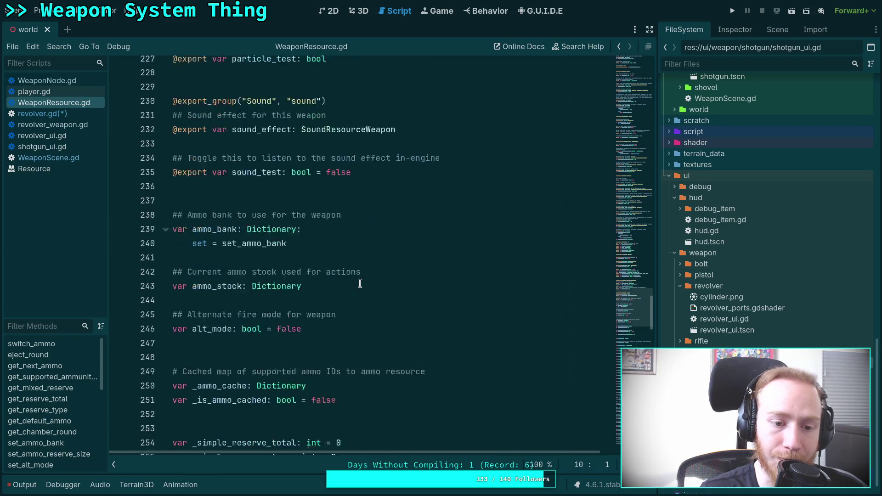
{"action": "scroll", "coordinate": [360, 283], "scroll_direction": "down", "scroll_amount": 4}
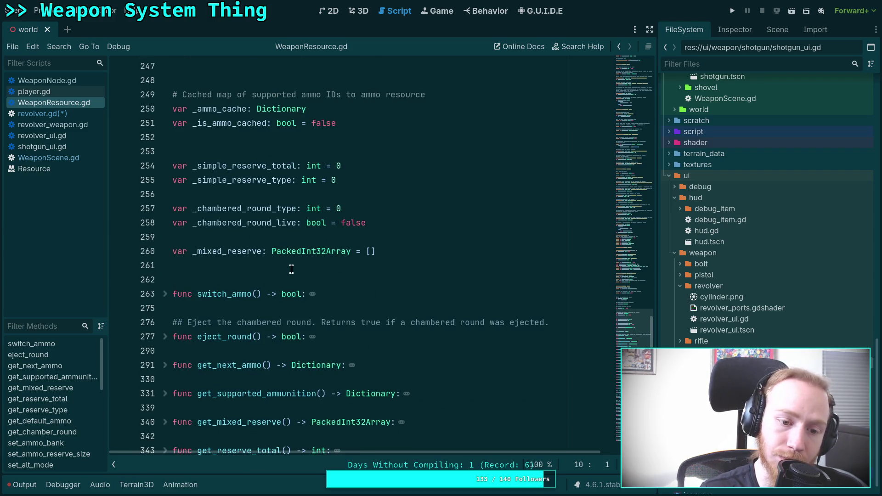
{"action": "scroll", "coordinate": [266, 263], "scroll_direction": "up", "scroll_amount": 4}
{"action": "scroll", "coordinate": [266, 263], "scroll_direction": "down", "scroll_amount": 2}
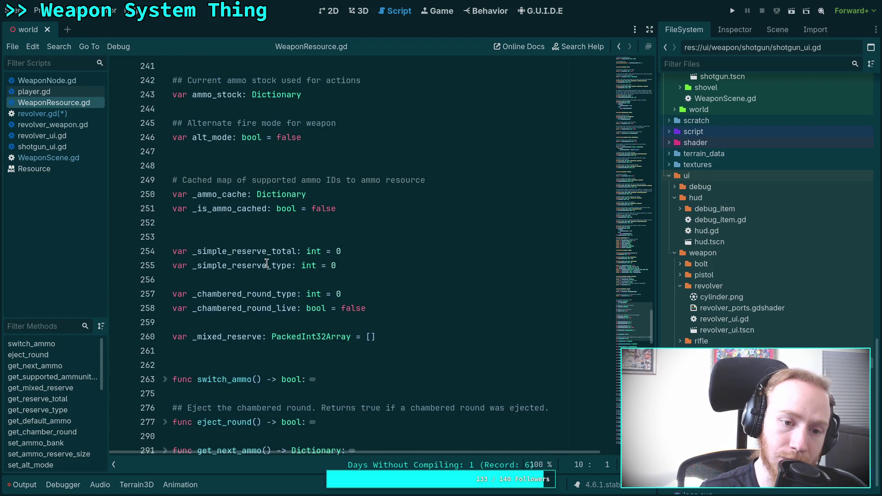
{"action": "left_click", "coordinate": [38, 114]}
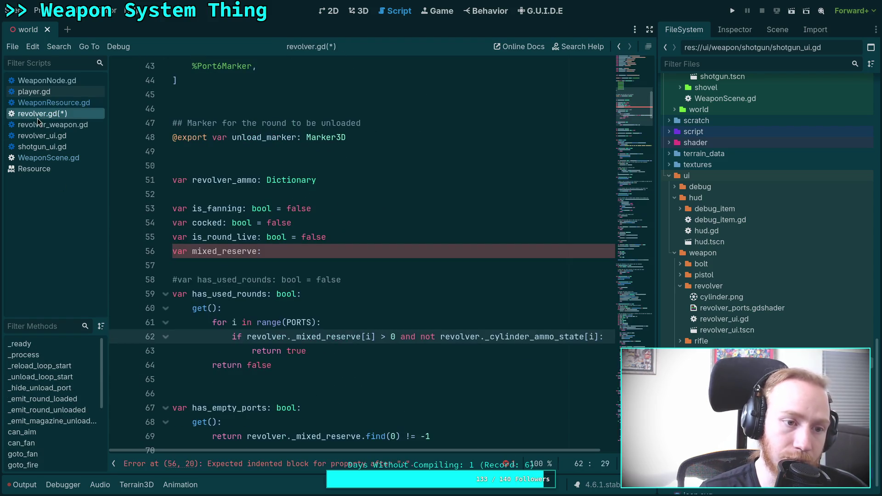
Complete line 56 as 'var mixed_reserve: PackedInt32Array' with an empty line below it.
{"action": "left_click", "coordinate": [315, 251]}
{"action": "type", "text": "PackedInt32"}
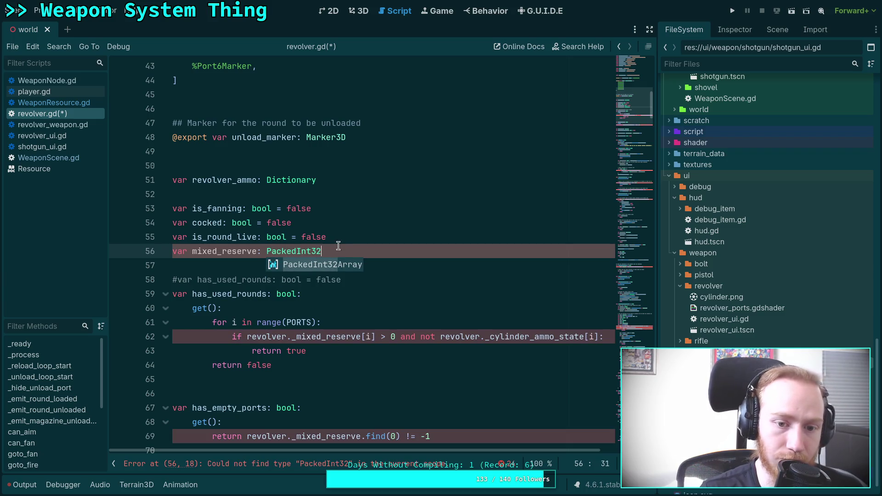
{"action": "key", "text": "Escape"}
{"action": "key", "text": "Return"}
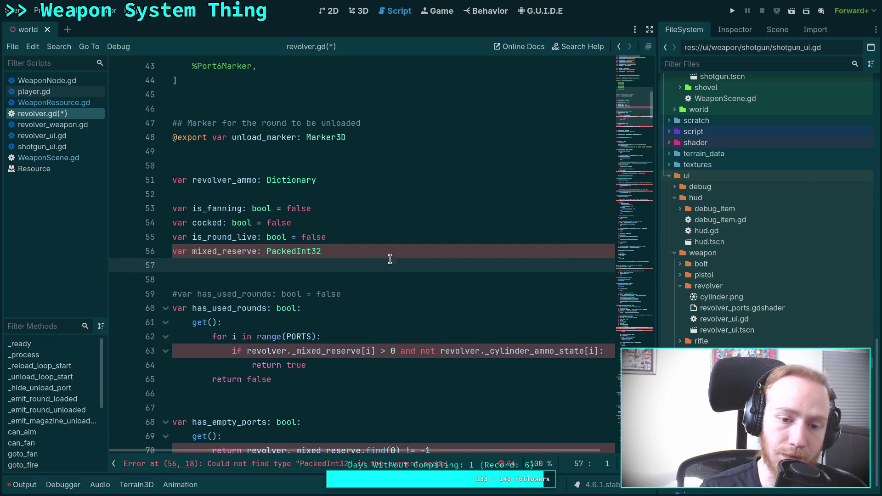
{"action": "left_click", "coordinate": [368, 249]}
{"action": "type", "text": "rray"}
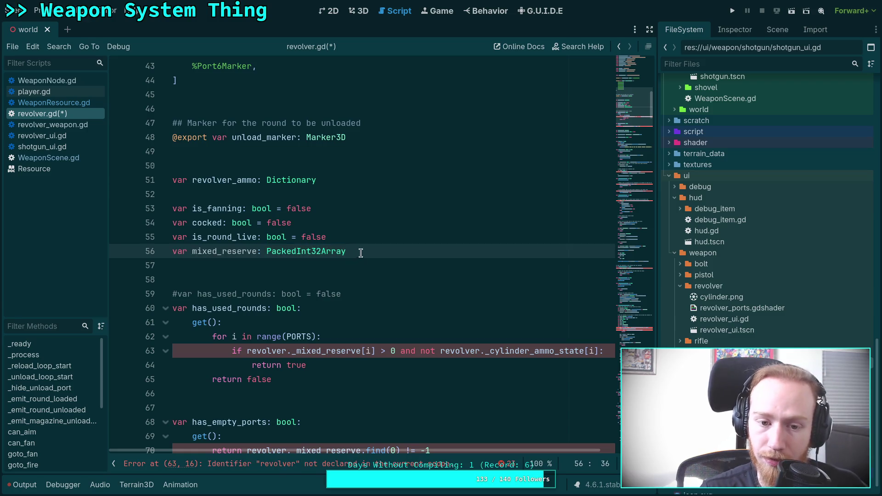
{"action": "left_click", "coordinate": [357, 266]}
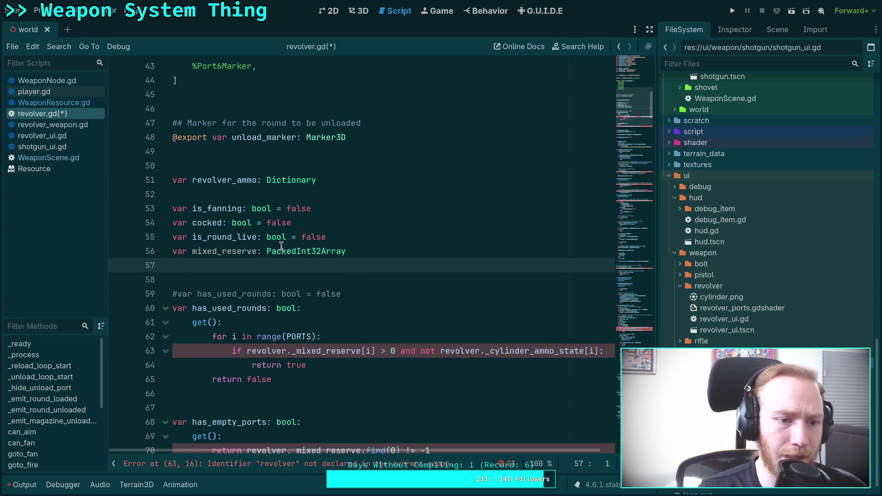
After checking revolver_weapon.gd, declare 'var cylinder_state: PackedByteArray' on line 57 of revolver.gd.
{"action": "left_click", "coordinate": [66, 137]}
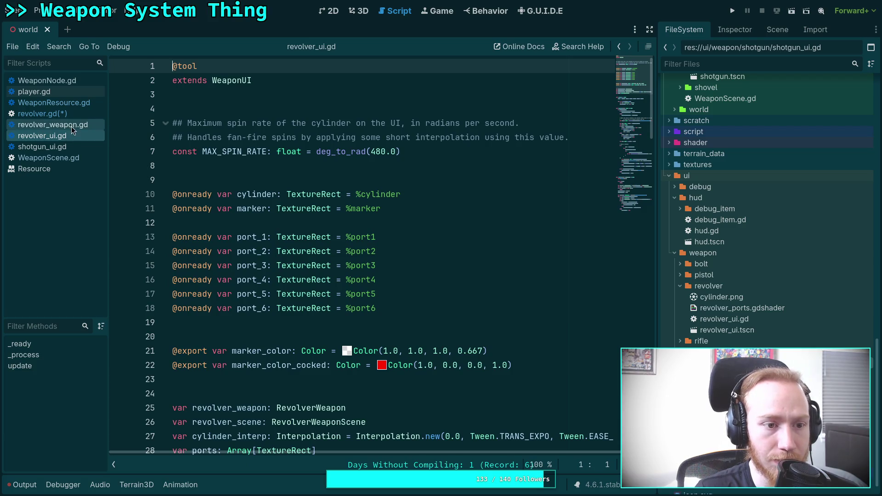
{"action": "left_click", "coordinate": [69, 124]}
{"action": "scroll", "coordinate": [339, 247], "scroll_direction": "down", "scroll_amount": 5}
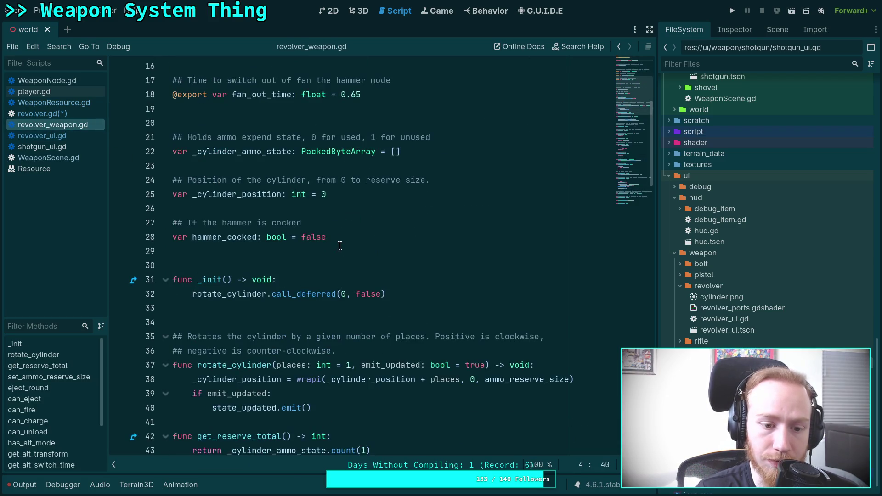
{"action": "scroll", "coordinate": [340, 246], "scroll_direction": "down", "scroll_amount": 5}
{"action": "scroll", "coordinate": [339, 246], "scroll_direction": "up", "scroll_amount": 10}
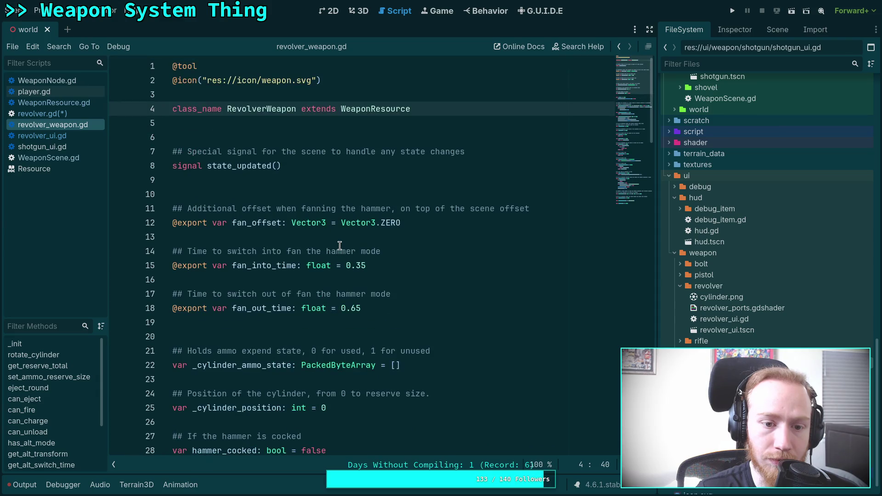
{"action": "scroll", "coordinate": [339, 246], "scroll_direction": "down", "scroll_amount": 4}
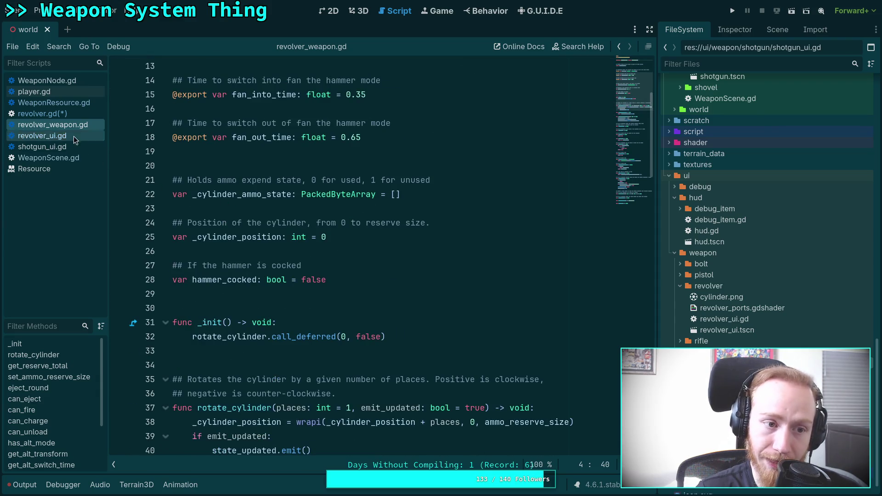
{"action": "left_click", "coordinate": [74, 115]}
{"action": "type", "text": "v"}
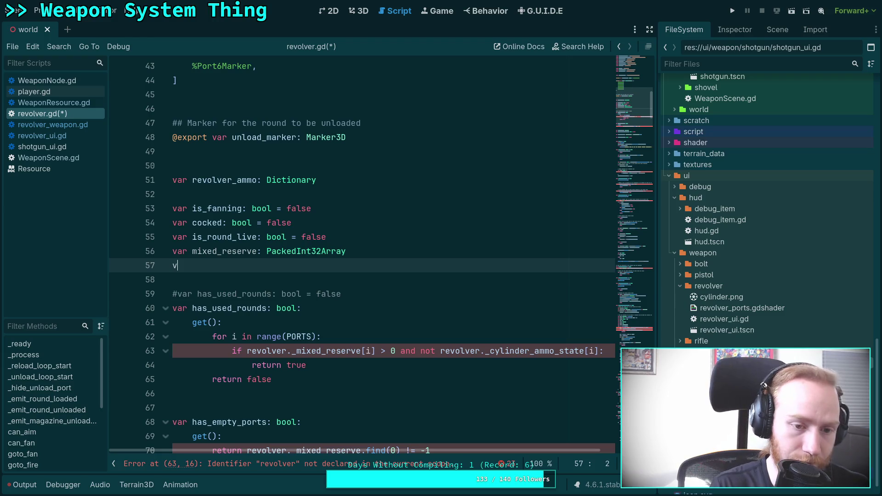
{"action": "type", "text": "ar cyl"}
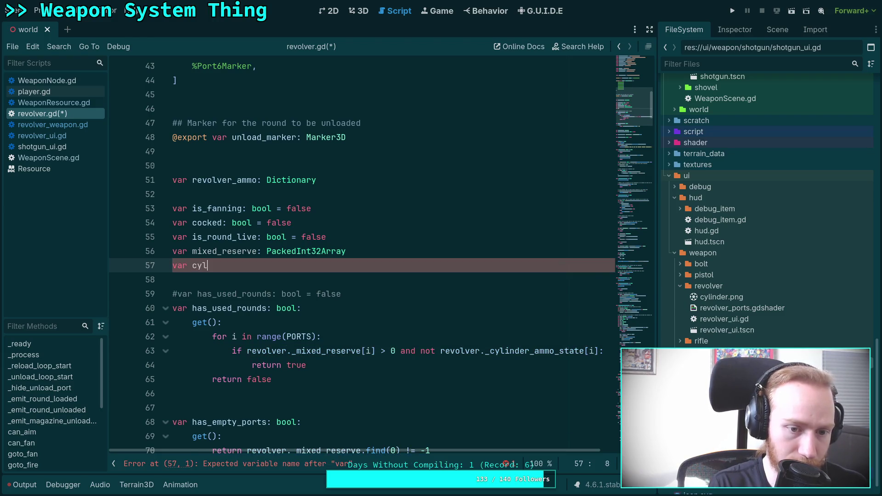
{"action": "type", "text": "inder_state"}
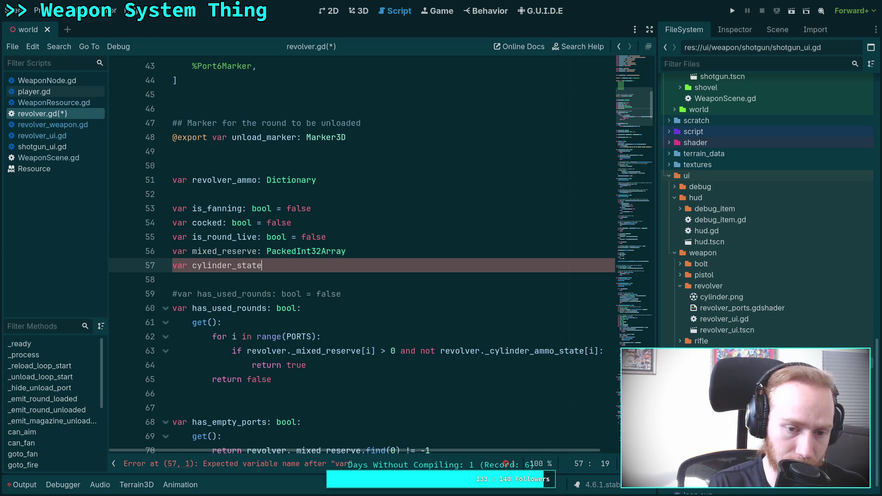
{"action": "type", "text": ": PackedBy"}
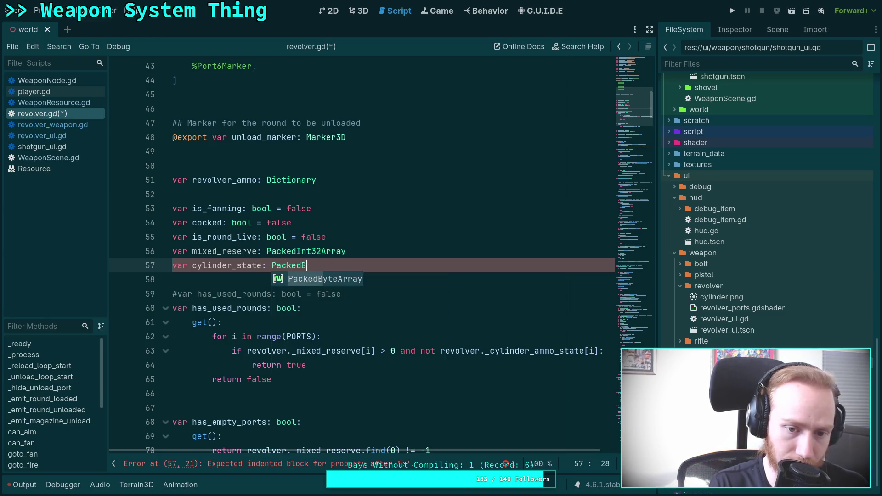
{"action": "key", "text": "Return"}
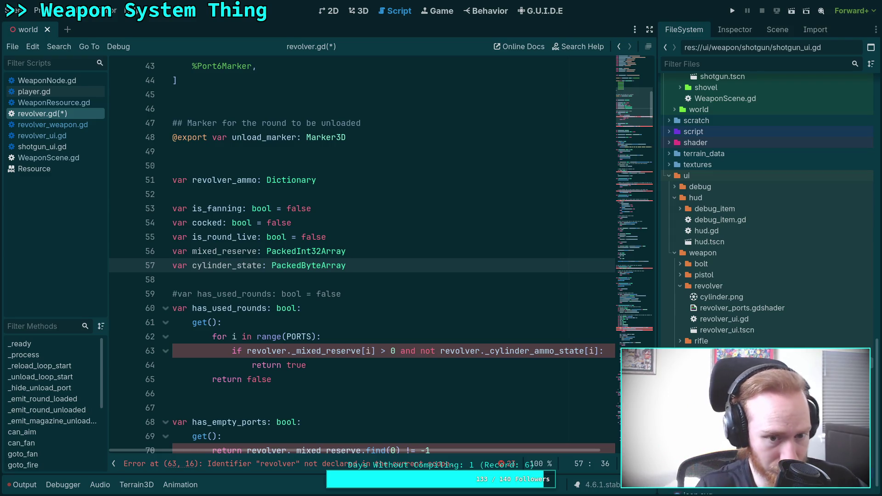
Remove both revolver._ prefixes on line 63 and rename the variable to cylinder_ammo_state.
{"action": "left_click_drag", "start_coordinate": [296, 351], "coordinate": [247, 351]}
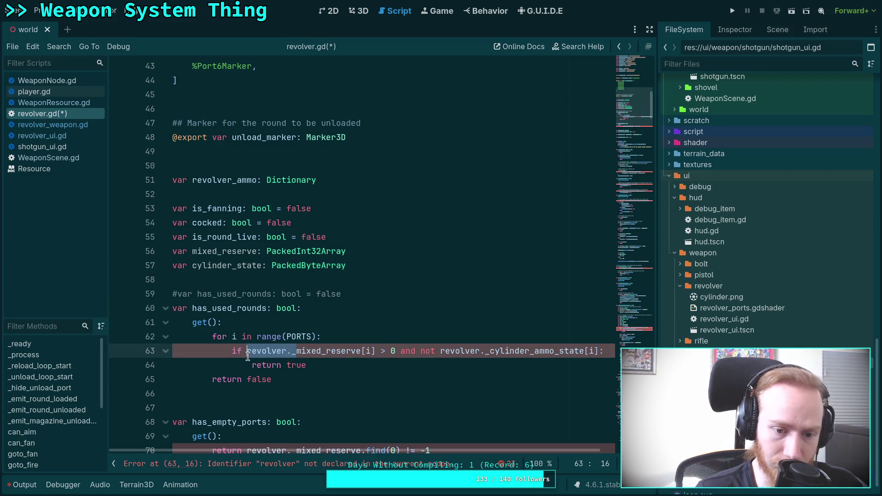
{"action": "key", "text": "BackSpace"}
{"action": "left_click_drag", "start_coordinate": [391, 351], "coordinate": [461, 354]}
{"action": "key", "text": "BackSpace"}
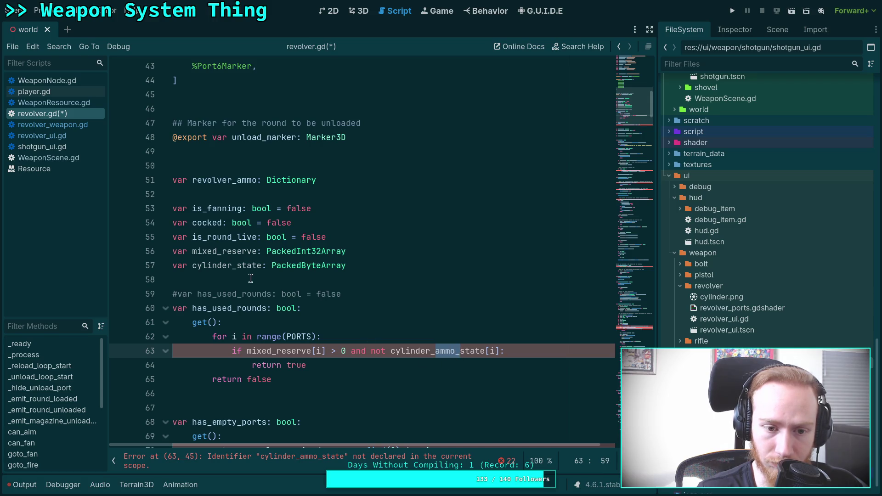
{"action": "left_click", "coordinate": [238, 266]}
{"action": "type", "text": "ammo_"}
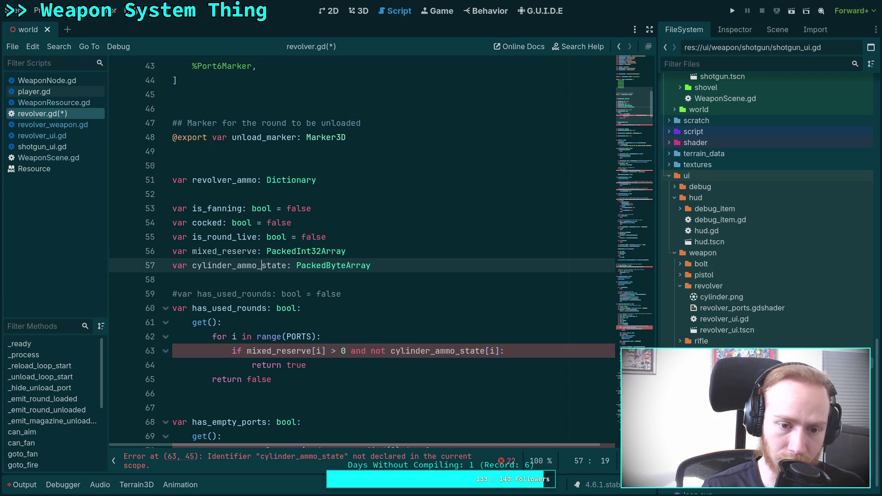
{"action": "left_click", "coordinate": [313, 293]}
Remove the revolver._ prefix from line 70 in has_empty_ports.
{"action": "scroll", "coordinate": [312, 293], "scroll_direction": "down", "scroll_amount": 3}
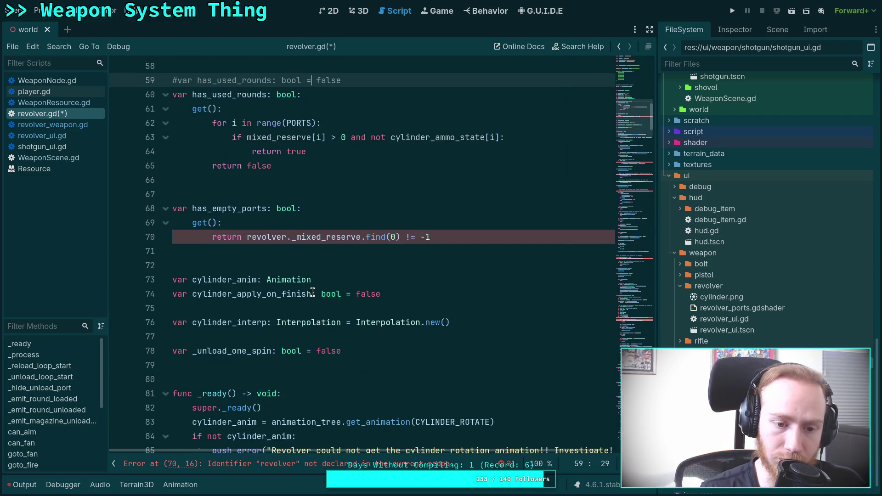
{"action": "left_click_drag", "start_coordinate": [296, 322], "coordinate": [246, 322]}
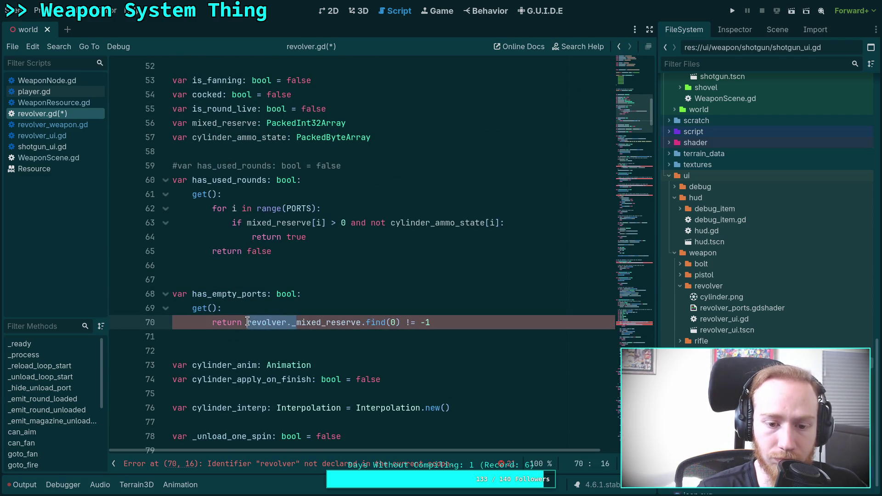
{"action": "key", "text": "BackSpace"}
{"action": "scroll", "coordinate": [302, 301], "scroll_direction": "down", "scroll_amount": 4}
{"action": "scroll", "coordinate": [303, 301], "scroll_direction": "down", "scroll_amount": 8}
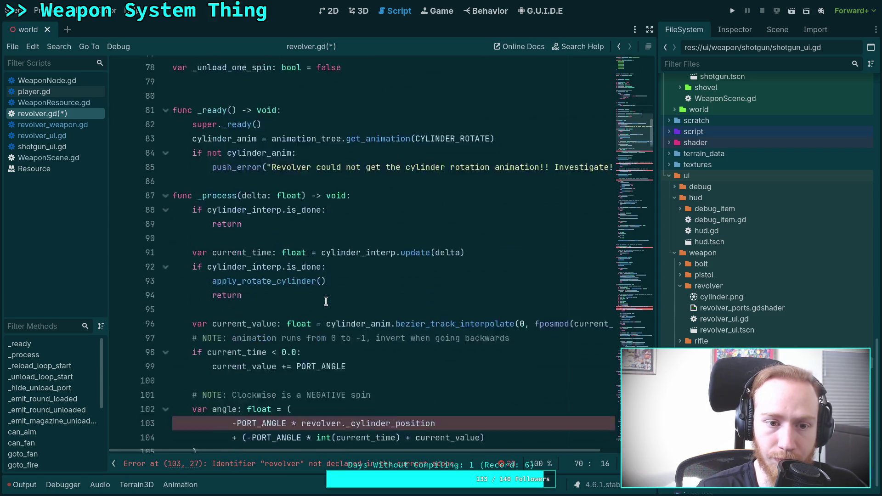
{"action": "scroll", "coordinate": [316, 283], "scroll_direction": "up", "scroll_amount": 1}
{"action": "scroll", "coordinate": [316, 283], "scroll_direction": "up", "scroll_amount": 1}
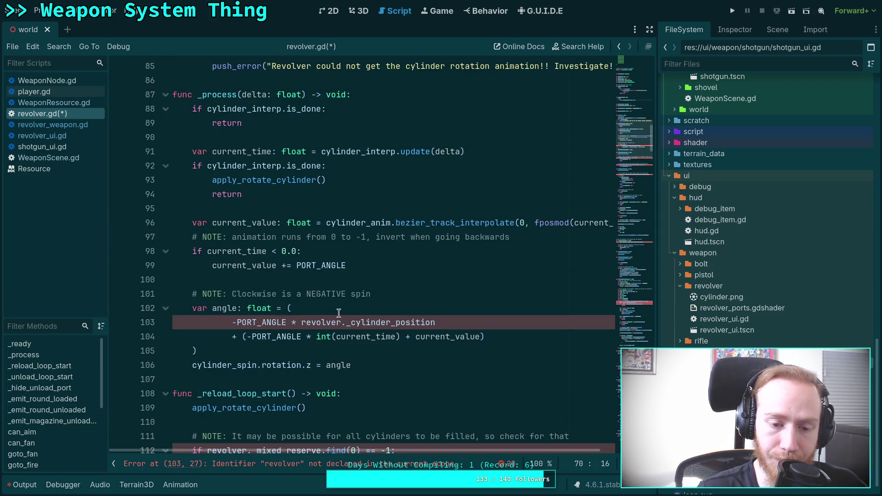
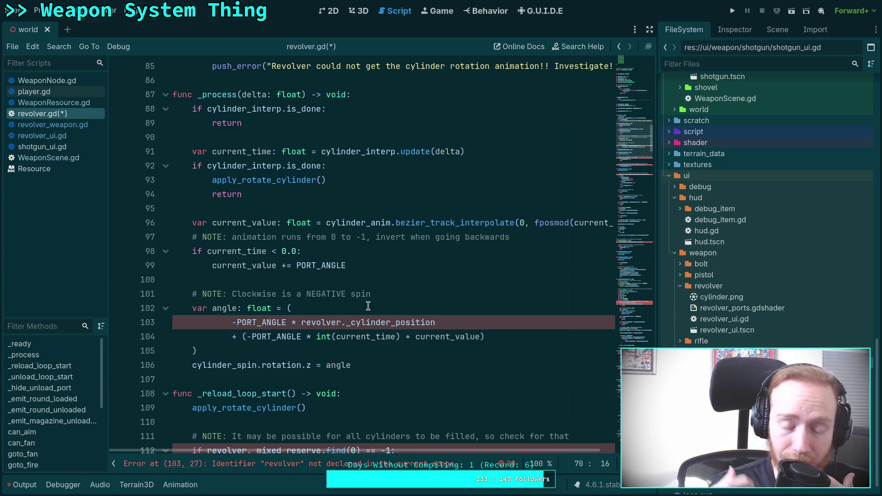
In revolver_weapon.gd, search for _cylinder_position from line 25, listing its 12 occurrences.
{"action": "scroll", "coordinate": [381, 310], "scroll_direction": "up", "scroll_amount": 3}
{"action": "scroll", "coordinate": [417, 317], "scroll_direction": "down", "scroll_amount": 2}
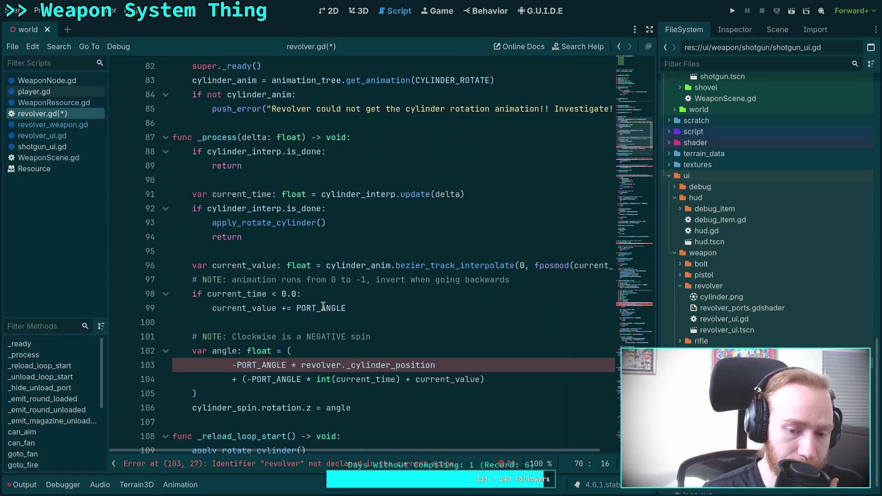
{"action": "left_click", "coordinate": [74, 124]}
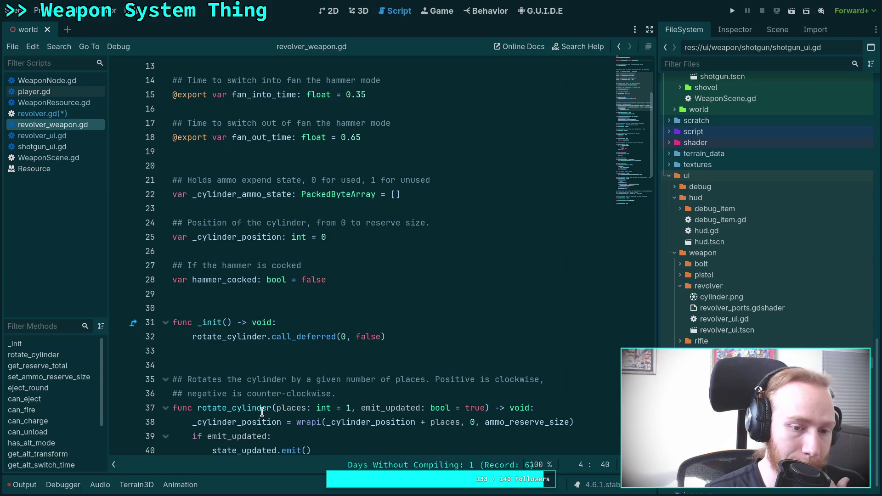
{"action": "double_click", "coordinate": [230, 237]}
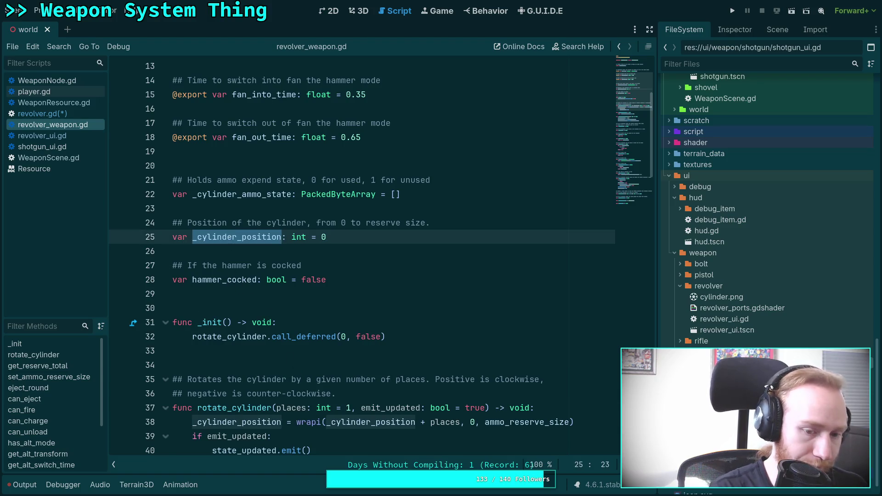
{"action": "key", "text": "ctrl+f"}
{"action": "scroll", "coordinate": [343, 251], "scroll_direction": "down", "scroll_amount": 5}
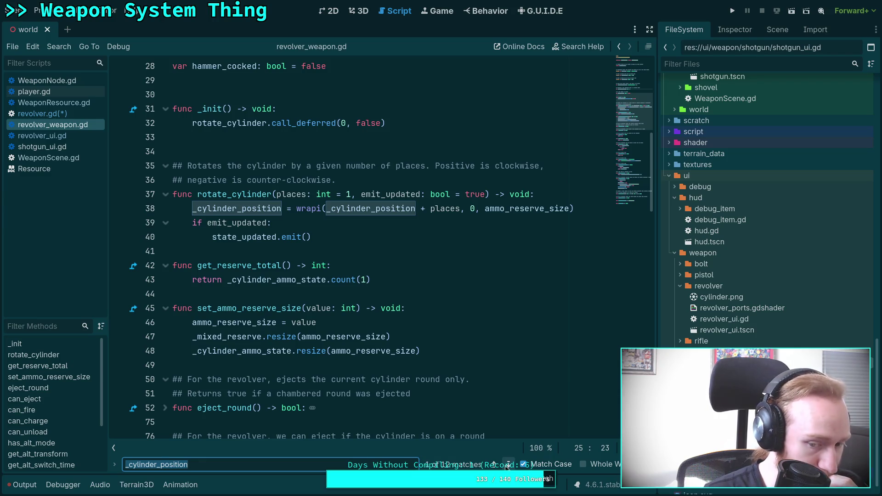
{"action": "left_click", "coordinate": [507, 465]}
{"action": "left_click", "coordinate": [507, 464]}
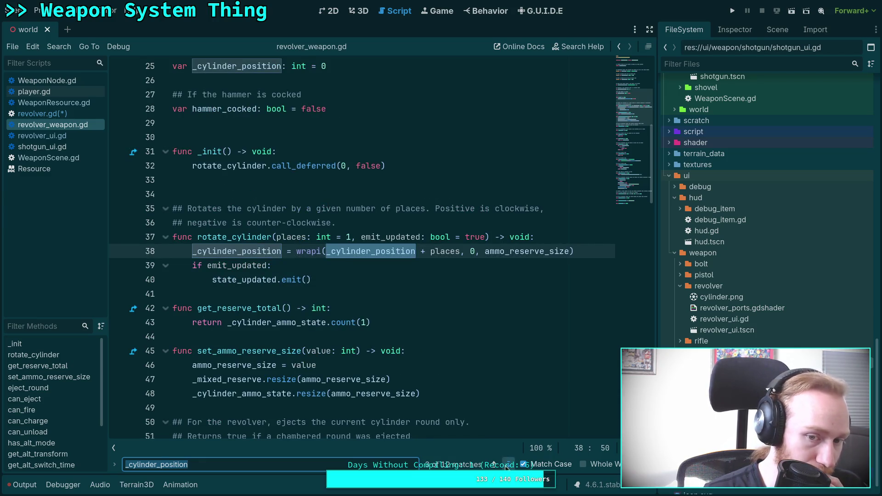
{"action": "left_click", "coordinate": [507, 465]}
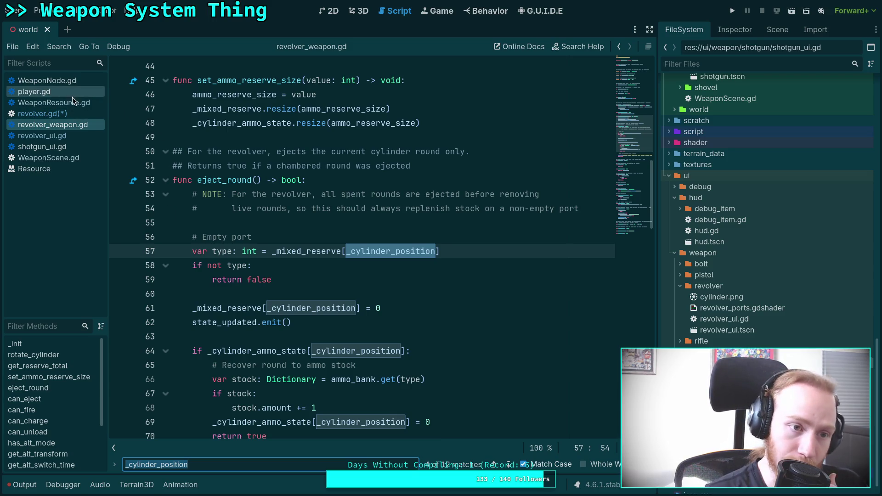
{"action": "left_click", "coordinate": [69, 81]}
{"action": "scroll", "coordinate": [363, 248], "scroll_direction": "down", "scroll_amount": 3}
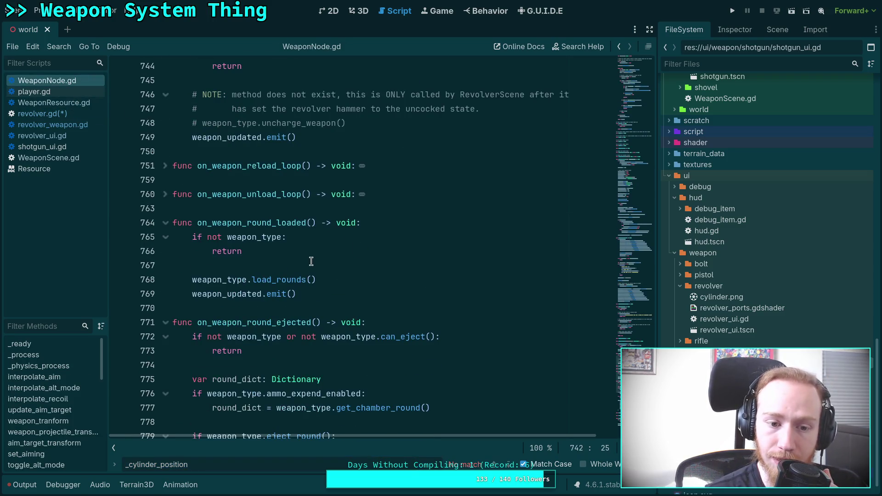
{"action": "scroll", "coordinate": [310, 275], "scroll_direction": "down", "scroll_amount": 7}
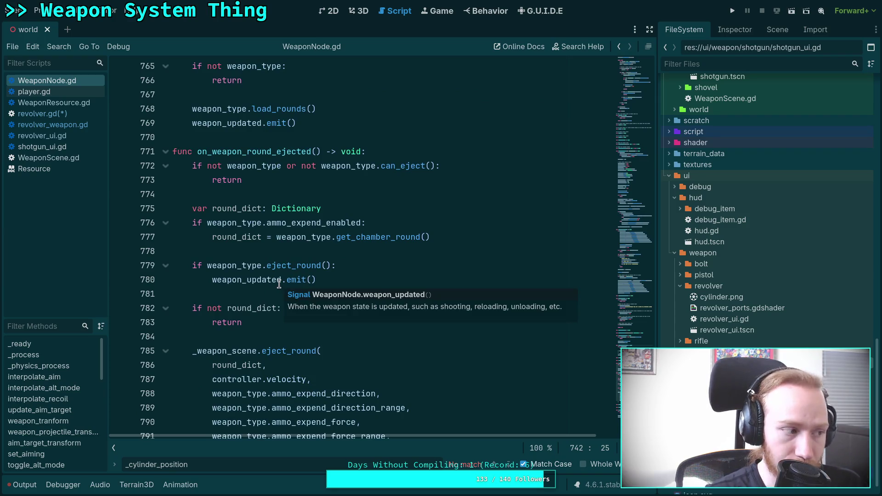
{"action": "left_click", "coordinate": [55, 114]}
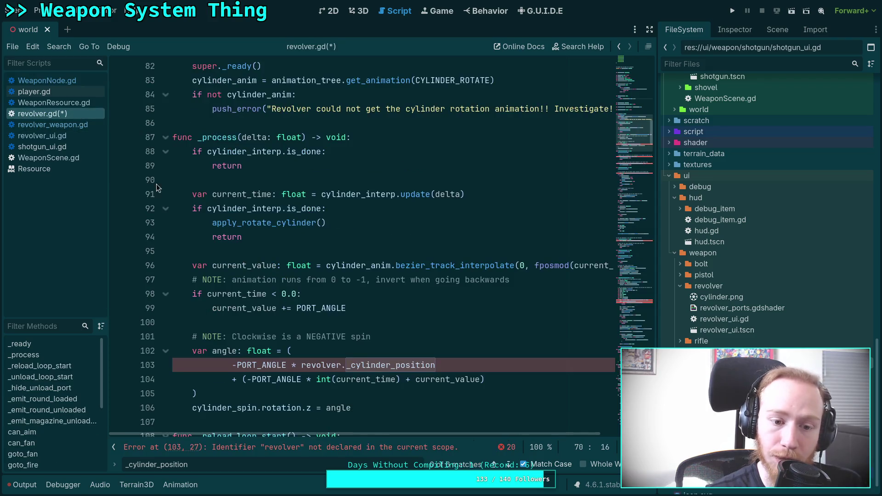
{"action": "left_click", "coordinate": [77, 102]}
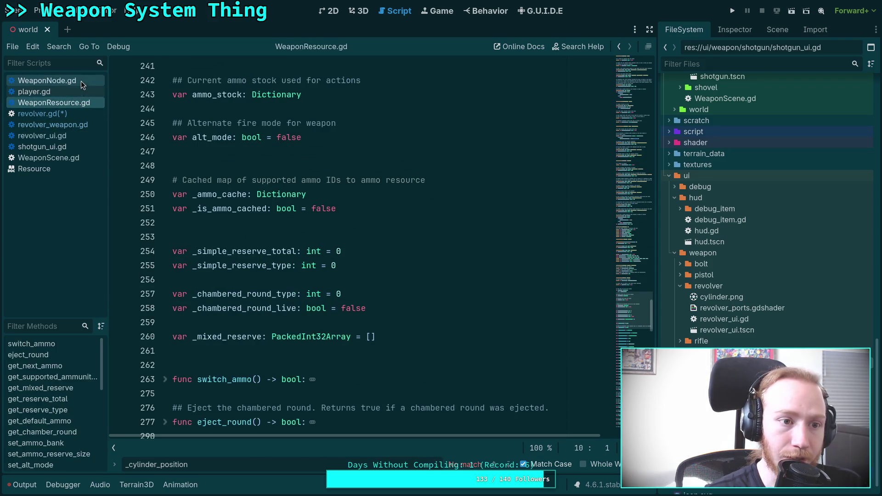
{"action": "left_click", "coordinate": [81, 81]}
{"action": "left_click", "coordinate": [68, 125]}
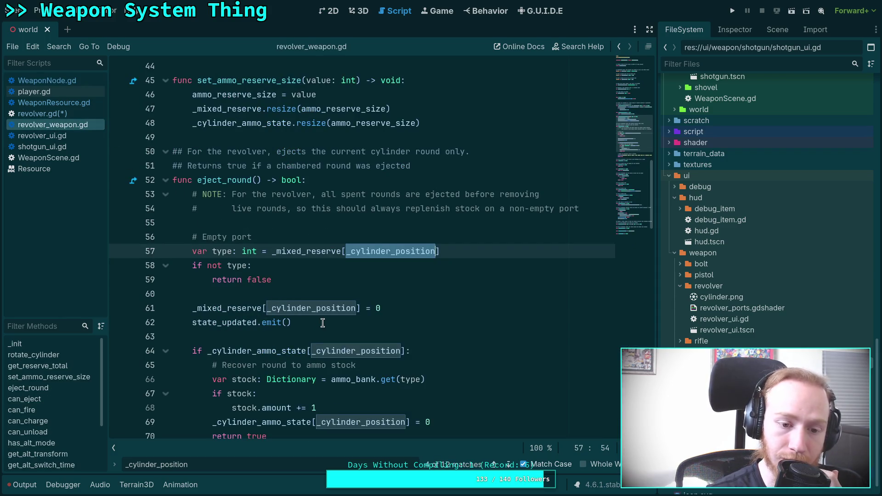
{"action": "scroll", "coordinate": [319, 219], "scroll_direction": "down", "scroll_amount": 2}
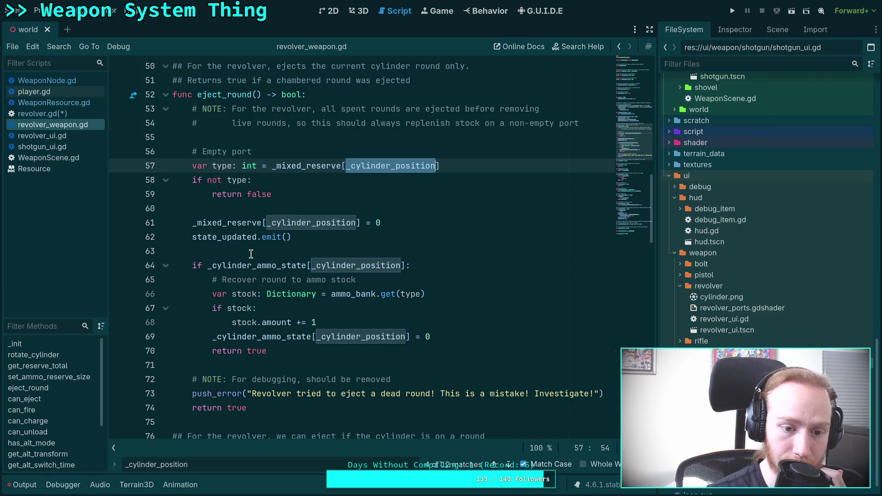
{"action": "scroll", "coordinate": [256, 357], "scroll_direction": "down", "scroll_amount": 1}
{"action": "scroll", "coordinate": [286, 317], "scroll_direction": "up", "scroll_amount": 2}
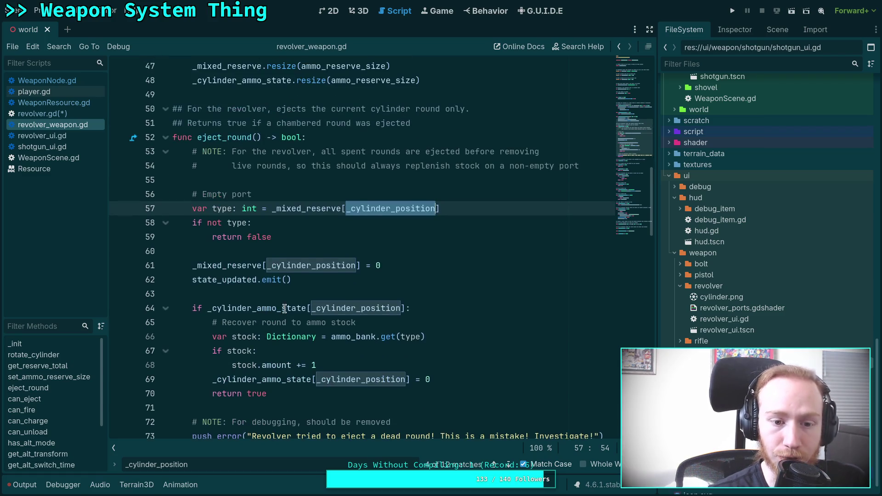
{"action": "scroll", "coordinate": [290, 294], "scroll_direction": "down", "scroll_amount": 1}
{"action": "left_click_drag", "start_coordinate": [305, 238], "coordinate": [127, 232]}
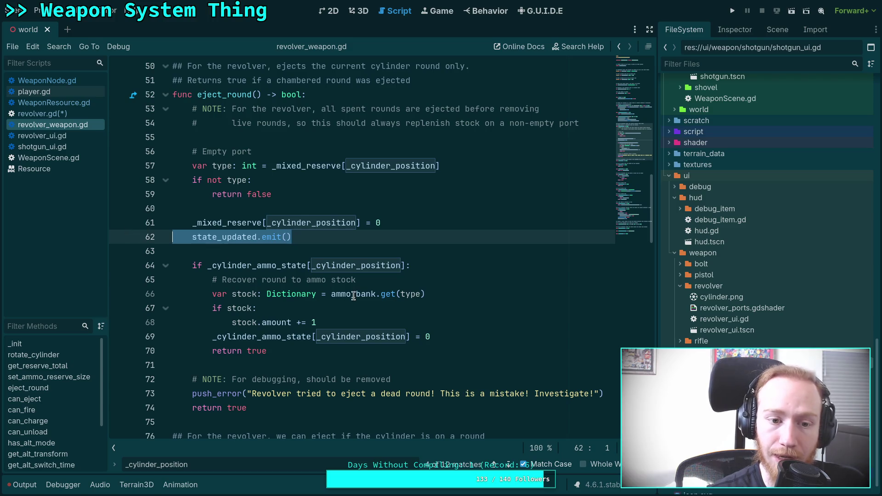
{"action": "key", "text": "BackSpace"}
{"action": "key", "text": "BackSpace"}
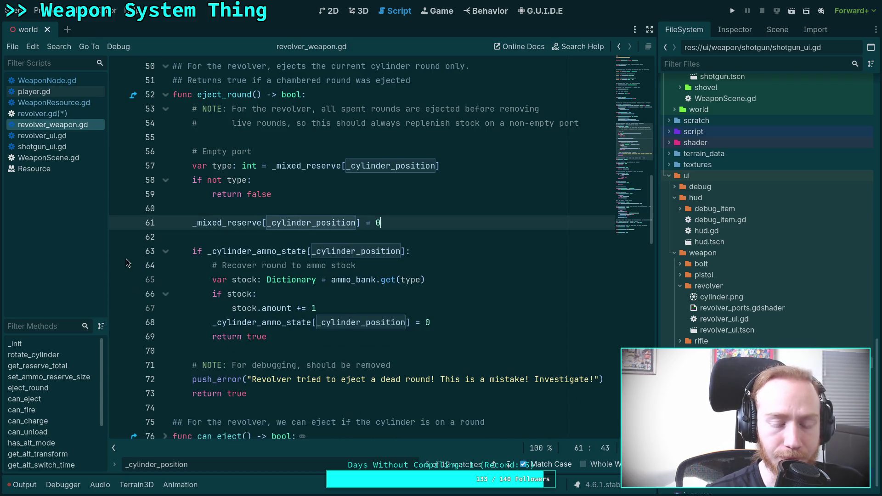
Search revolver_weapon.gd for state_updated and scan its matches.
{"action": "key", "text": "ctrl+f"}
{"action": "type", "text": "sa"}
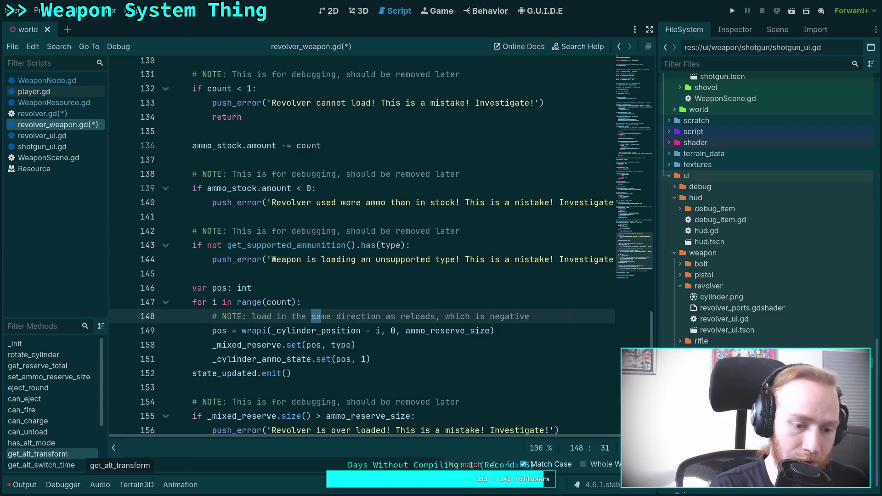
{"action": "key", "text": "BackSpace"}
{"action": "key", "text": "Escape"}
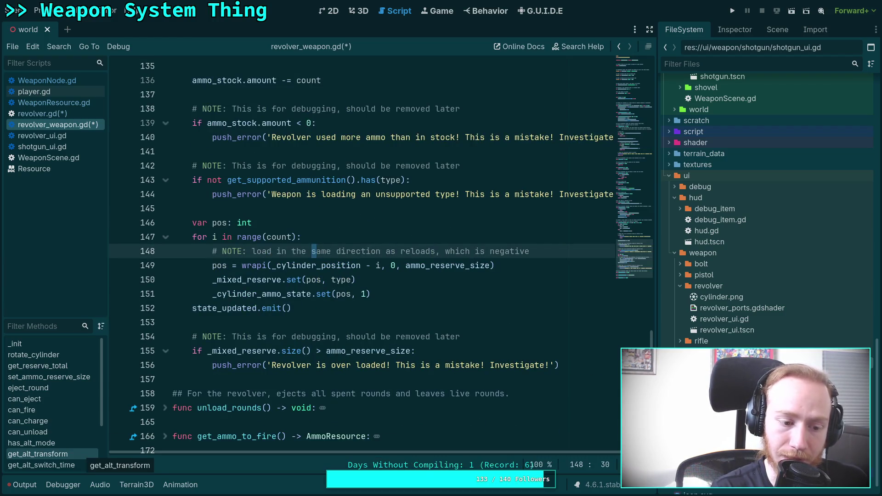
{"action": "key", "text": "ctrl+f"}
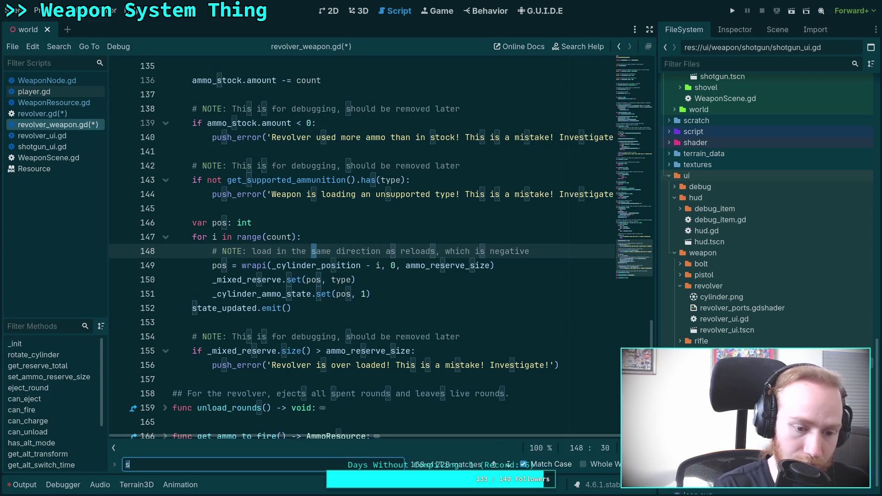
{"action": "type", "text": "state_updated"}
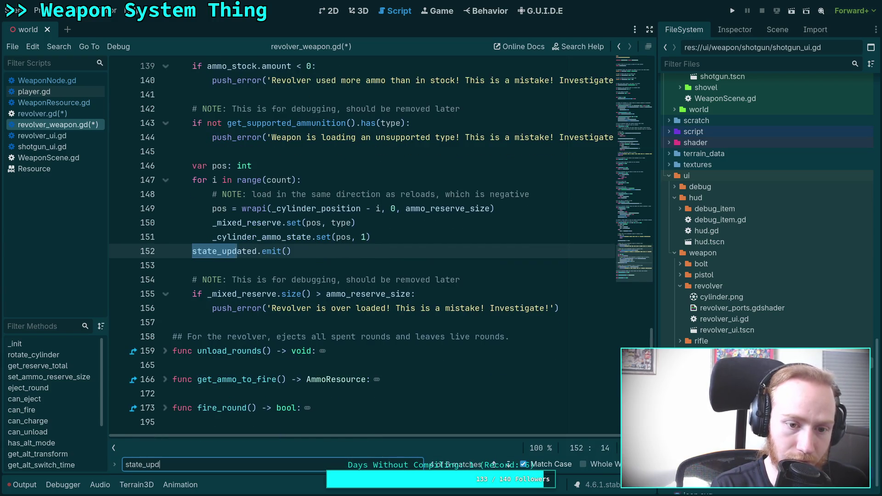
{"action": "scroll", "coordinate": [353, 326], "scroll_direction": "up", "scroll_amount": 8}
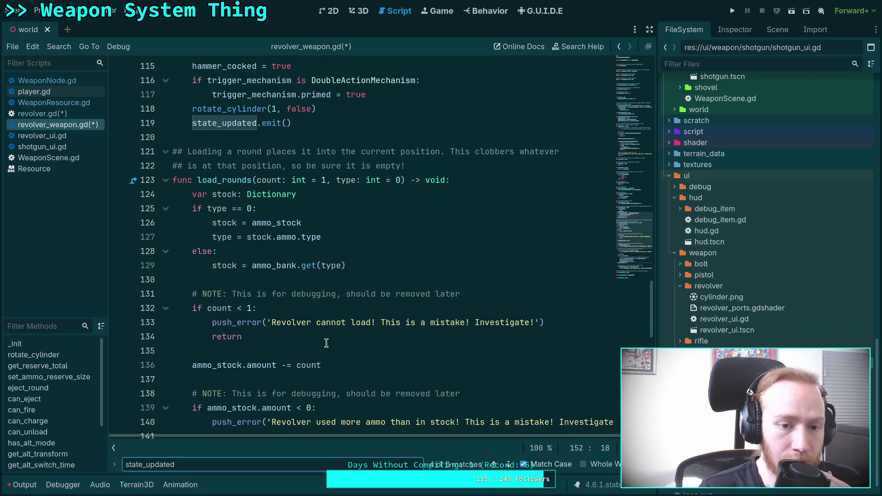
{"action": "scroll", "coordinate": [353, 327], "scroll_direction": "down", "scroll_amount": 2}
{"action": "scroll", "coordinate": [353, 327], "scroll_direction": "down", "scroll_amount": 4}
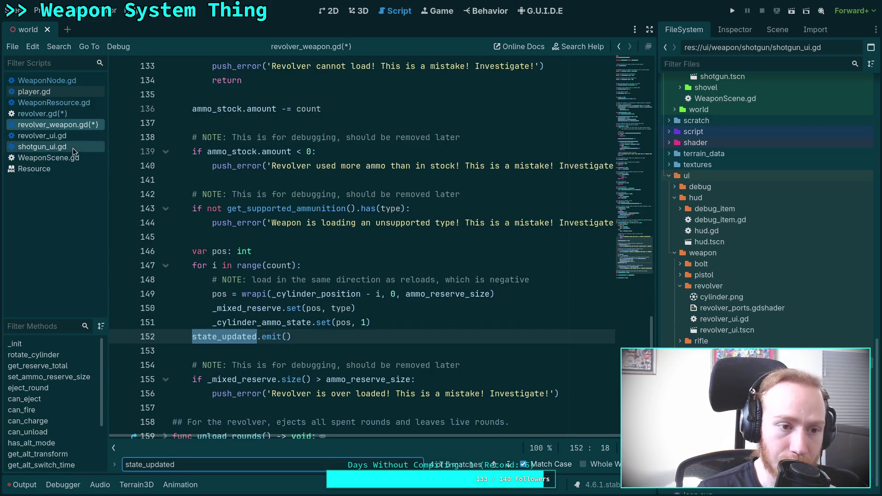
Check load_rounds' documentation in WeaponNode.gd's on_weapon_round_loaded, then move to the Neovim workspace.
{"action": "left_click", "coordinate": [75, 80]}
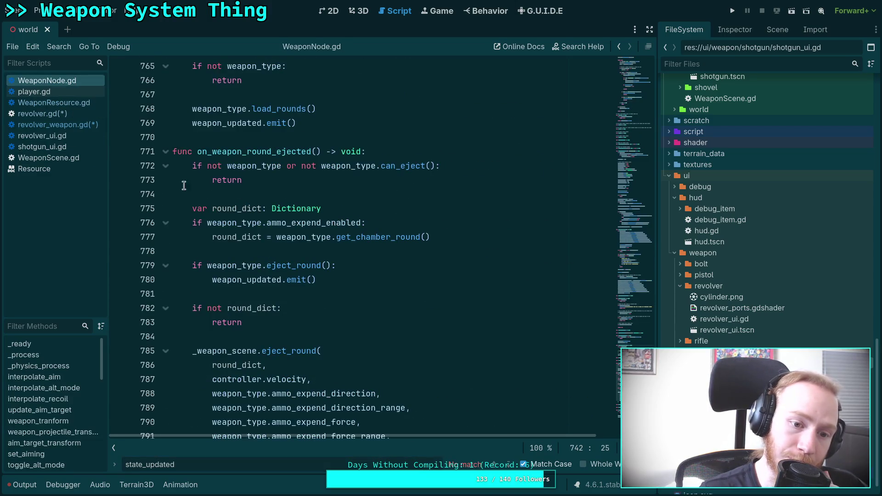
{"action": "left_click_drag", "start_coordinate": [199, 465], "coordinate": [123, 464]}
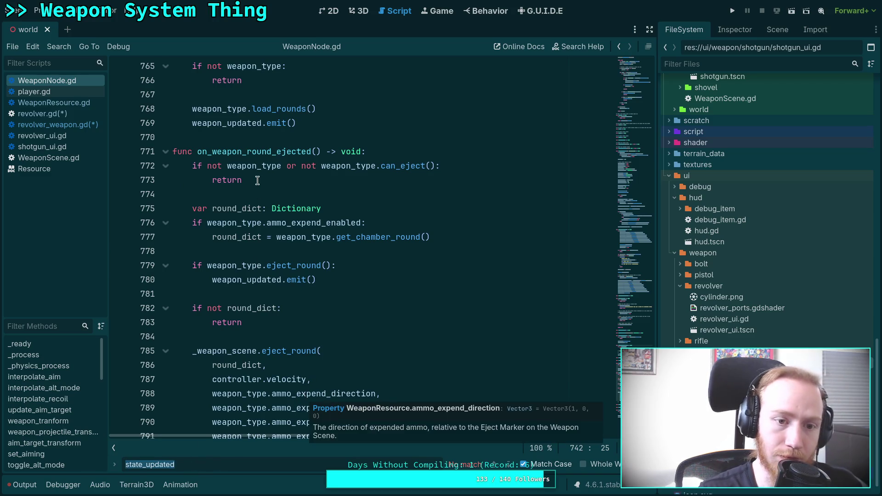
{"action": "scroll", "coordinate": [255, 214], "scroll_direction": "up", "scroll_amount": 6}
{"action": "scroll", "coordinate": [256, 214], "scroll_direction": "up", "scroll_amount": 1}
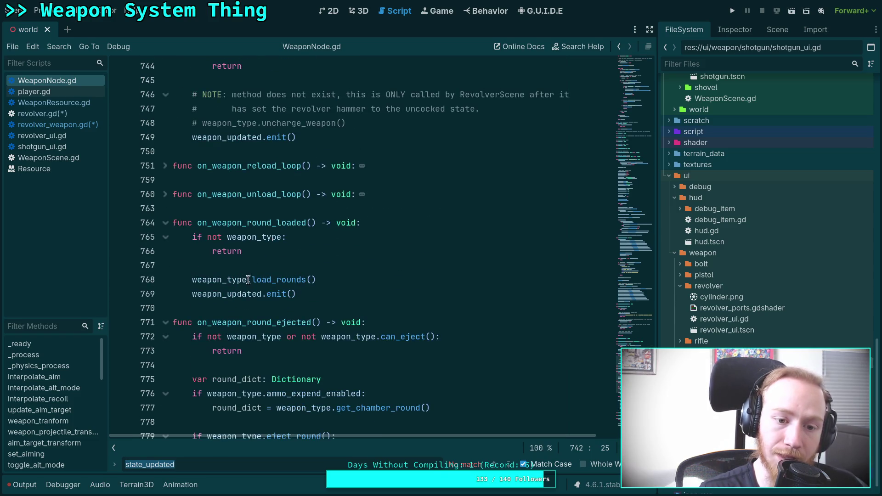
{"action": "mouse_move", "coordinate": [274, 279]}
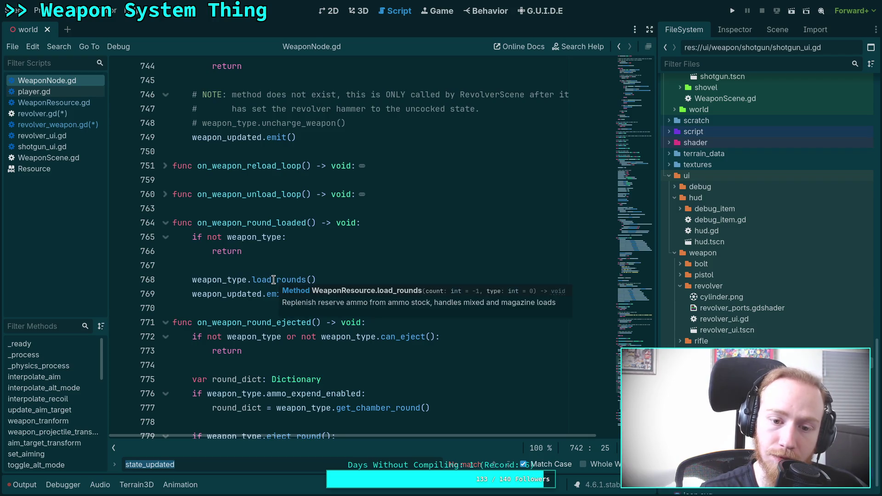
{"action": "key", "text": "super+1"}
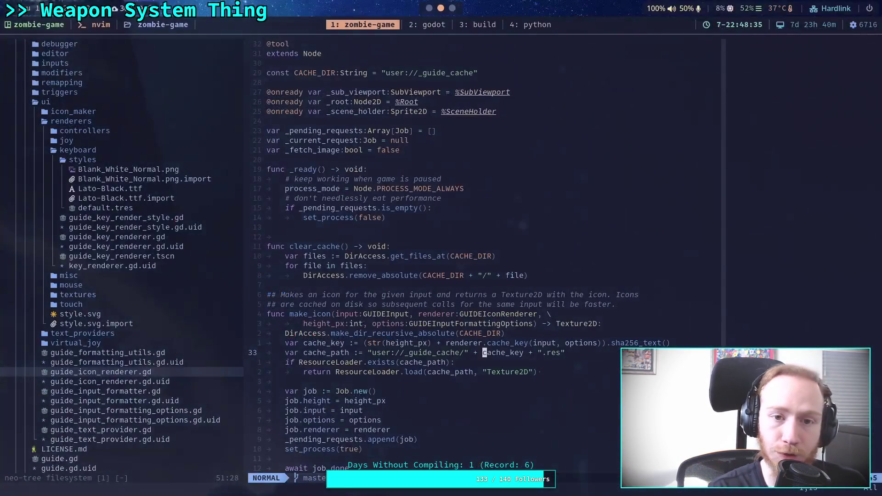
Live-grep the project for load_rounds and preview its player.gd match before returning to Godot.
{"action": "key", "text": "space"}
{"action": "type", "text": "fgload_ro"}
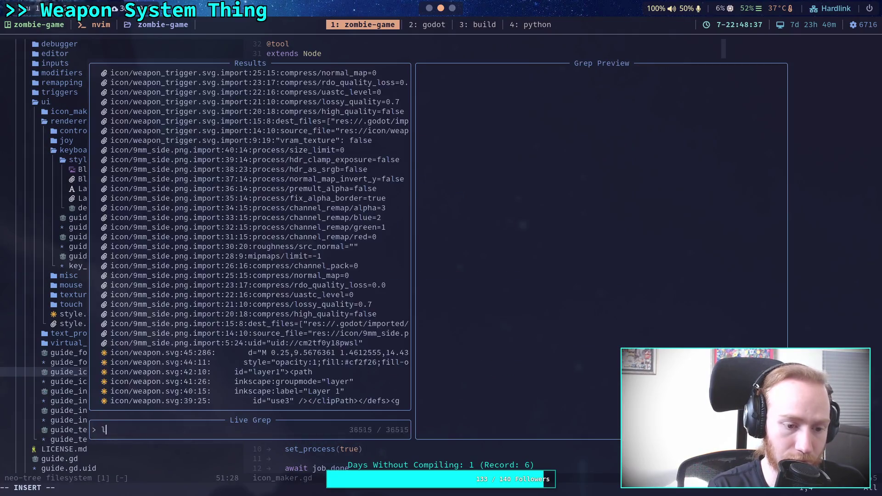
{"action": "type", "text": "unds"}
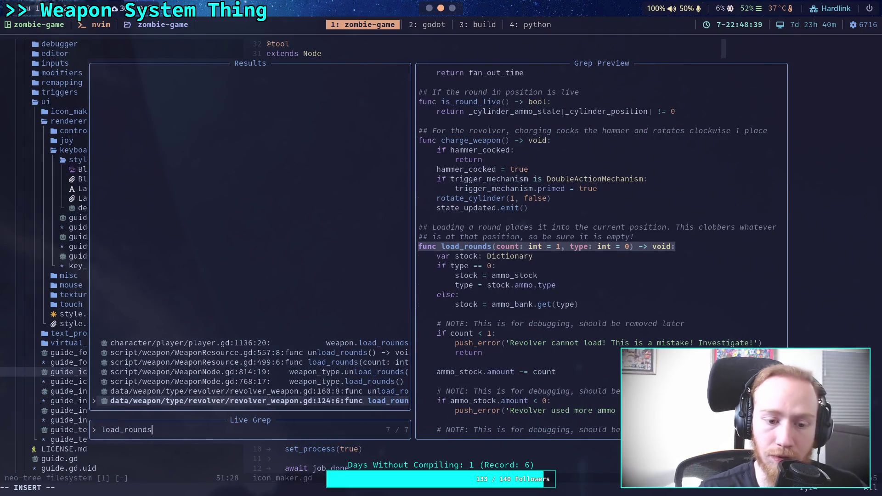
{"action": "key", "text": "Up"}
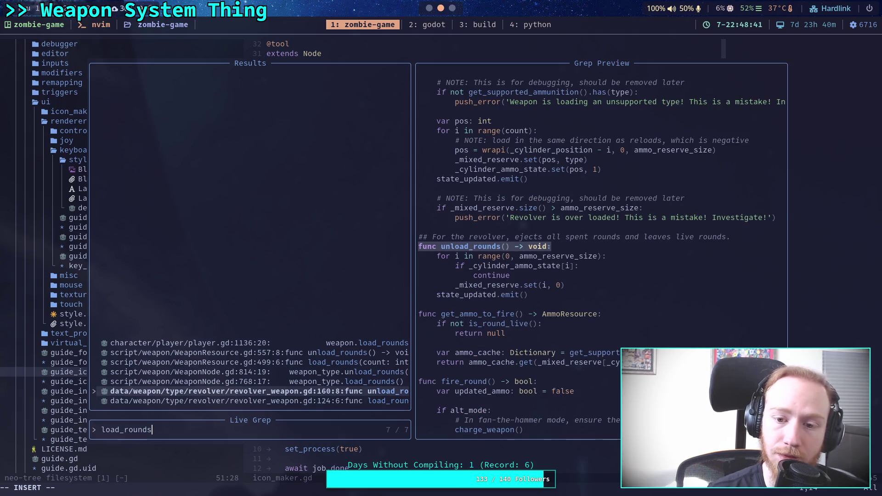
{"action": "key", "text": "Up"}
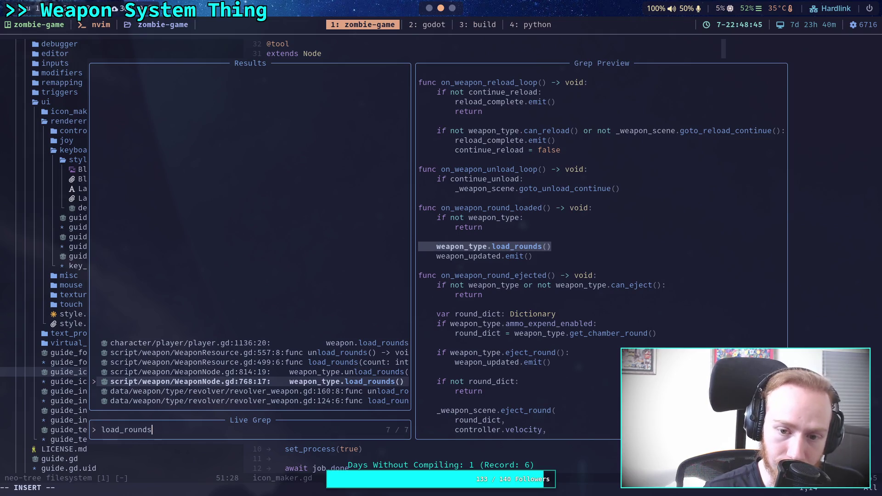
{"action": "key", "text": "Up"}
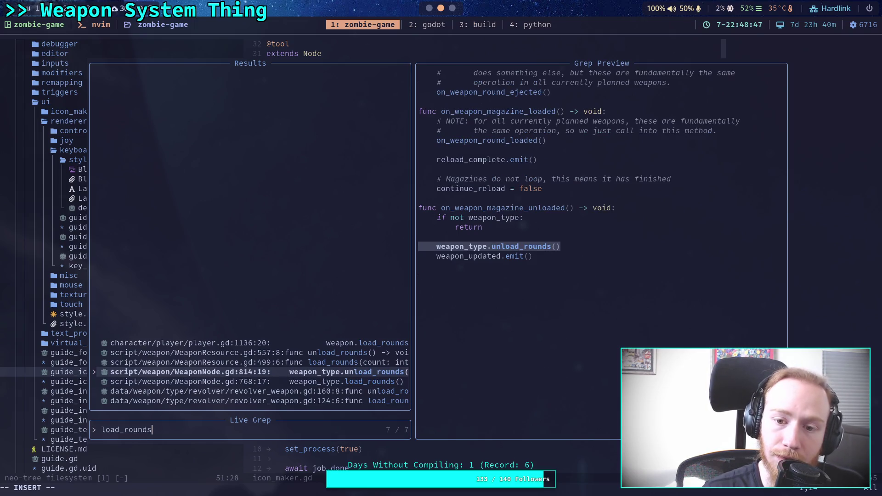
{"action": "key", "text": "Up"}
{"action": "key", "text": "Up"}
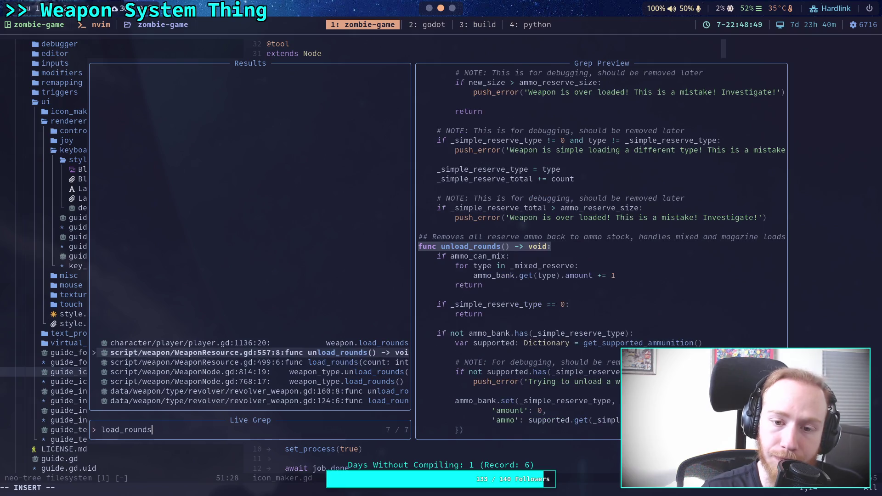
{"action": "key", "text": "Up"}
{"action": "key", "text": "Down"}
{"action": "key", "text": "Down"}
{"action": "key", "text": "Up"}
{"action": "key", "text": "Up"}
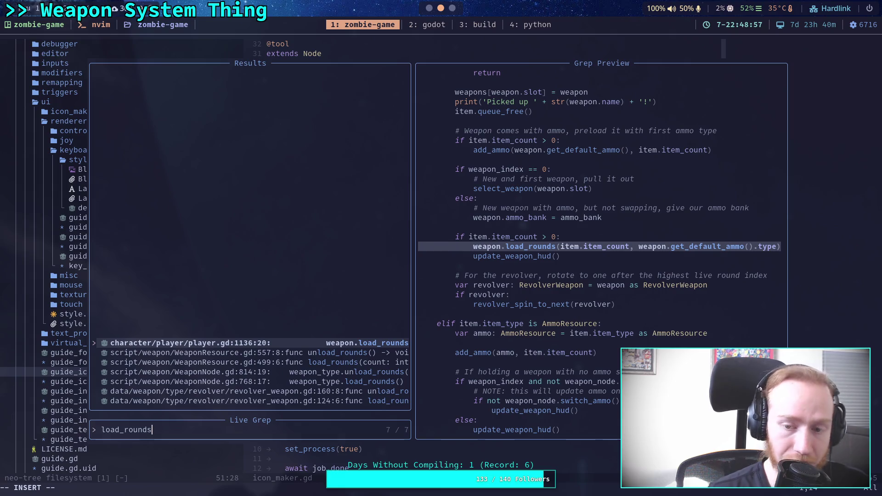
{"action": "key", "text": "super+2"}
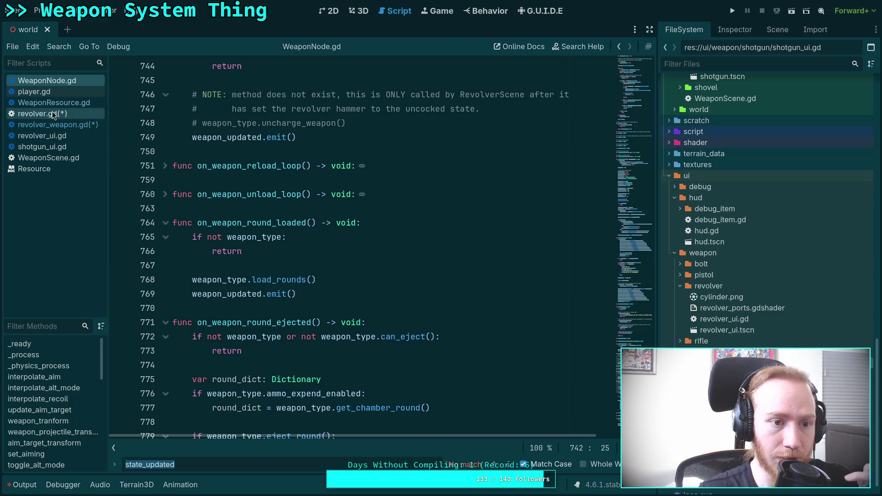
Delete the state_updated.emit() line at line 152 in revolver_weapon.gd's load_rounds.
{"action": "left_click", "coordinate": [42, 113]}
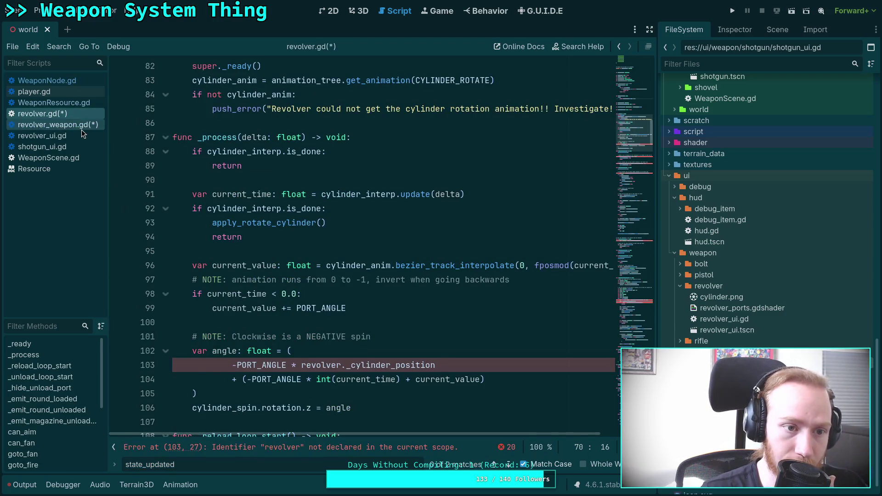
{"action": "left_click", "coordinate": [82, 128]}
{"action": "left_click", "coordinate": [314, 340]}
{"action": "left_click", "coordinate": [387, 324]}
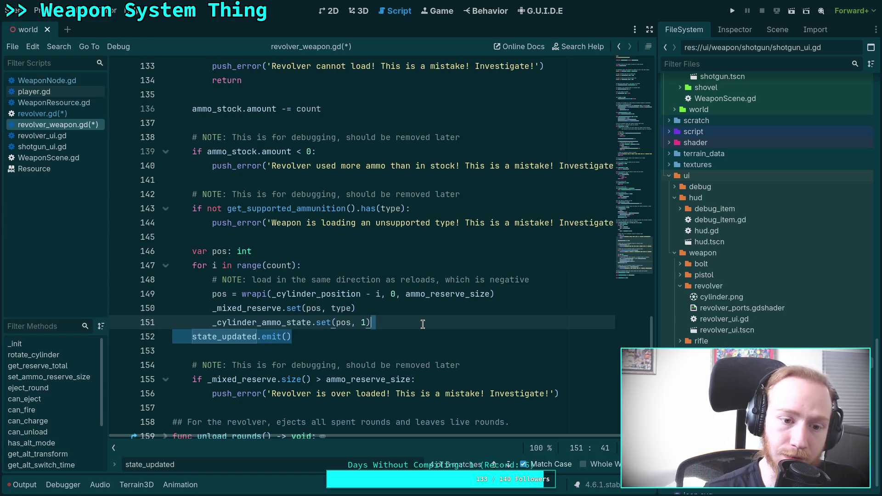
{"action": "scroll", "coordinate": [287, 282], "scroll_direction": "up", "scroll_amount": 4}
{"action": "scroll", "coordinate": [290, 282], "scroll_direction": "up", "scroll_amount": 3}
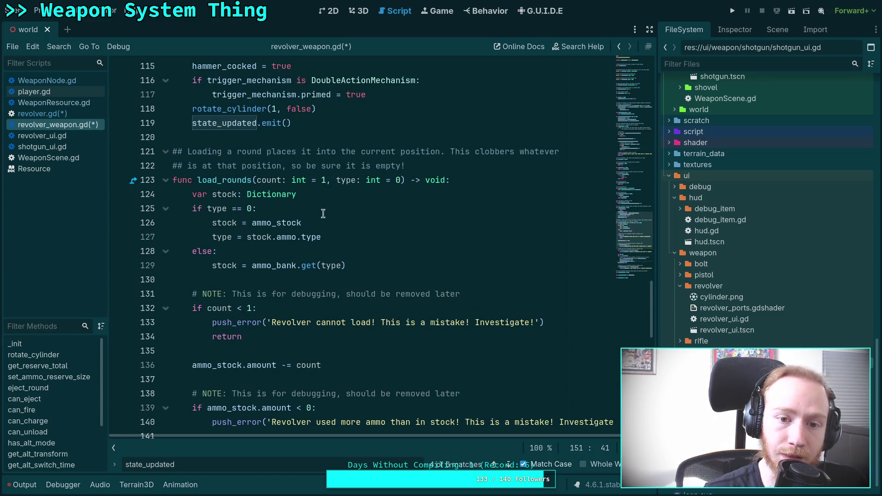
{"action": "scroll", "coordinate": [294, 287], "scroll_direction": "down", "scroll_amount": 5}
{"action": "scroll", "coordinate": [300, 293], "scroll_direction": "down", "scroll_amount": 5}
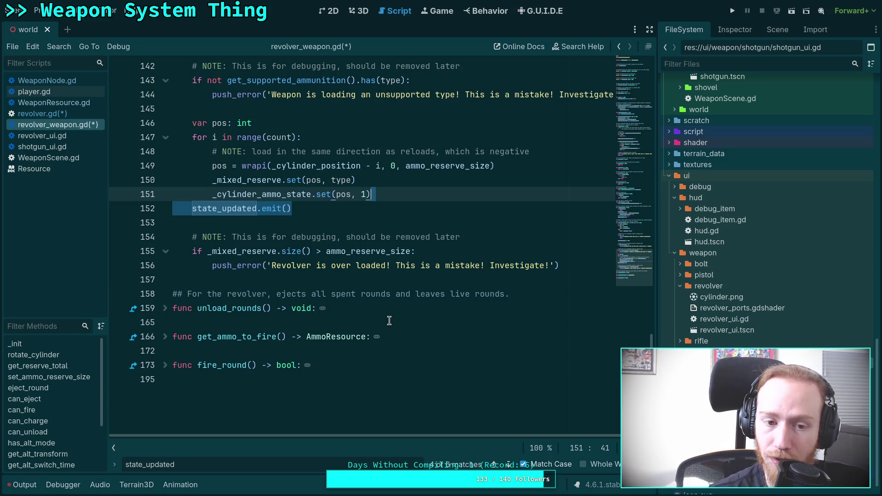
{"action": "key", "text": "Delete"}
{"action": "key", "text": "F3"}
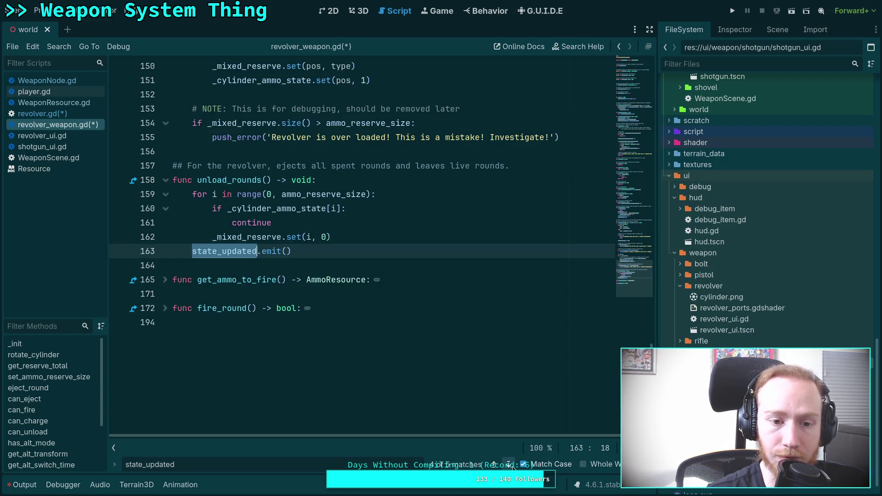
{"action": "scroll", "coordinate": [416, 369], "scroll_direction": "up", "scroll_amount": 1}
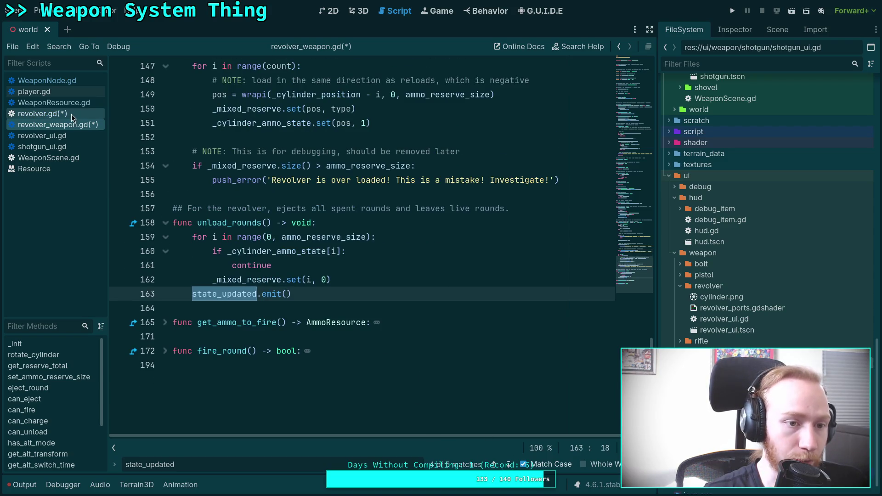
Review on_weapon_round_unloaded in WeaponNode.gd and jump to the eject_round definition.
{"action": "left_click", "coordinate": [51, 80]}
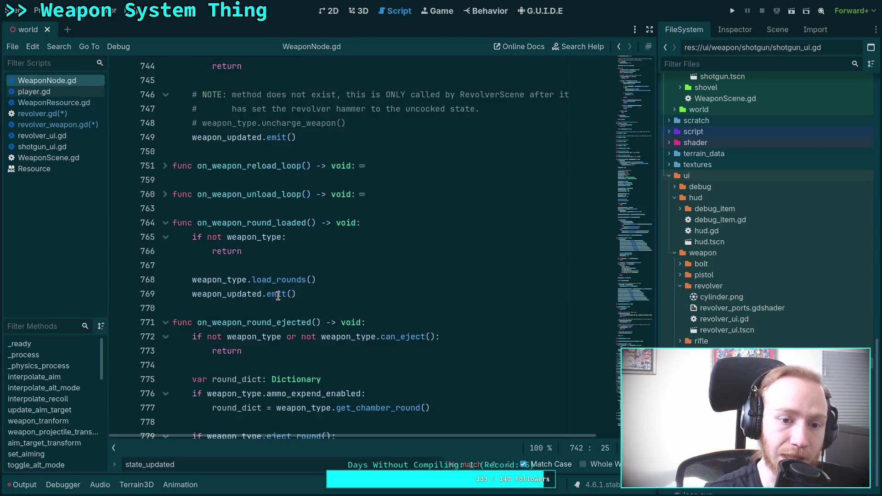
{"action": "scroll", "coordinate": [254, 270], "scroll_direction": "down", "scroll_amount": 2}
{"action": "scroll", "coordinate": [167, 194], "scroll_direction": "up", "scroll_amount": 2}
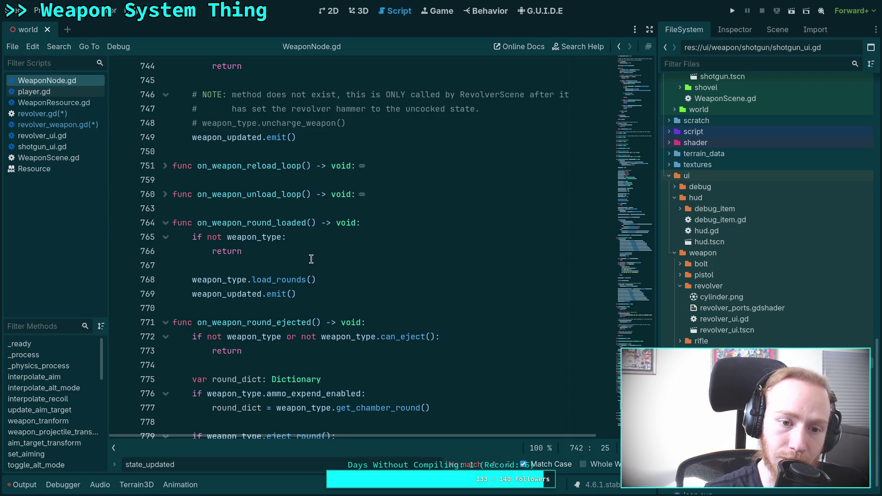
{"action": "scroll", "coordinate": [311, 259], "scroll_direction": "down", "scroll_amount": 12}
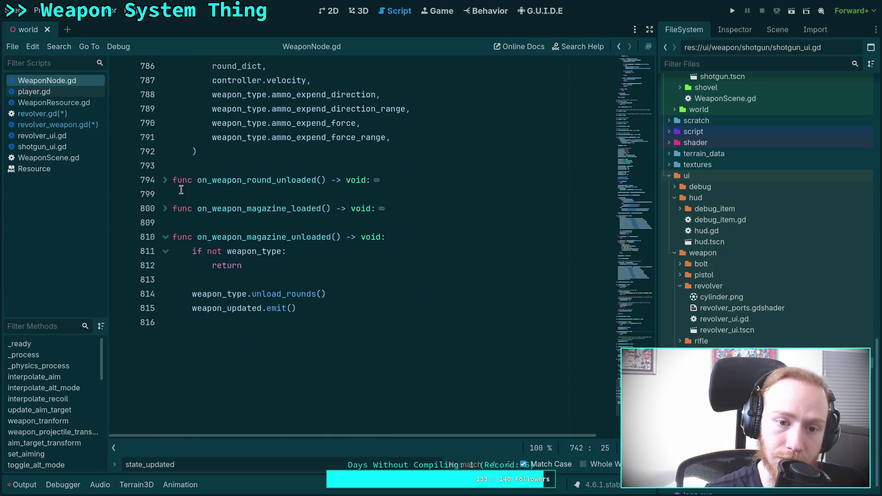
{"action": "left_click", "coordinate": [165, 182]}
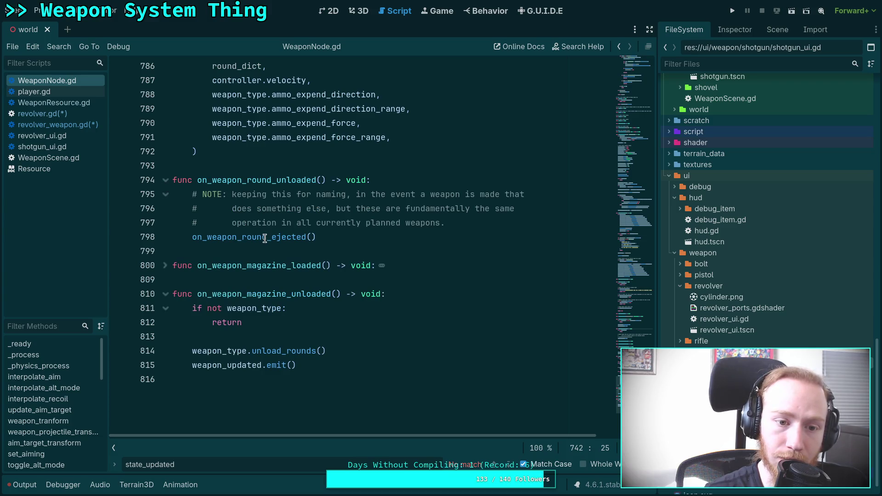
{"action": "scroll", "coordinate": [265, 237], "scroll_direction": "up", "scroll_amount": 3}
{"action": "scroll", "coordinate": [259, 235], "scroll_direction": "up", "scroll_amount": 2}
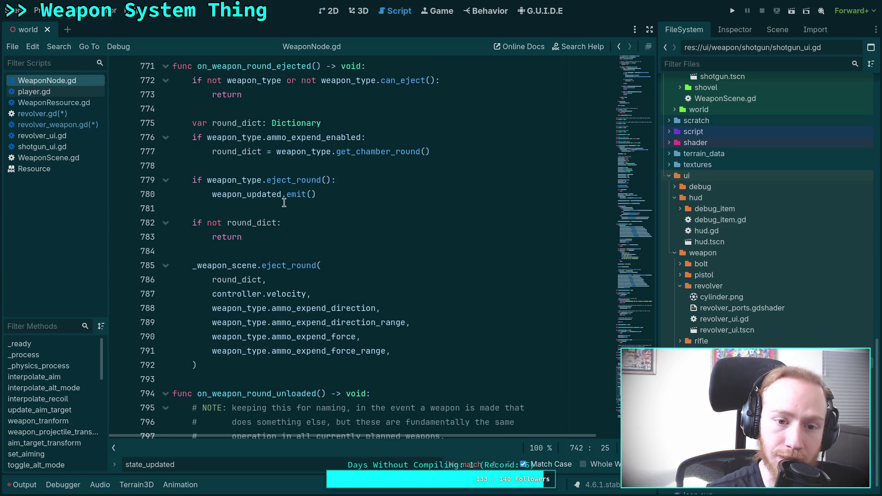
{"action": "left_click", "coordinate": [284, 182], "text": "ctrl"}
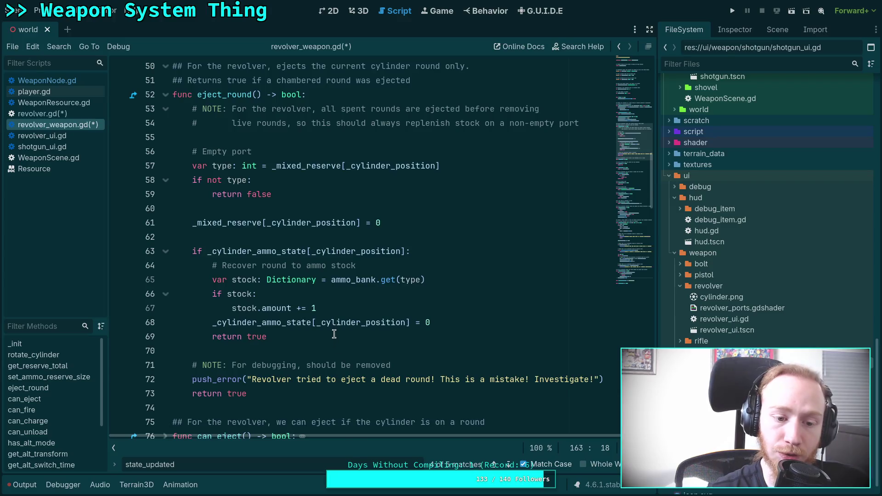
Delete the state_updated.emit() line at line 163 in unload_rounds.
{"action": "scroll", "coordinate": [334, 330], "scroll_direction": "down", "scroll_amount": 15}
{"action": "scroll", "coordinate": [336, 331], "scroll_direction": "up", "scroll_amount": 5}
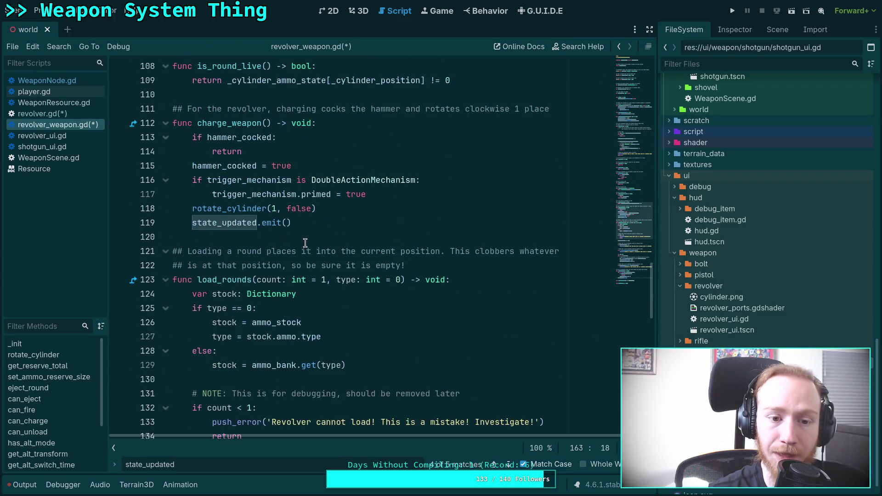
{"action": "scroll", "coordinate": [351, 308], "scroll_direction": "down", "scroll_amount": 12}
{"action": "scroll", "coordinate": [352, 307], "scroll_direction": "down", "scroll_amount": 3}
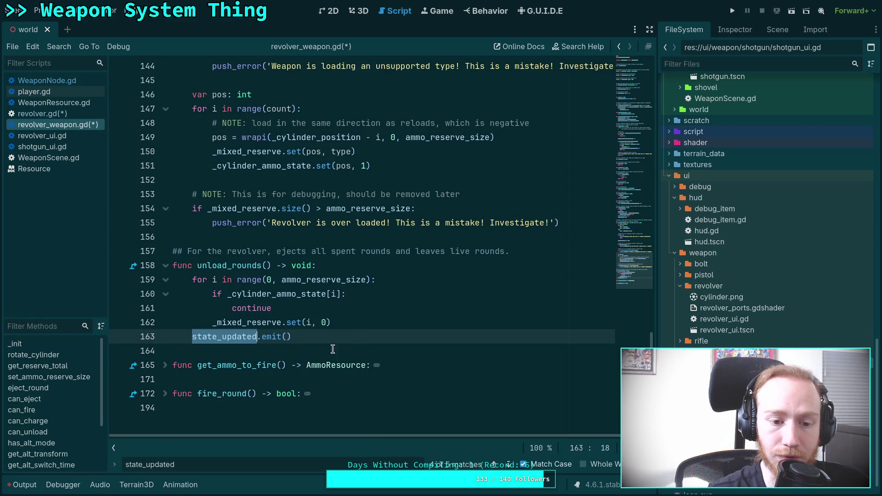
{"action": "key", "text": "End"}
{"action": "key", "text": "shift+Up"}
{"action": "key", "text": "shift+End"}
{"action": "key", "text": "BackSpace"}
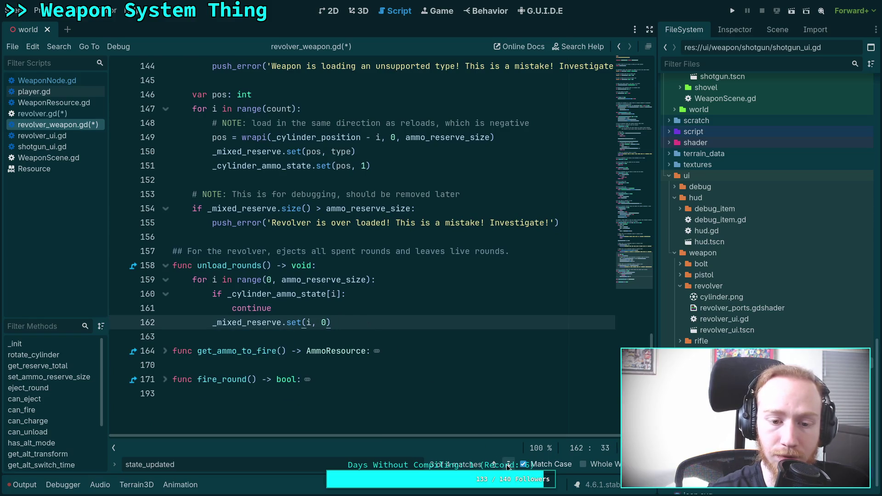
Go to the next state_updated match at line 186 in fire_round.
{"action": "left_click", "coordinate": [506, 464]}
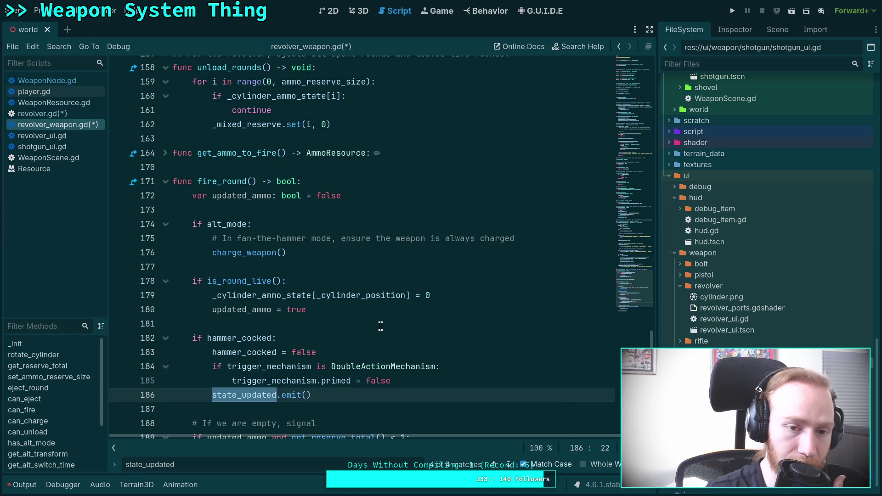
{"action": "scroll", "coordinate": [374, 317], "scroll_direction": "down", "scroll_amount": 3}
{"action": "scroll", "coordinate": [344, 292], "scroll_direction": "up", "scroll_amount": 1}
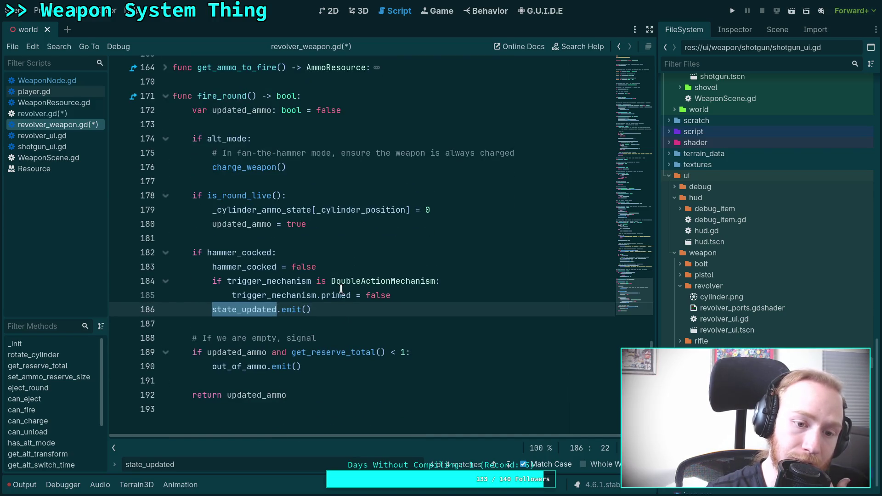
{"action": "mouse_move", "coordinate": [237, 226]}
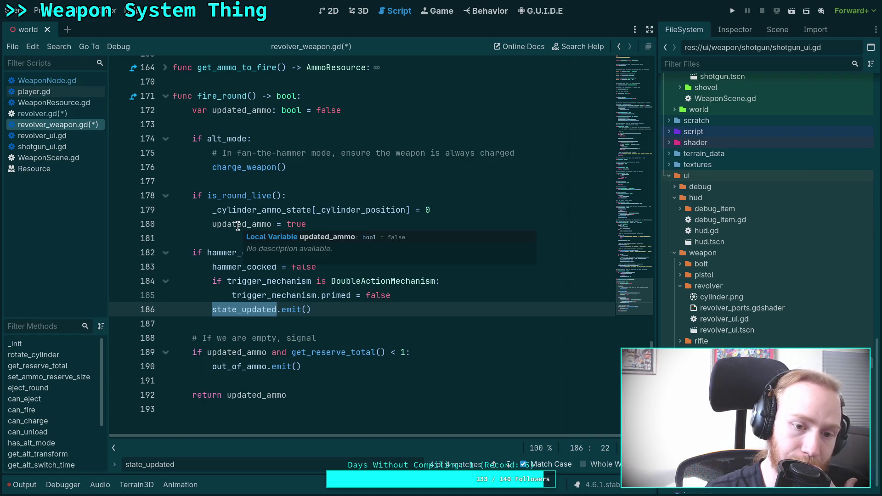
{"action": "mouse_move", "coordinate": [360, 345]}
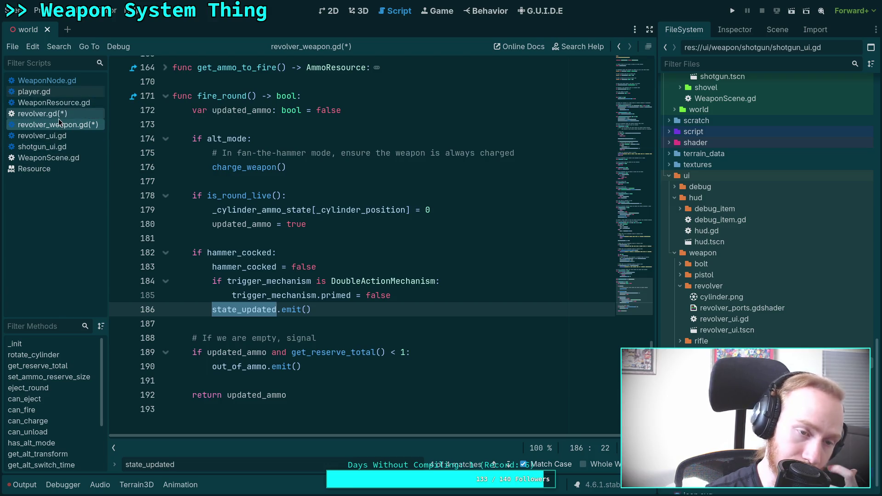
Review revolver.gd's revolver references and its undeclared 'revolver' identifier error.
{"action": "left_click", "coordinate": [42, 113]}
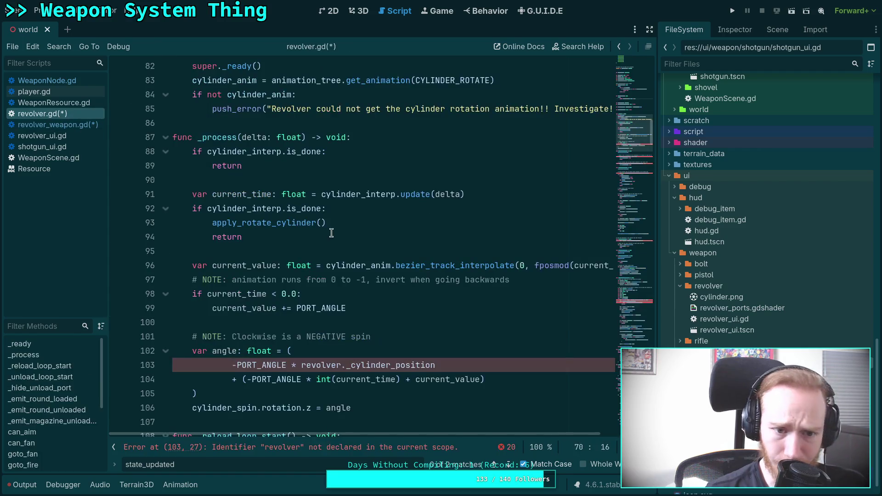
{"action": "scroll", "coordinate": [375, 237], "scroll_direction": "down", "scroll_amount": 8}
{"action": "scroll", "coordinate": [374, 237], "scroll_direction": "down", "scroll_amount": 10}
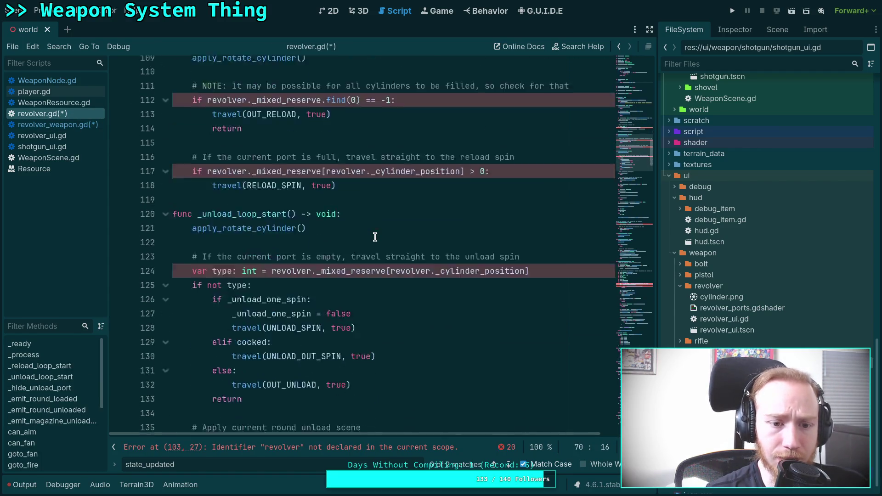
{"action": "scroll", "coordinate": [375, 236], "scroll_direction": "down", "scroll_amount": 10}
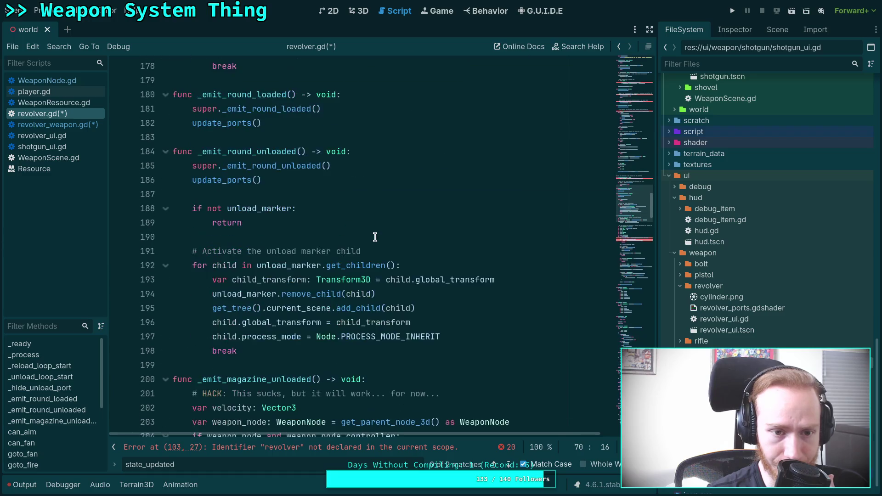
{"action": "scroll", "coordinate": [375, 237], "scroll_direction": "down", "scroll_amount": 20}
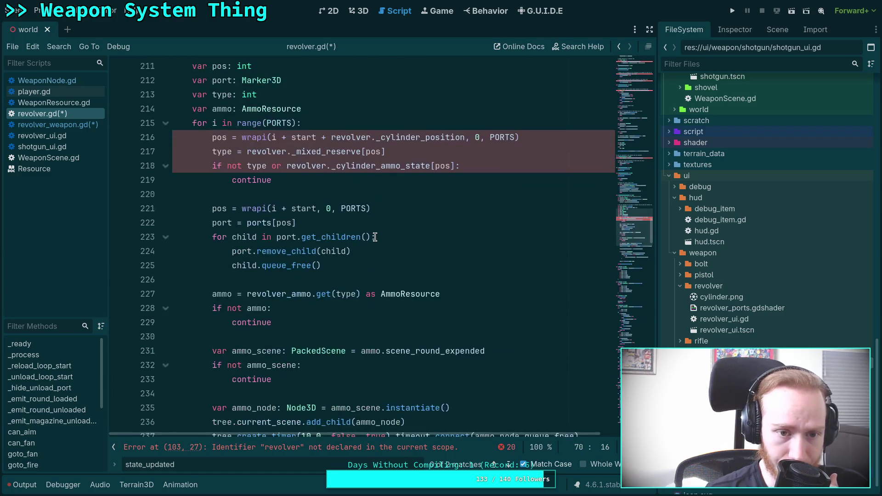
{"action": "scroll", "coordinate": [375, 237], "scroll_direction": "down", "scroll_amount": 10}
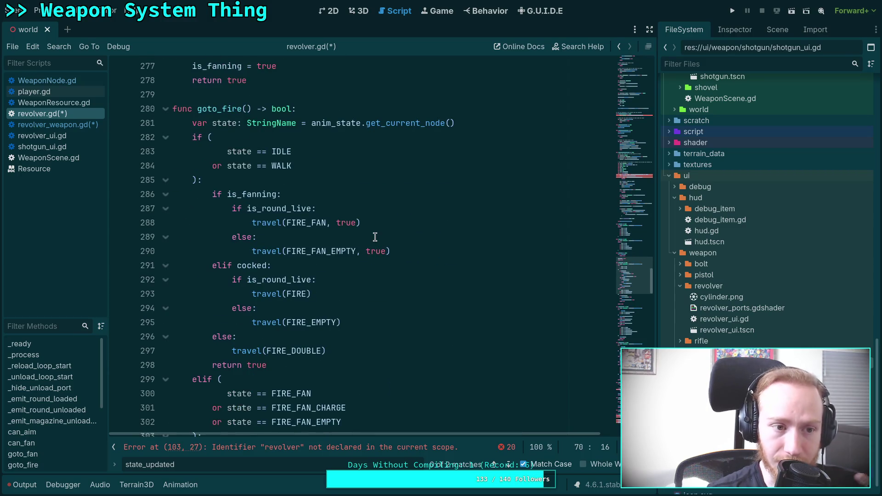
{"action": "scroll", "coordinate": [374, 237], "scroll_direction": "down", "scroll_amount": 4}
{"action": "scroll", "coordinate": [375, 237], "scroll_direction": "down", "scroll_amount": 20}
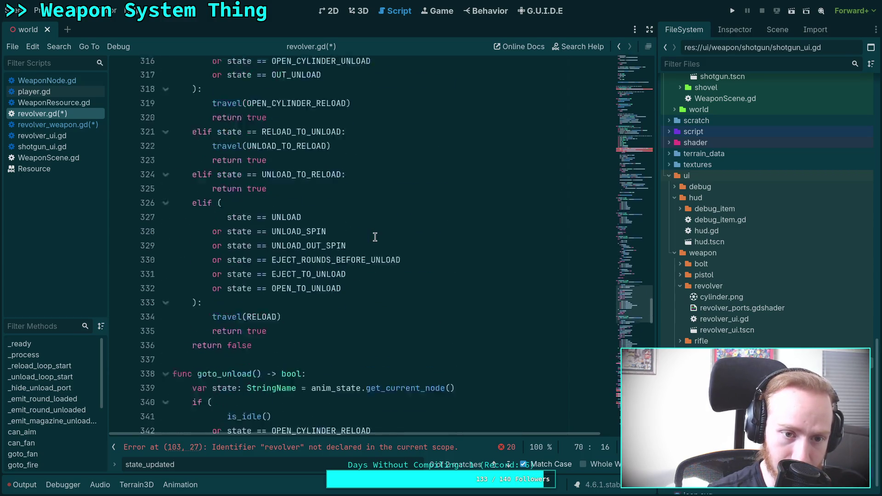
{"action": "scroll", "coordinate": [375, 237], "scroll_direction": "down", "scroll_amount": 13}
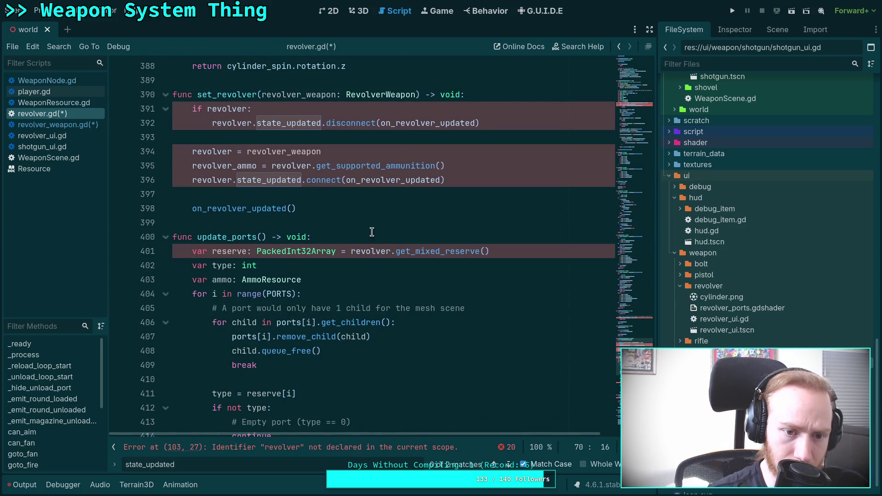
{"action": "scroll", "coordinate": [375, 237], "scroll_direction": "down", "scroll_amount": 10}
{"action": "scroll", "coordinate": [370, 230], "scroll_direction": "down", "scroll_amount": 5}
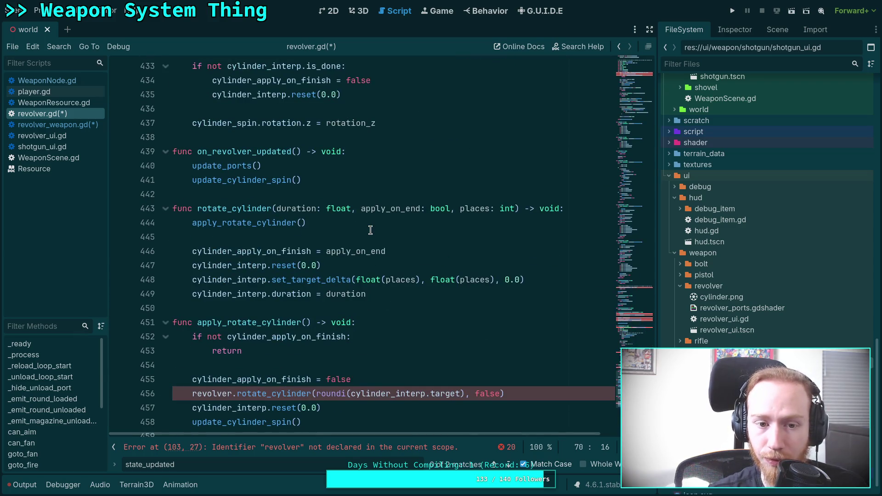
{"action": "scroll", "coordinate": [370, 230], "scroll_direction": "up", "scroll_amount": 4}
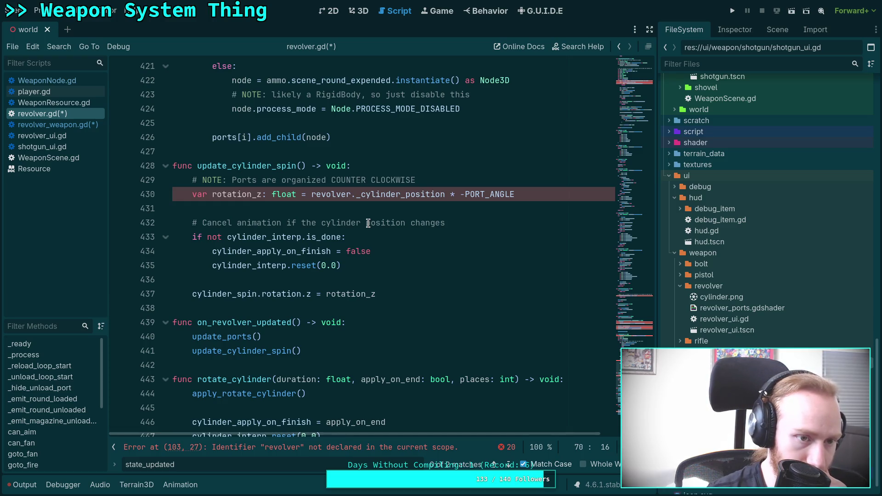
{"action": "scroll", "coordinate": [368, 223], "scroll_direction": "up", "scroll_amount": 5}
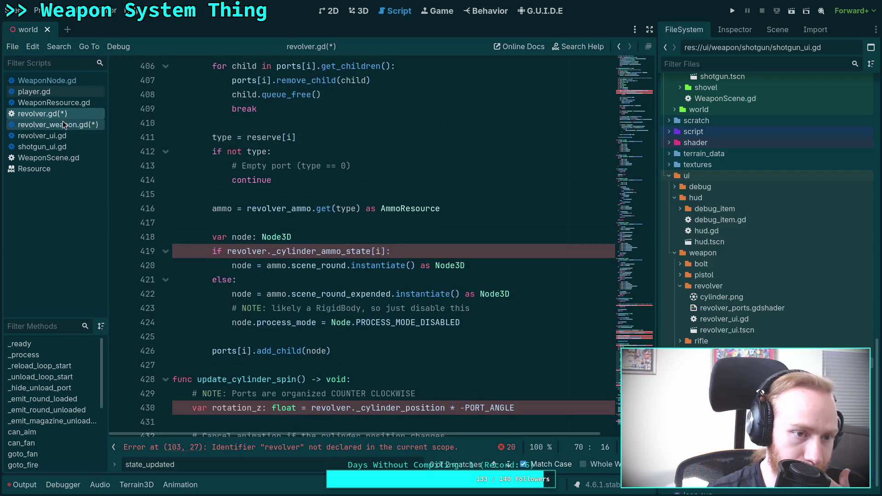
{"action": "left_click", "coordinate": [73, 85]}
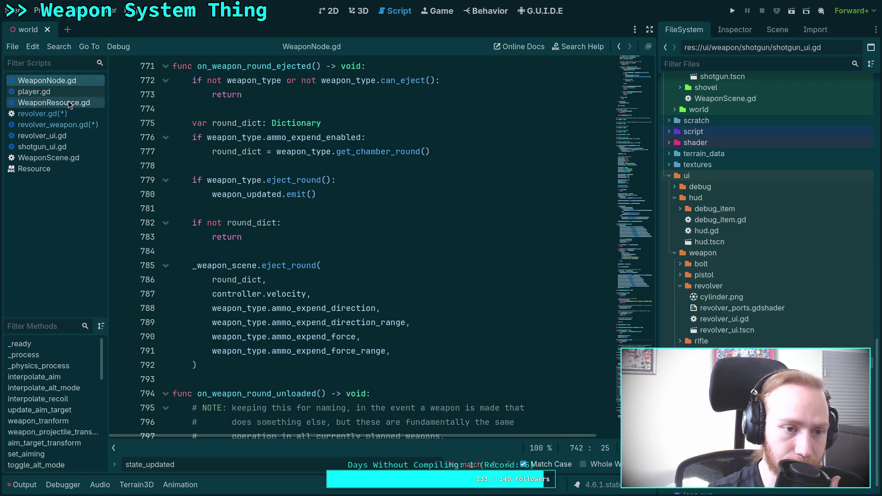
{"action": "scroll", "coordinate": [298, 213], "scroll_direction": "up", "scroll_amount": 1}
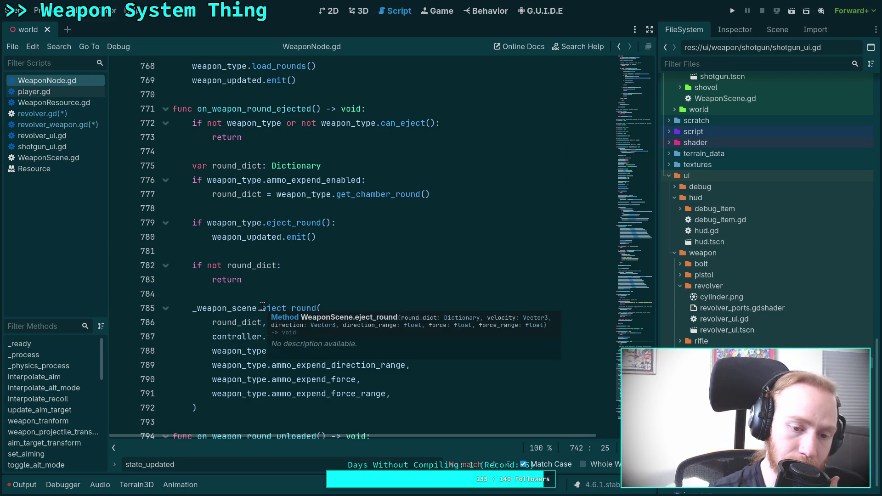
{"action": "mouse_move", "coordinate": [286, 308]}
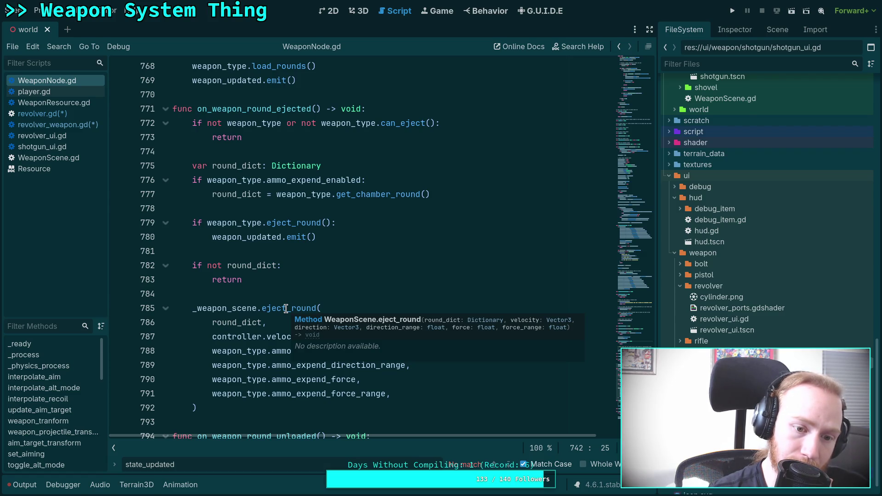
{"action": "scroll", "coordinate": [286, 308], "scroll_direction": "down", "scroll_amount": 3}
{"action": "scroll", "coordinate": [286, 308], "scroll_direction": "up", "scroll_amount": 2}
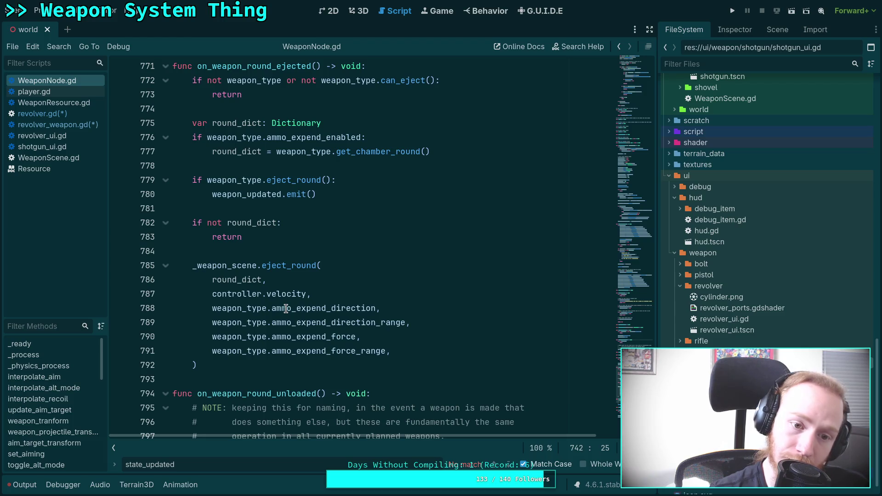
{"action": "scroll", "coordinate": [286, 309], "scroll_direction": "up", "scroll_amount": 1}
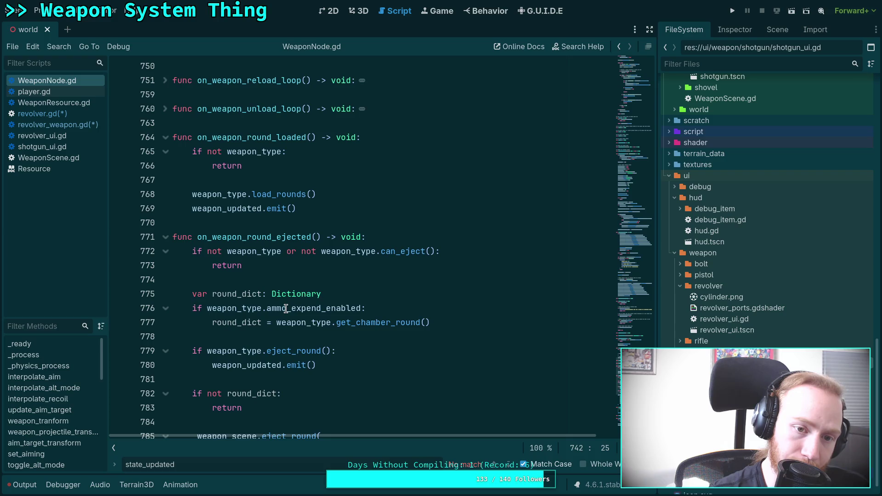
{"action": "scroll", "coordinate": [286, 308], "scroll_direction": "down", "scroll_amount": 1}
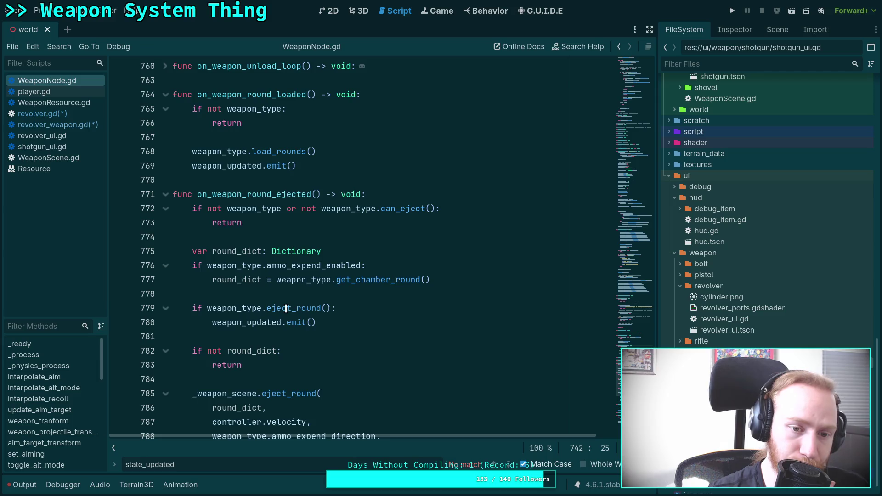
{"action": "scroll", "coordinate": [285, 308], "scroll_direction": "down", "scroll_amount": 2}
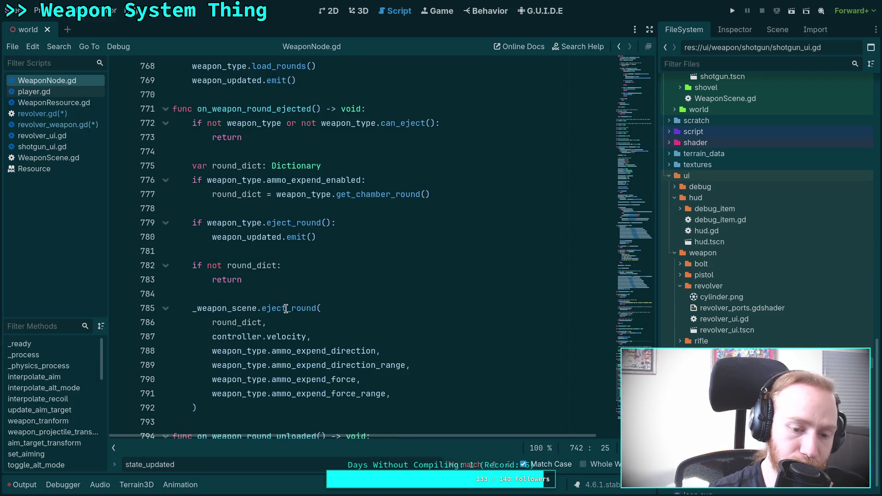
{"action": "scroll", "coordinate": [286, 308], "scroll_direction": "up", "scroll_amount": 4}
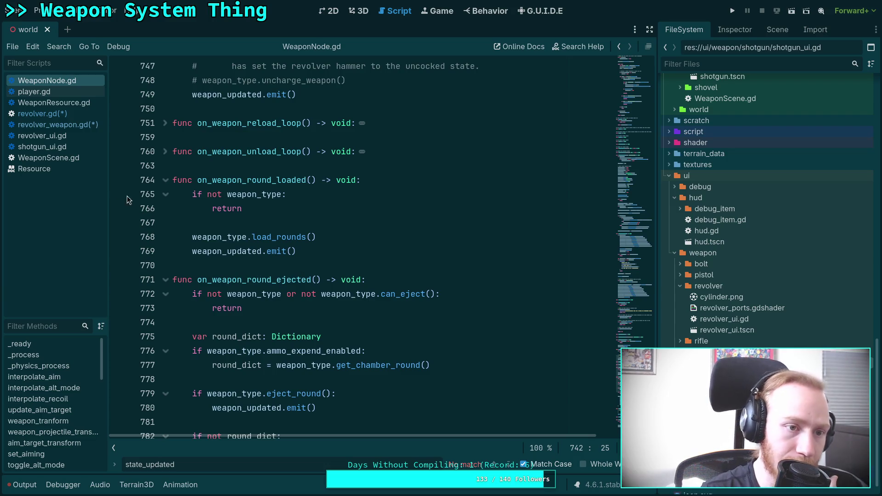
{"action": "left_click", "coordinate": [81, 158]}
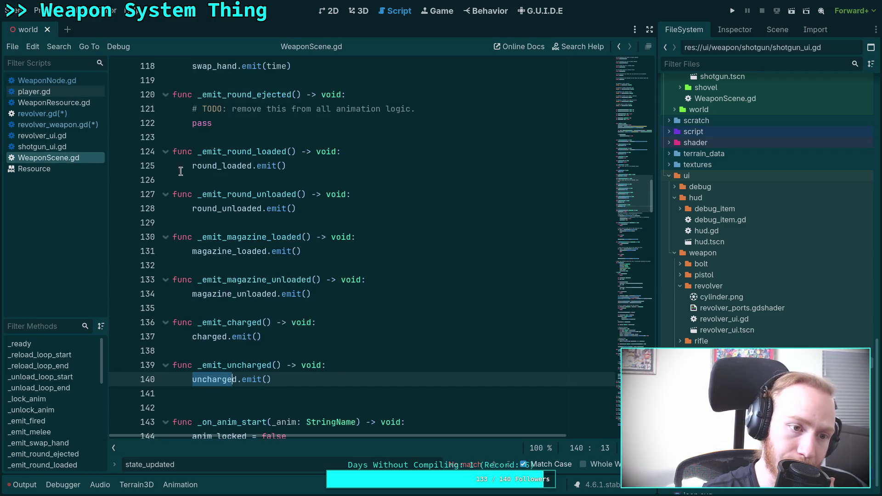
{"action": "scroll", "coordinate": [446, 251], "scroll_direction": "up", "scroll_amount": 7}
{"action": "scroll", "coordinate": [445, 250], "scroll_direction": "up", "scroll_amount": 10}
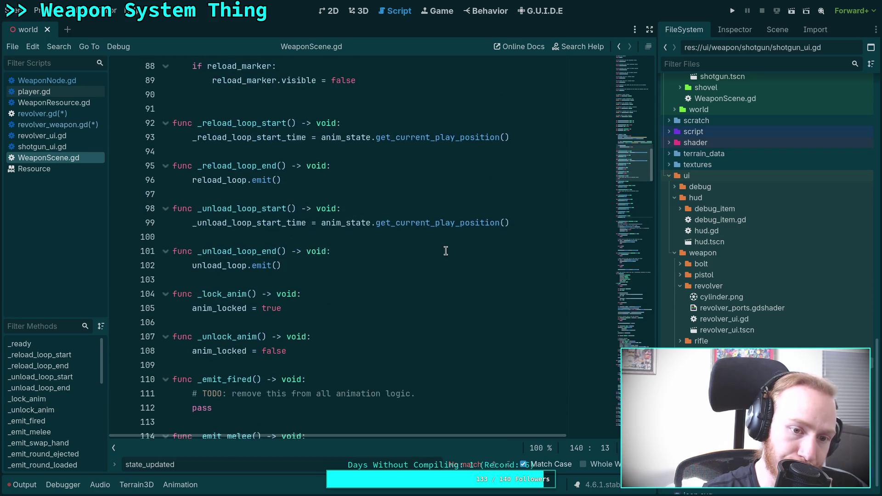
{"action": "scroll", "coordinate": [445, 249], "scroll_direction": "up", "scroll_amount": 6}
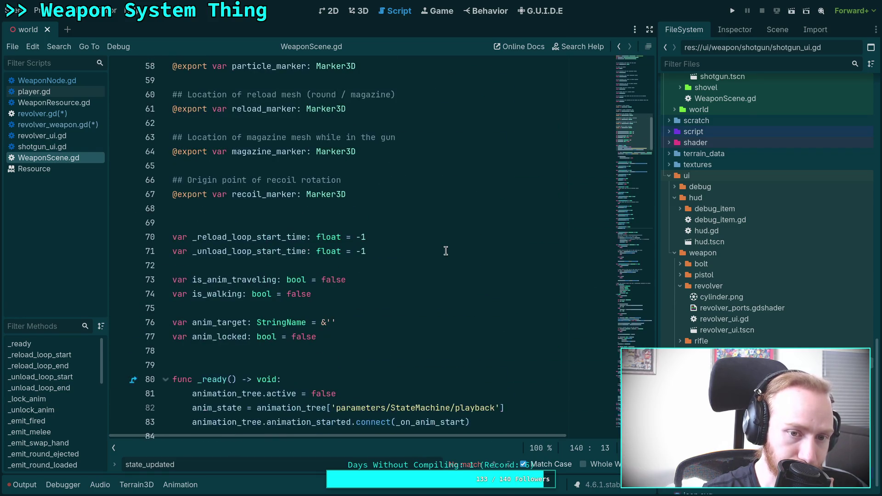
{"action": "left_click", "coordinate": [60, 82]}
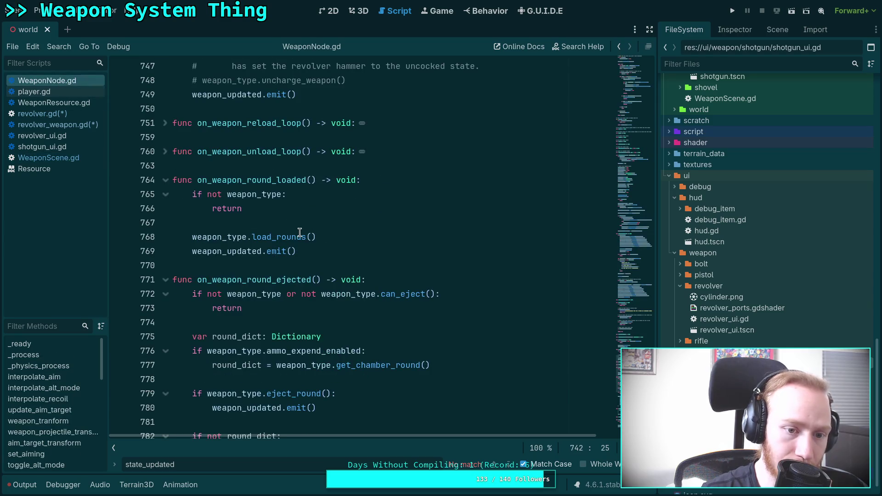
{"action": "scroll", "coordinate": [330, 278], "scroll_direction": "down", "scroll_amount": 5}
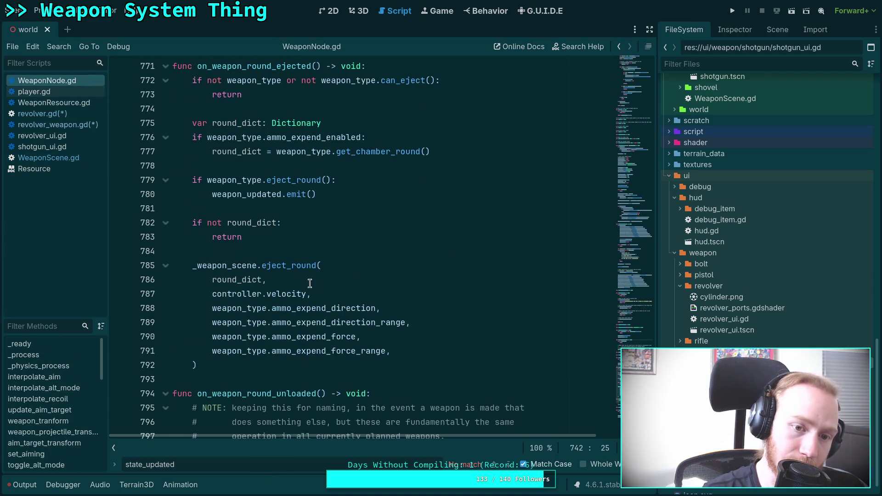
{"action": "left_click", "coordinate": [238, 365]}
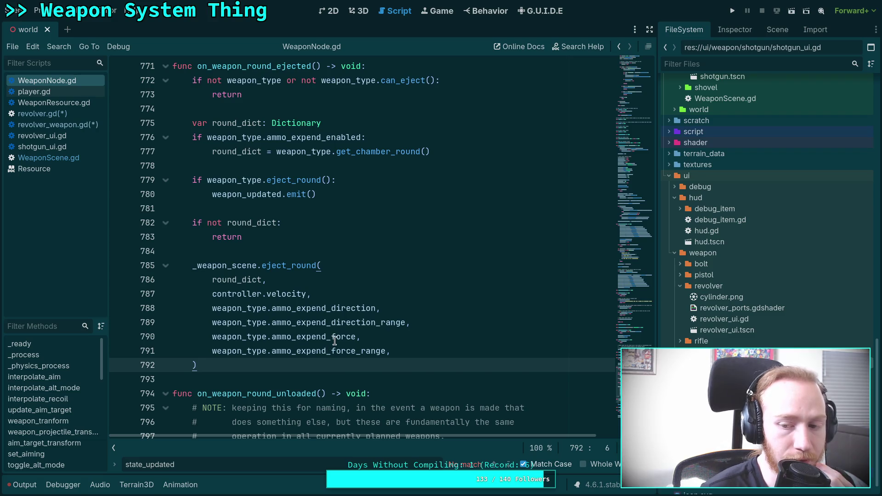
{"action": "mouse_move", "coordinate": [334, 340]}
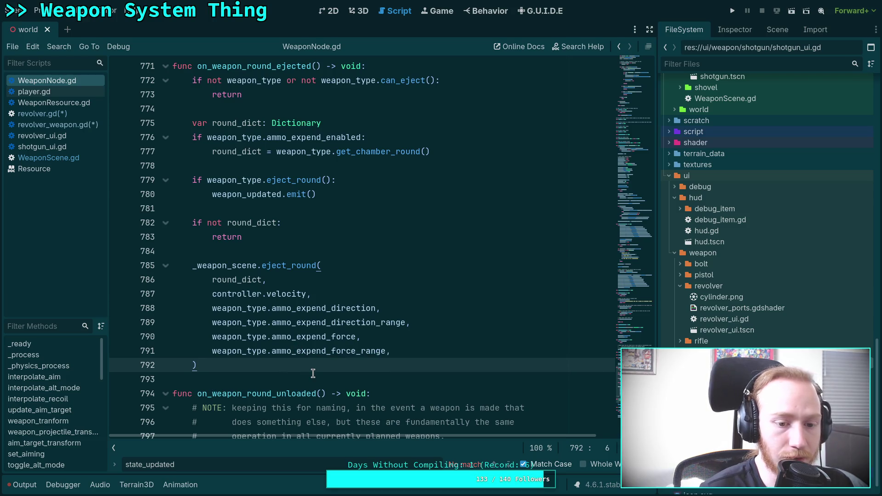
{"action": "double_click", "coordinate": [254, 195]}
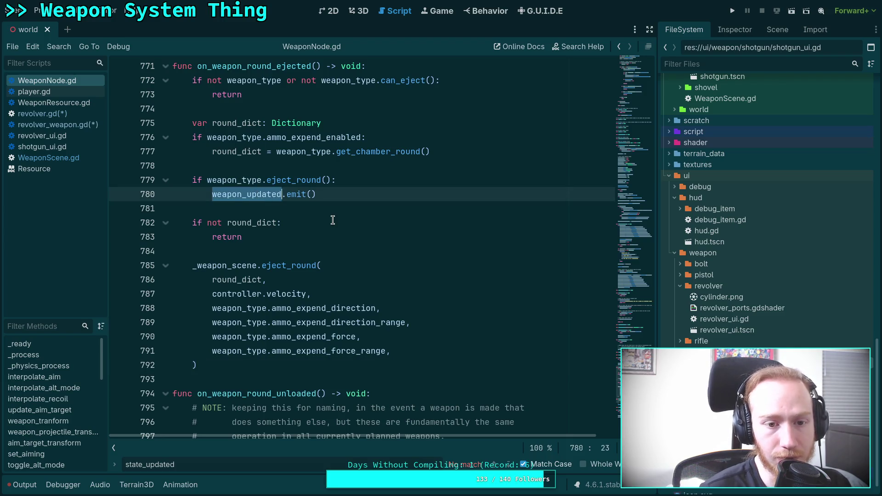
{"action": "left_click", "coordinate": [356, 192]}
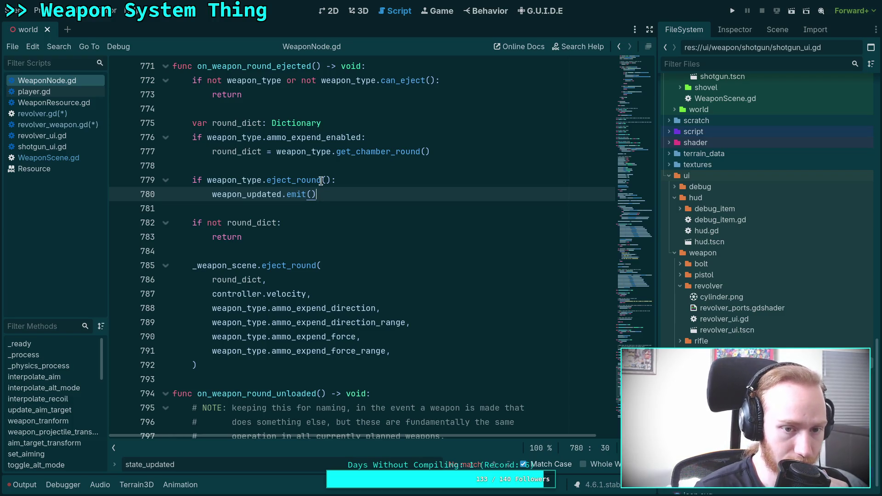
Scroll up through the unsaved revolver.gd code in place of WeaponNode.gd.
{"action": "left_click", "coordinate": [82, 115]}
{"action": "scroll", "coordinate": [346, 274], "scroll_direction": "down", "scroll_amount": 5}
{"action": "scroll", "coordinate": [347, 274], "scroll_direction": "down", "scroll_amount": 5}
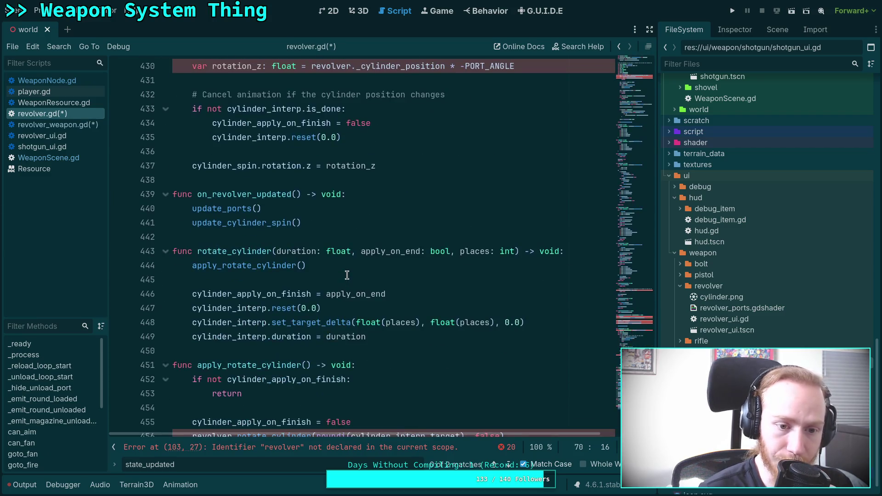
{"action": "scroll", "coordinate": [347, 275], "scroll_direction": "up", "scroll_amount": 6}
{"action": "scroll", "coordinate": [347, 274], "scroll_direction": "up", "scroll_amount": 10}
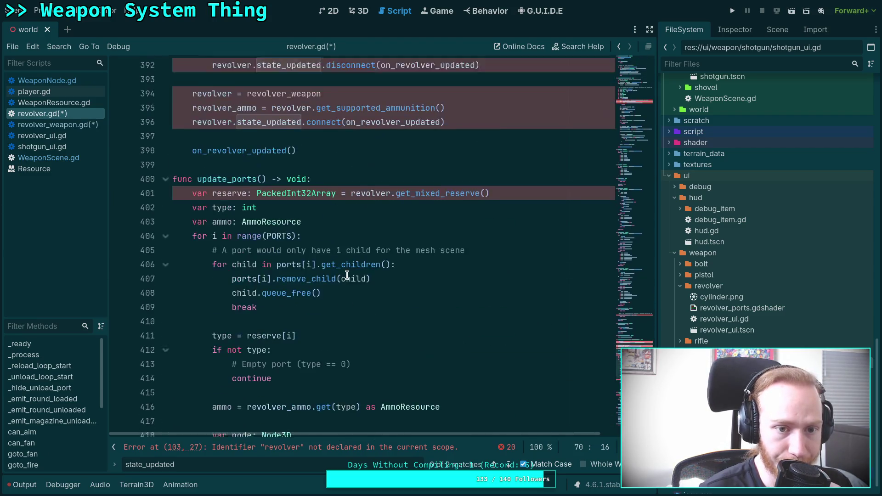
{"action": "scroll", "coordinate": [347, 274], "scroll_direction": "up", "scroll_amount": 13}
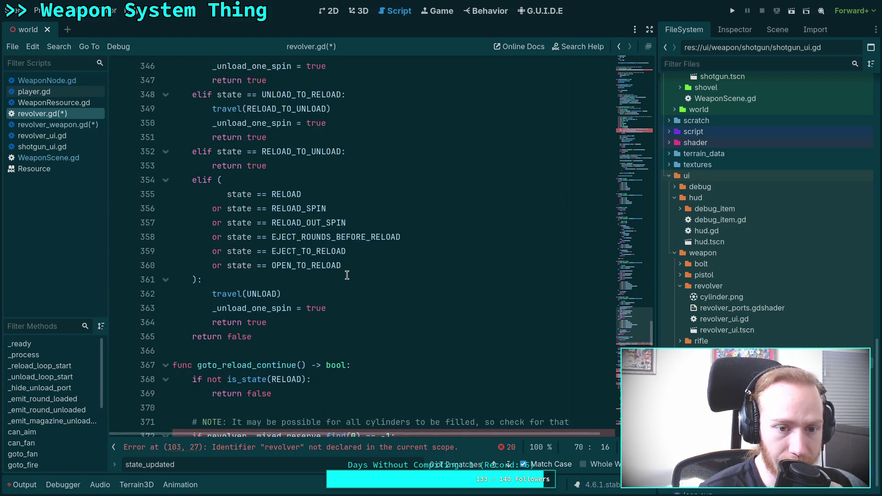
{"action": "scroll", "coordinate": [347, 275], "scroll_direction": "up", "scroll_amount": 17}
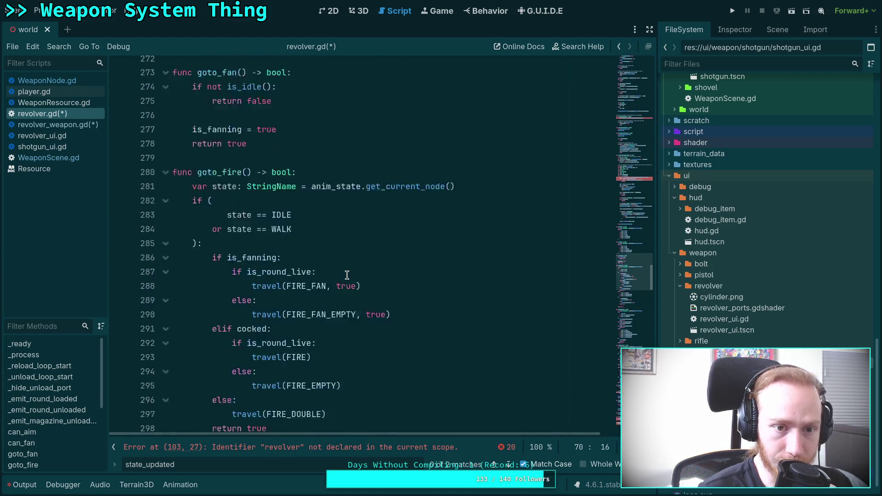
{"action": "scroll", "coordinate": [346, 274], "scroll_direction": "up", "scroll_amount": 8}
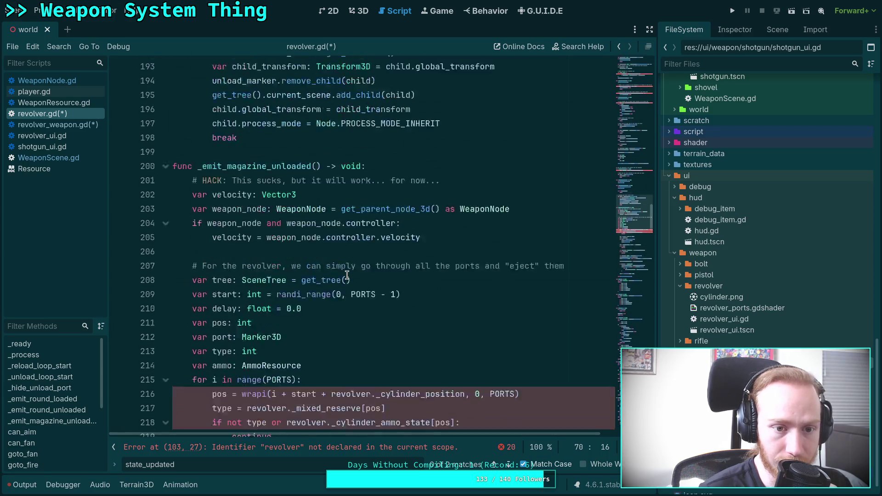
{"action": "scroll", "coordinate": [347, 274], "scroll_direction": "up", "scroll_amount": 11}
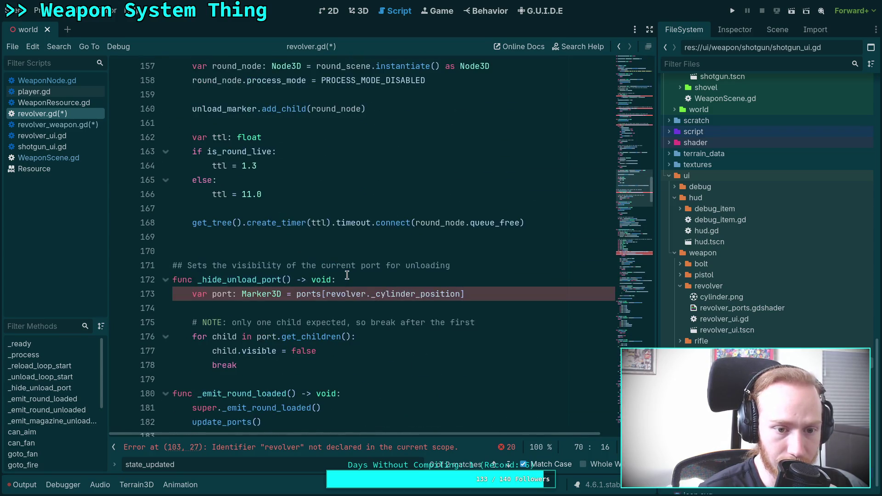
{"action": "scroll", "coordinate": [346, 275], "scroll_direction": "up", "scroll_amount": 10}
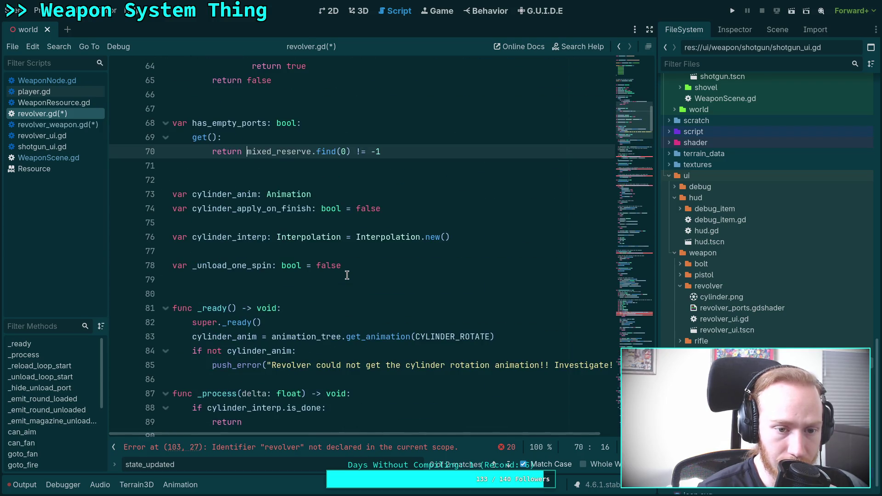
{"action": "scroll", "coordinate": [346, 275], "scroll_direction": "down", "scroll_amount": 5}
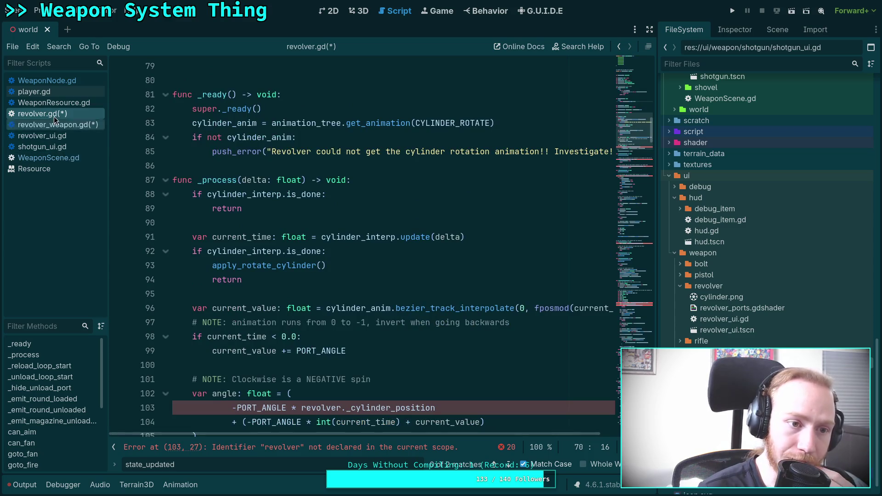
{"action": "left_click", "coordinate": [69, 150]}
Bring WeaponScene.gd's eject-round code (lines 198–223) into view, showing spent-round velocity and basis.
{"action": "left_click", "coordinate": [69, 158]}
{"action": "scroll", "coordinate": [265, 298], "scroll_direction": "down", "scroll_amount": 3}
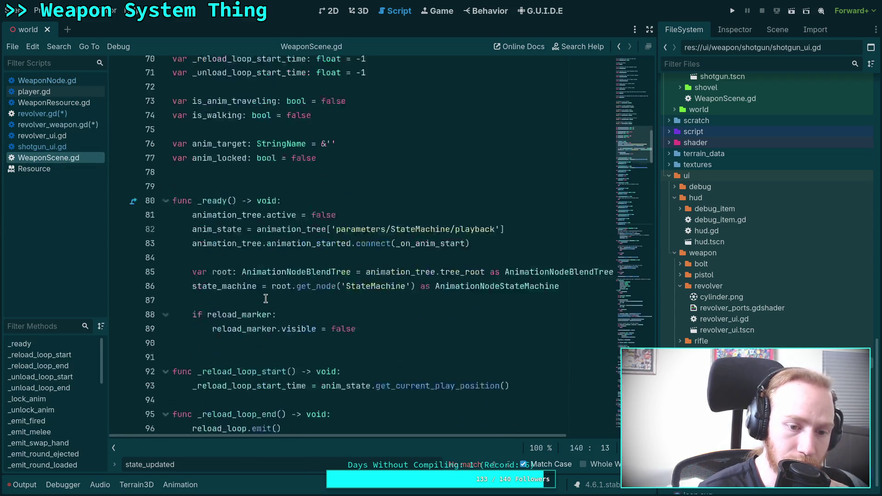
{"action": "scroll", "coordinate": [265, 298], "scroll_direction": "down", "scroll_amount": 4}
{"action": "mouse_move", "coordinate": [630, 167]}
{"action": "left_mouse_down"}
{"action": "mouse_move", "coordinate": [627, 281]}
{"action": "mouse_move", "coordinate": [626, 260]}
{"action": "left_mouse_up"}
{"action": "scroll", "coordinate": [286, 238], "scroll_direction": "down", "scroll_amount": 2}
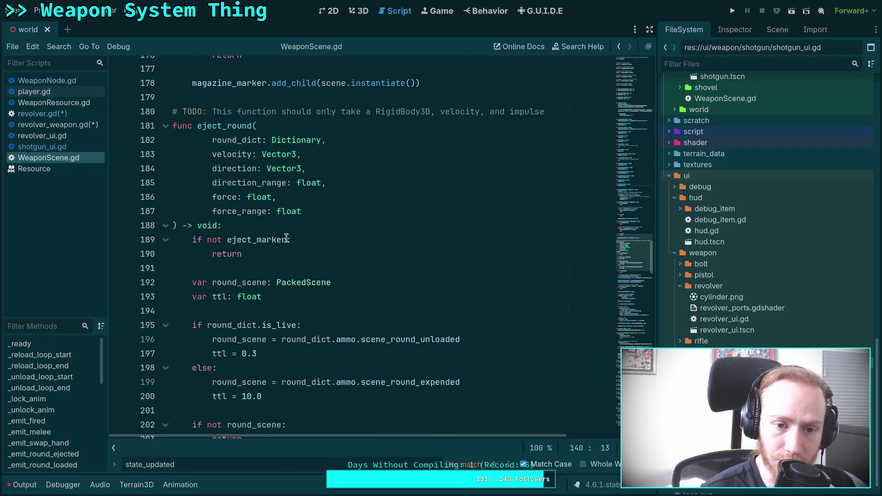
{"action": "mouse_move", "coordinate": [286, 238]}
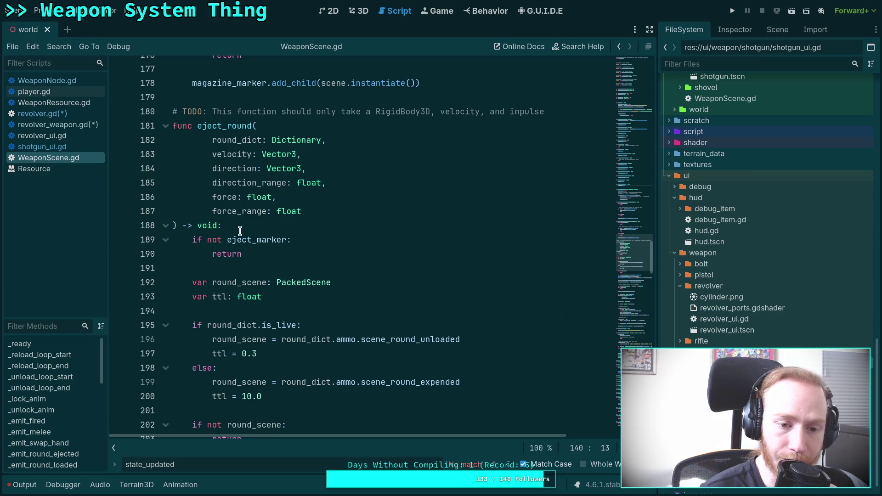
{"action": "scroll", "coordinate": [239, 231], "scroll_direction": "down", "scroll_amount": 1}
{"action": "scroll", "coordinate": [240, 231], "scroll_direction": "down", "scroll_amount": 3}
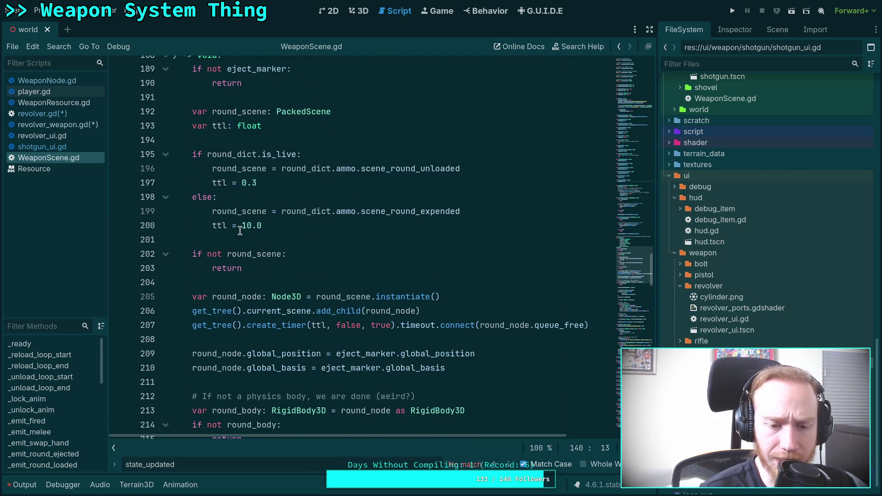
{"action": "scroll", "coordinate": [239, 230], "scroll_direction": "down", "scroll_amount": 9}
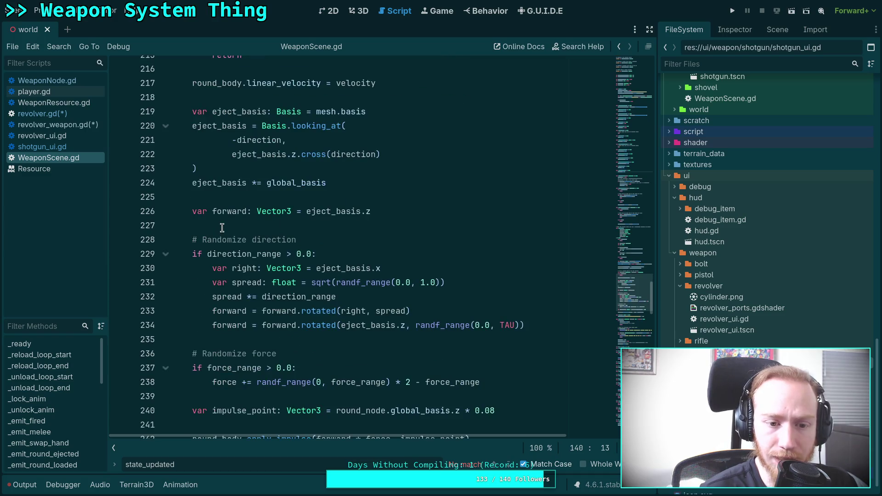
{"action": "scroll", "coordinate": [220, 221], "scroll_direction": "down", "scroll_amount": 3}
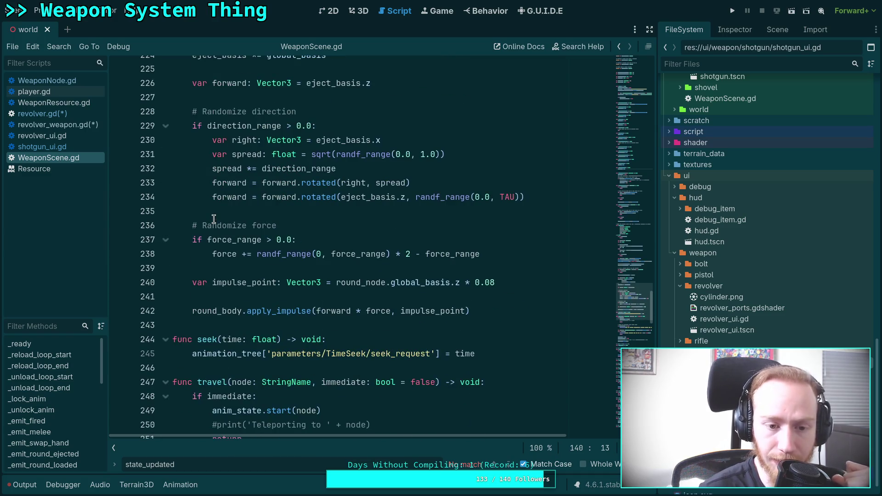
{"action": "scroll", "coordinate": [231, 179], "scroll_direction": "up", "scroll_amount": 17}
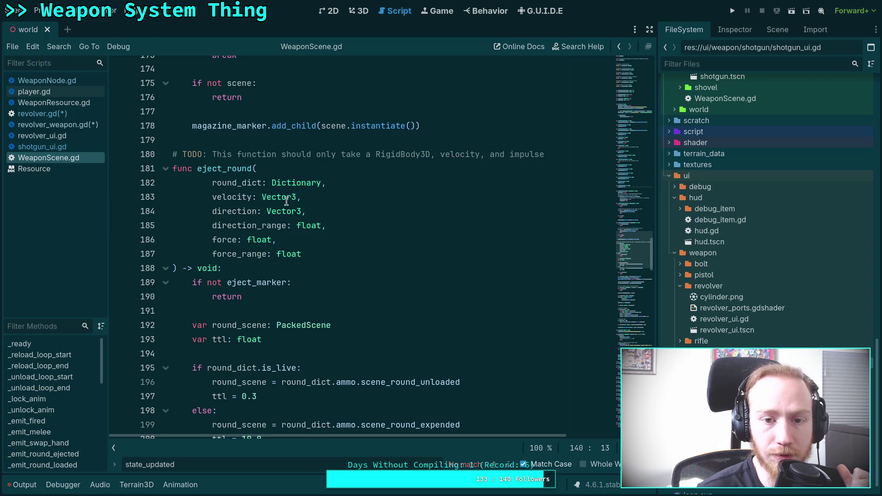
{"action": "scroll", "coordinate": [357, 238], "scroll_direction": "down", "scroll_amount": 7}
{"action": "scroll", "coordinate": [357, 238], "scroll_direction": "down", "scroll_amount": 1}
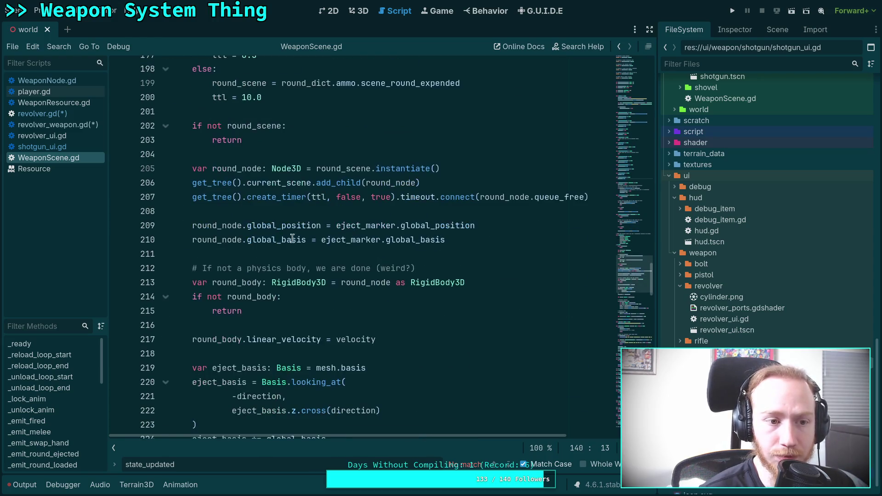
Search revolver.gd for 'eject' and cycle through matches back to line 207.
{"action": "left_click", "coordinate": [73, 114]}
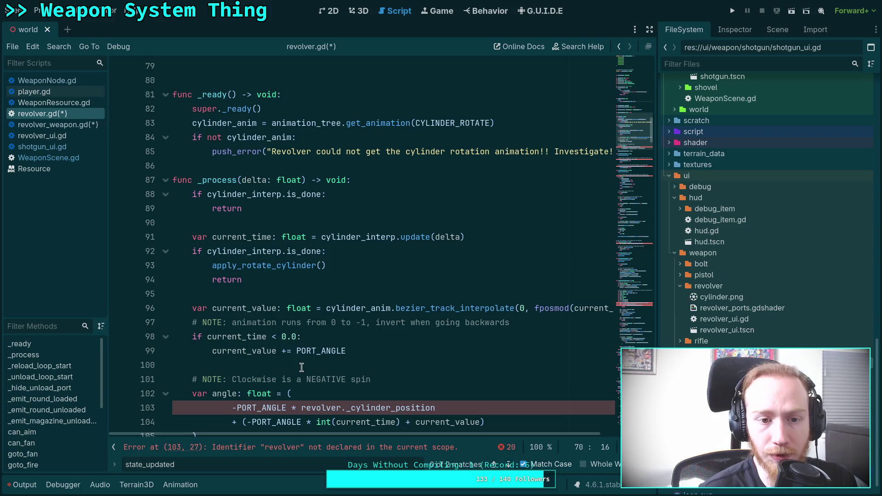
{"action": "key", "text": "ctrl+f"}
{"action": "type", "text": "eje"}
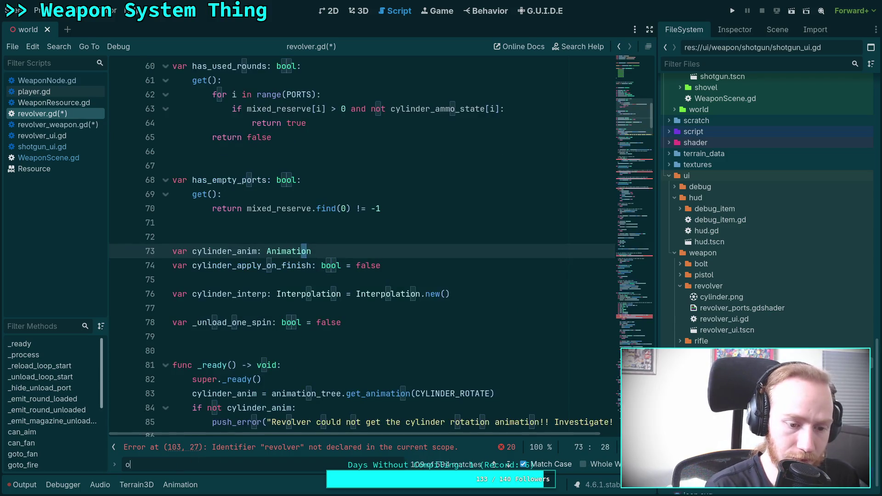
{"action": "type", "text": "g"}
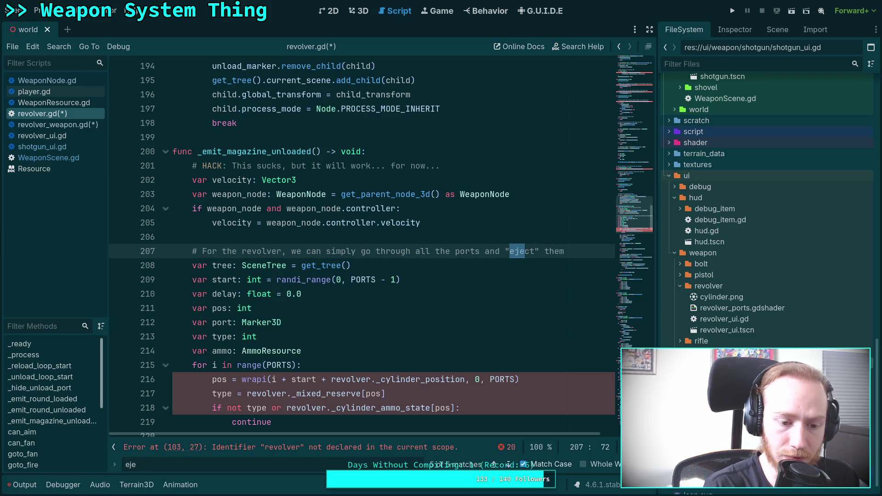
{"action": "key", "text": "BackSpace"}
{"action": "type", "text": "ct"}
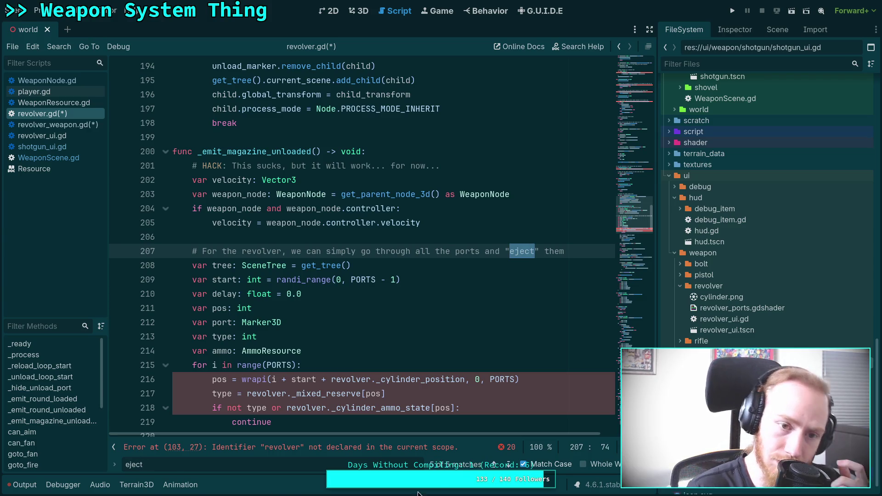
{"action": "left_click", "coordinate": [509, 464]}
{"action": "left_click", "coordinate": [509, 465]}
{"action": "left_click", "coordinate": [509, 465]}
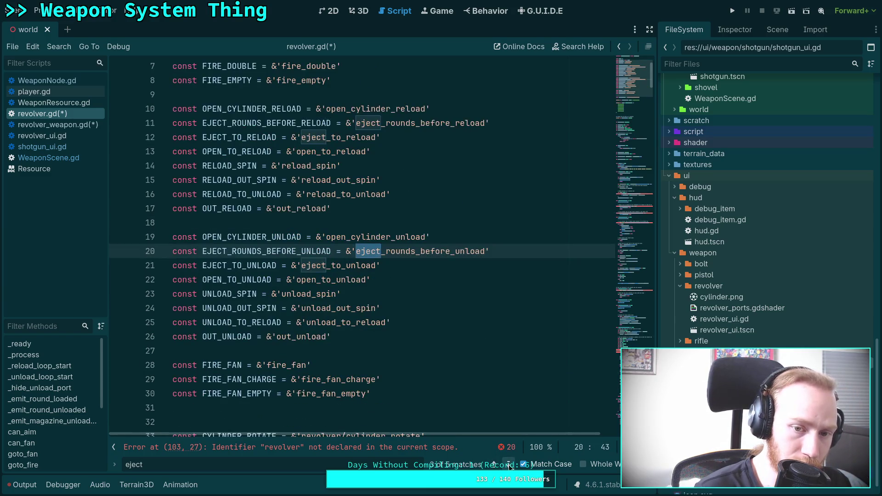
{"action": "left_click", "coordinate": [509, 464]}
{"action": "left_click", "coordinate": [509, 464]}
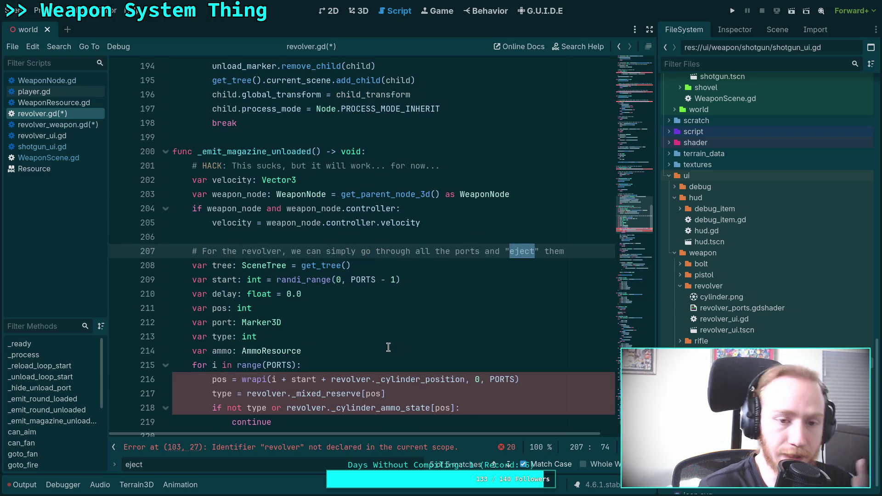
Select _emit_magazine_unloaded and read through its per-port round ejection code.
{"action": "double_click", "coordinate": [247, 154]}
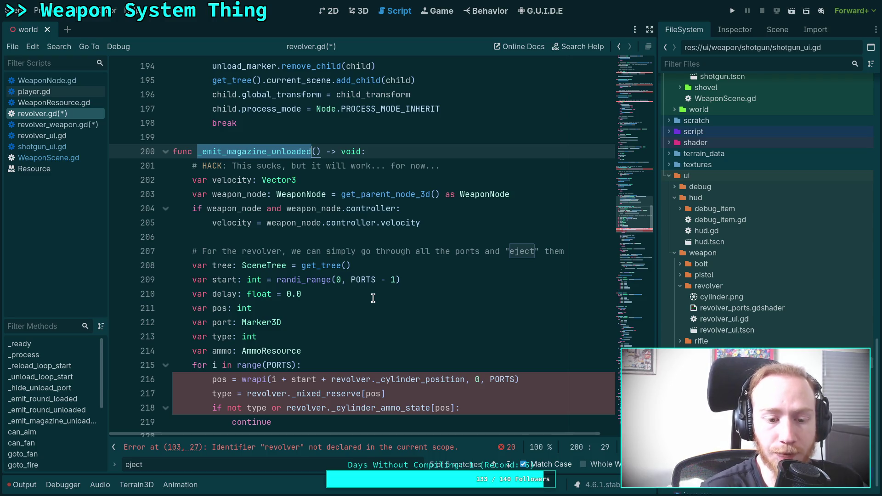
{"action": "scroll", "coordinate": [372, 298], "scroll_direction": "down", "scroll_amount": 4}
{"action": "scroll", "coordinate": [379, 308], "scroll_direction": "down", "scroll_amount": 2}
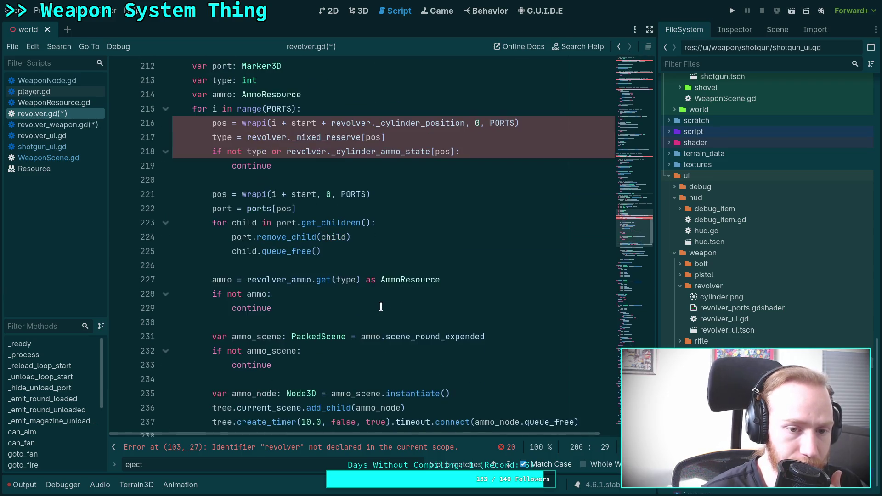
{"action": "scroll", "coordinate": [381, 306], "scroll_direction": "down", "scroll_amount": 3}
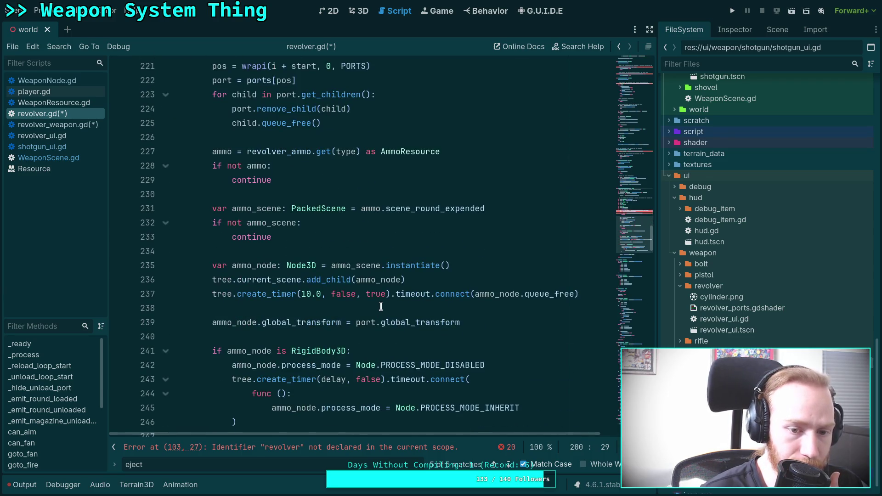
{"action": "scroll", "coordinate": [381, 307], "scroll_direction": "down", "scroll_amount": 1}
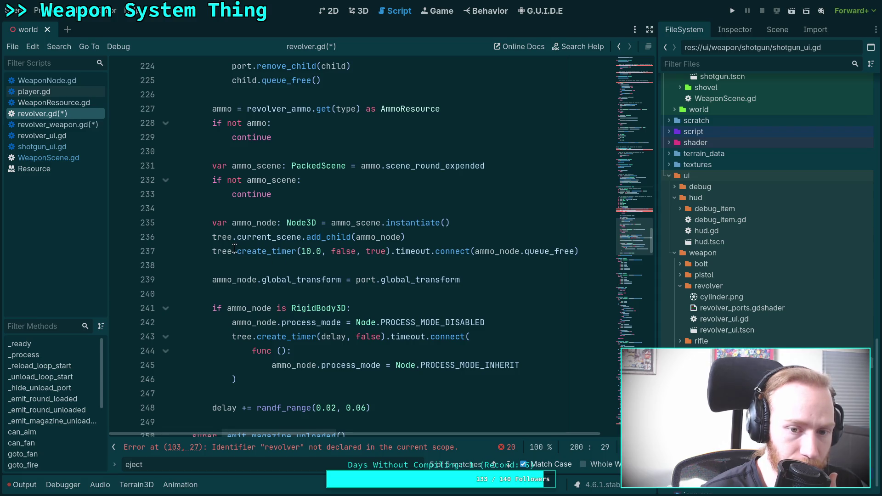
{"action": "mouse_move", "coordinate": [234, 249]}
{"action": "scroll", "coordinate": [218, 270], "scroll_direction": "down", "scroll_amount": 1}
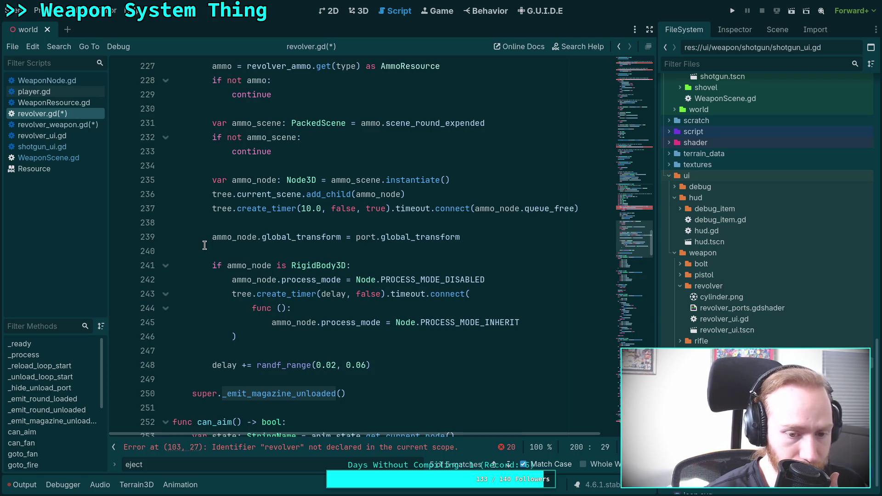
{"action": "scroll", "coordinate": [204, 244], "scroll_direction": "up", "scroll_amount": 7}
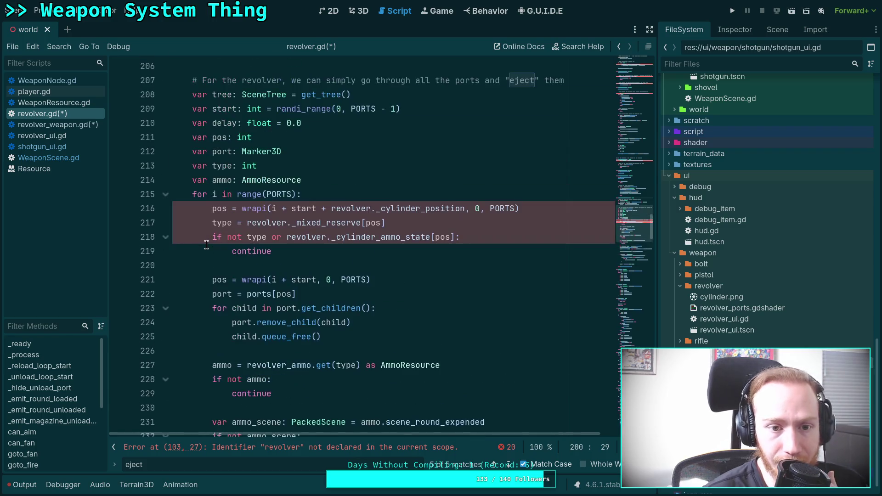
{"action": "scroll", "coordinate": [206, 245], "scroll_direction": "up", "scroll_amount": 4}
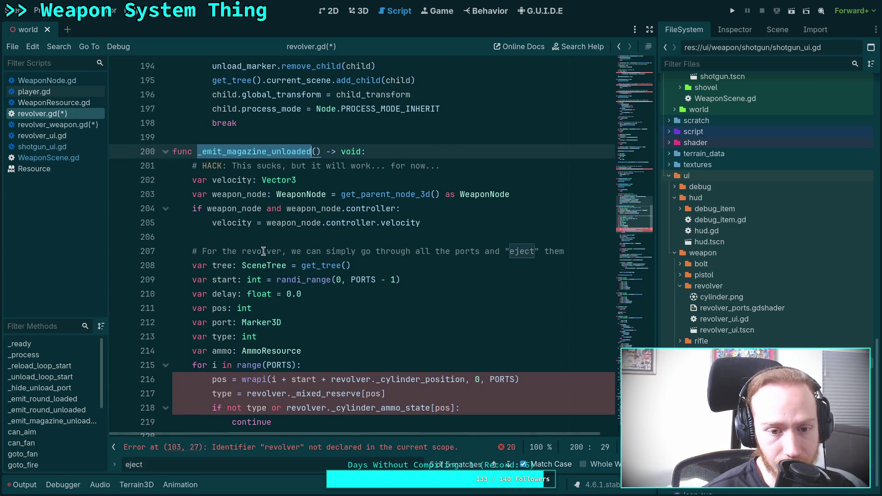
{"action": "scroll", "coordinate": [263, 251], "scroll_direction": "down", "scroll_amount": 7}
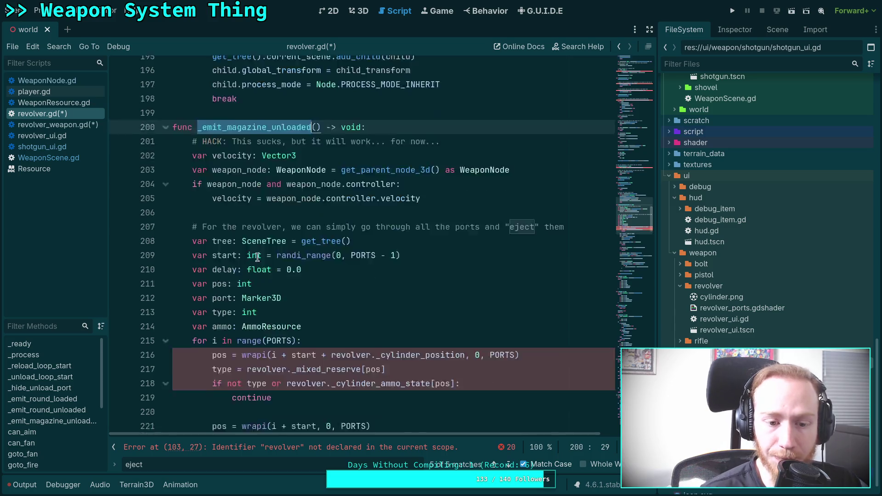
{"action": "scroll", "coordinate": [230, 255], "scroll_direction": "down", "scroll_amount": 2}
{"action": "scroll", "coordinate": [230, 256], "scroll_direction": "down", "scroll_amount": 5}
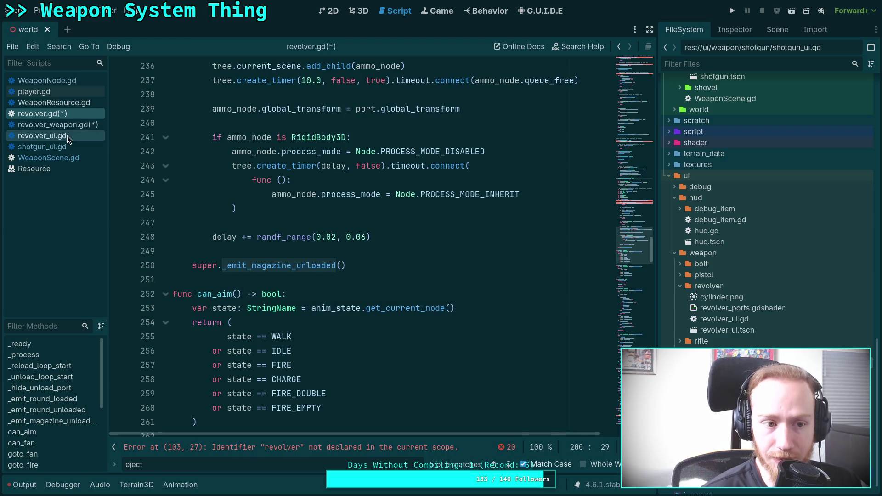
{"action": "left_click", "coordinate": [75, 80]}
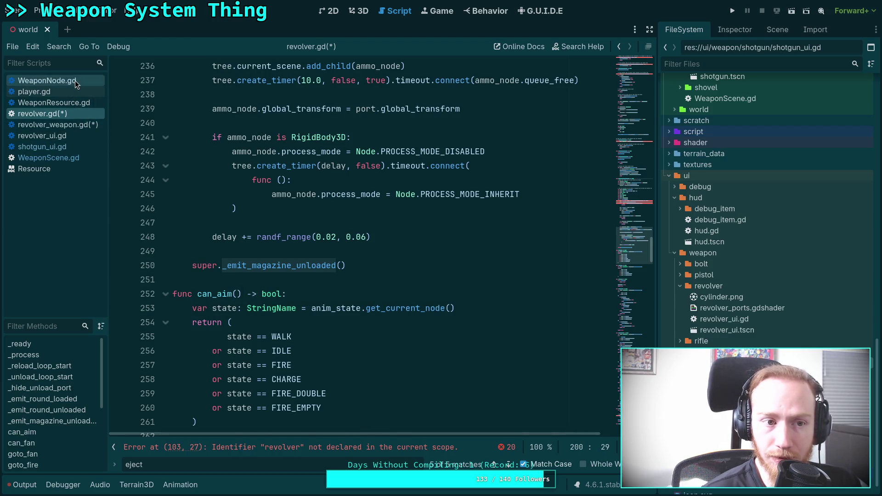
Scroll WeaponNode.gd to on_weapon_magazine_unloaded, which unloads rounds then emits weapon_updated.
{"action": "scroll", "coordinate": [350, 252], "scroll_direction": "down", "scroll_amount": 4}
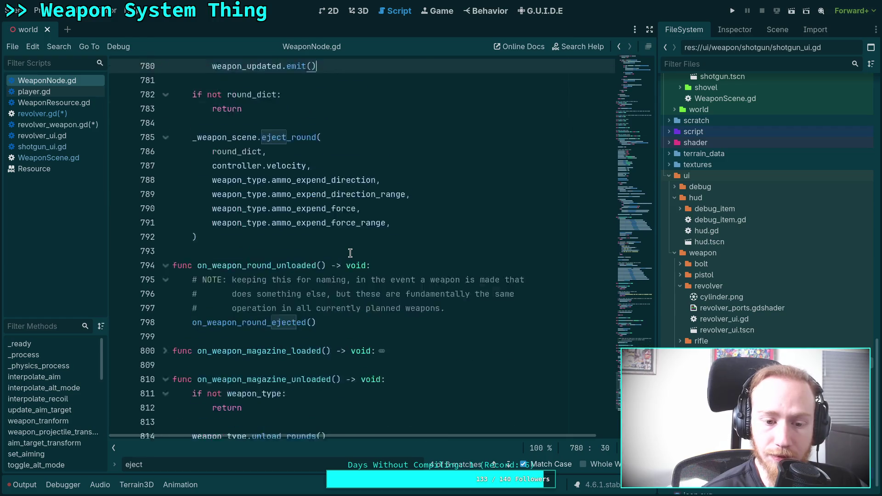
{"action": "scroll", "coordinate": [323, 251], "scroll_direction": "down", "scroll_amount": 2}
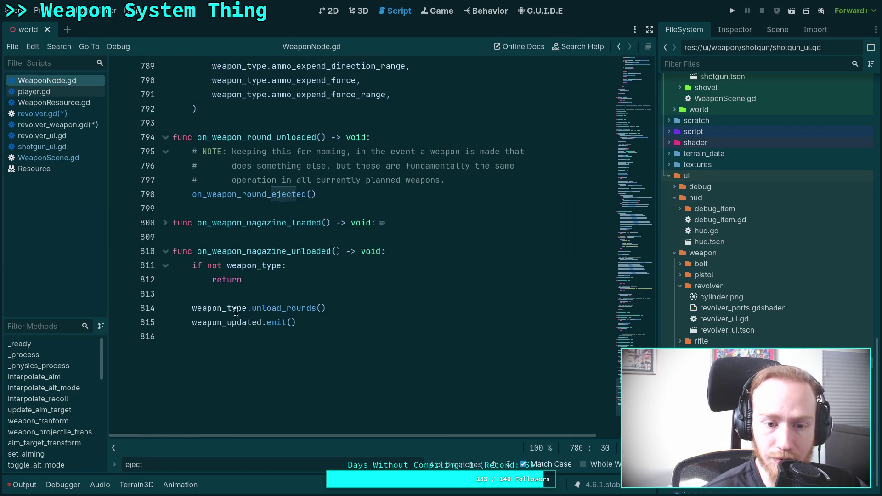
{"action": "mouse_move", "coordinate": [273, 309]}
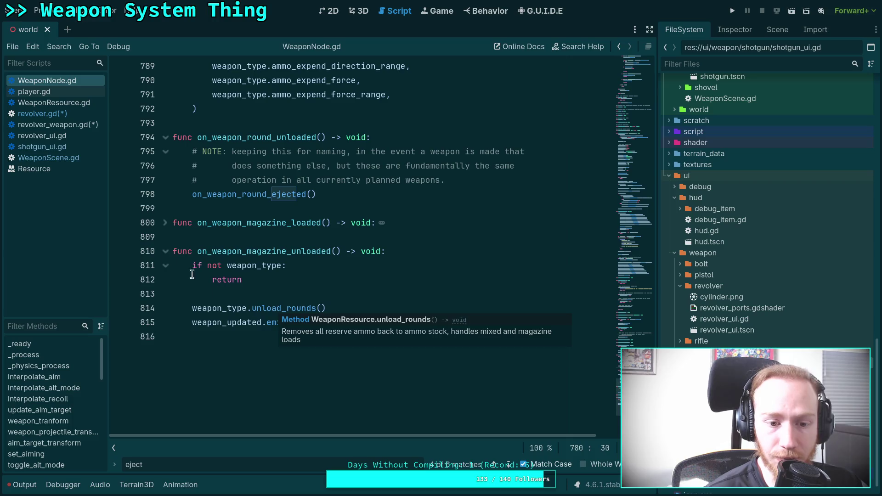
{"action": "left_click", "coordinate": [63, 129]}
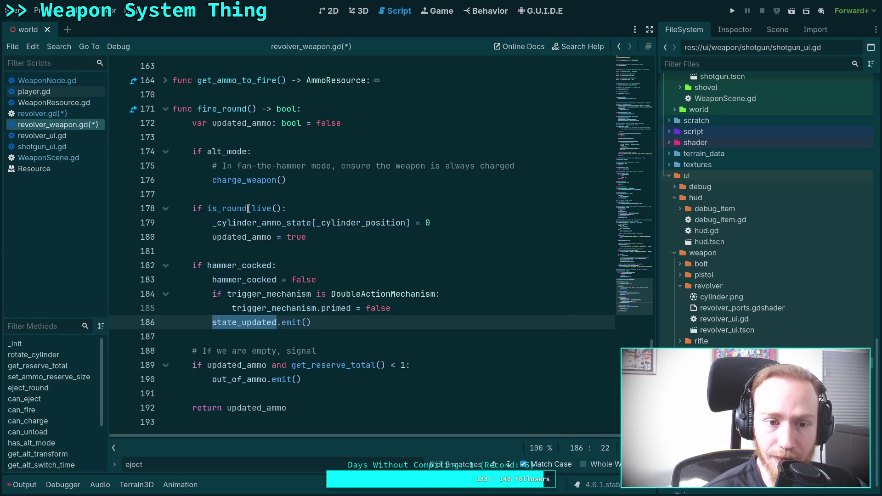
Review the unload_rounds function in revolver_weapon.gd.
{"action": "scroll", "coordinate": [356, 253], "scroll_direction": "up", "scroll_amount": 3}
{"action": "scroll", "coordinate": [355, 253], "scroll_direction": "down", "scroll_amount": 4}
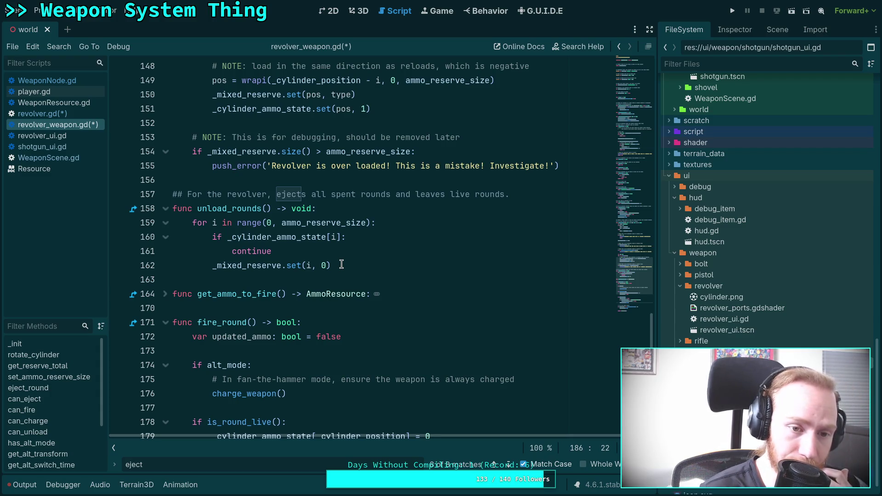
{"action": "scroll", "coordinate": [341, 264], "scroll_direction": "up", "scroll_amount": 10}
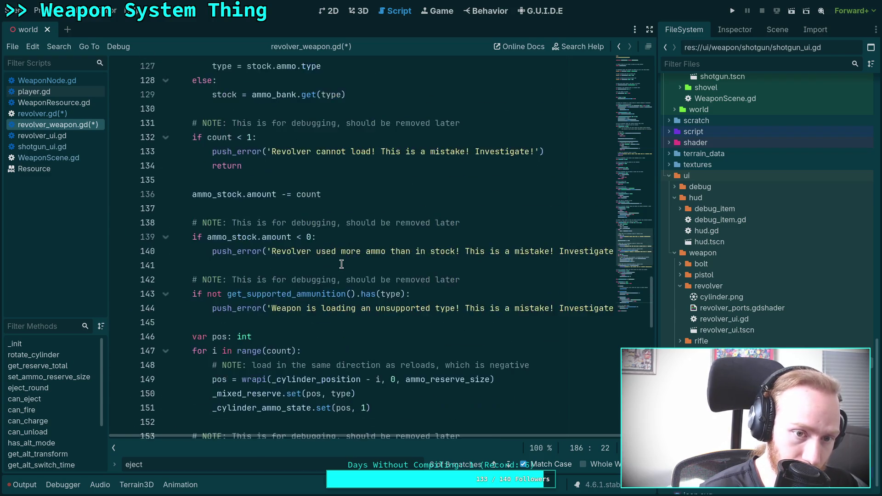
{"action": "scroll", "coordinate": [341, 264], "scroll_direction": "up", "scroll_amount": 4}
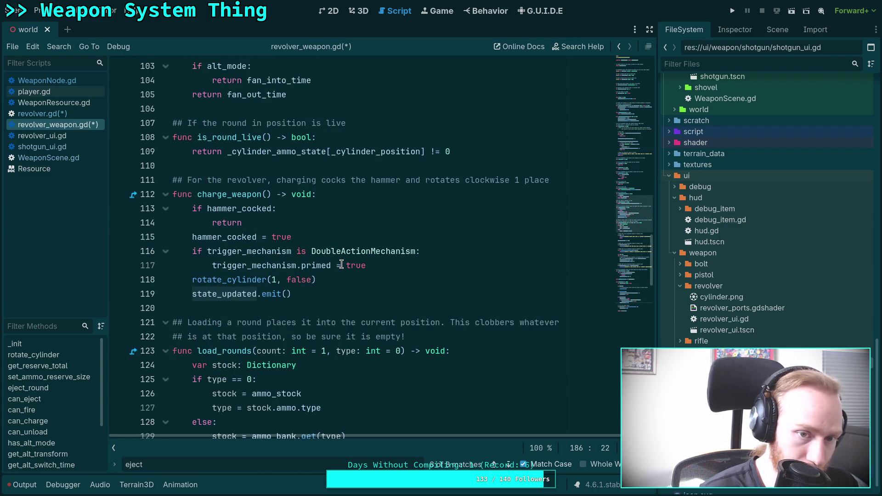
{"action": "scroll", "coordinate": [342, 265], "scroll_direction": "down", "scroll_amount": 14}
{"action": "scroll", "coordinate": [341, 265], "scroll_direction": "down", "scroll_amount": 1}
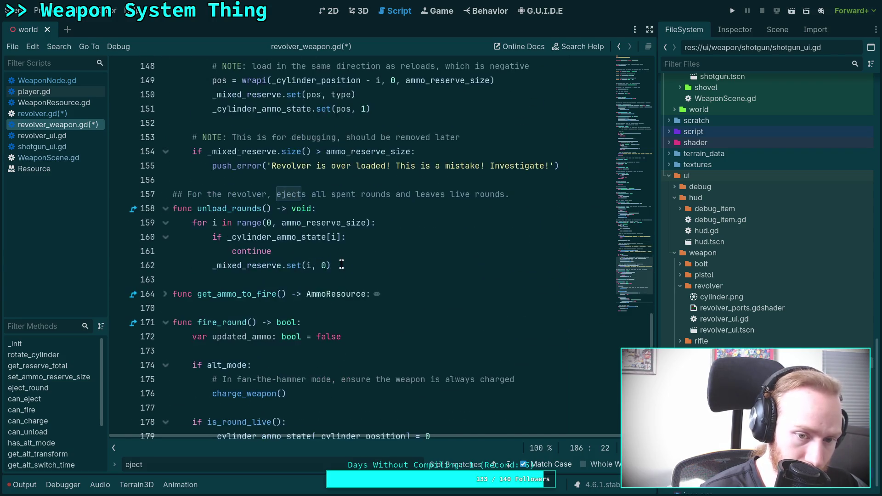
{"action": "scroll", "coordinate": [341, 264], "scroll_direction": "down", "scroll_amount": 10}
{"action": "scroll", "coordinate": [341, 264], "scroll_direction": "up", "scroll_amount": 15}
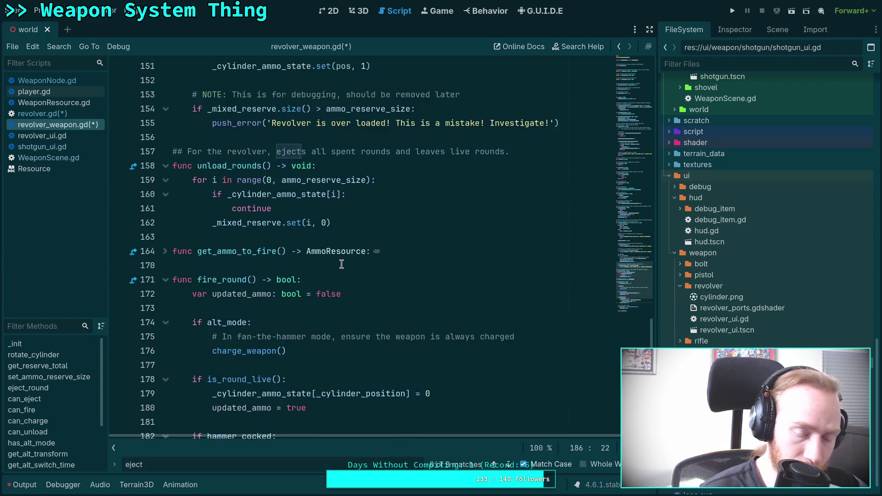
{"action": "scroll", "coordinate": [341, 265], "scroll_direction": "up", "scroll_amount": 20}
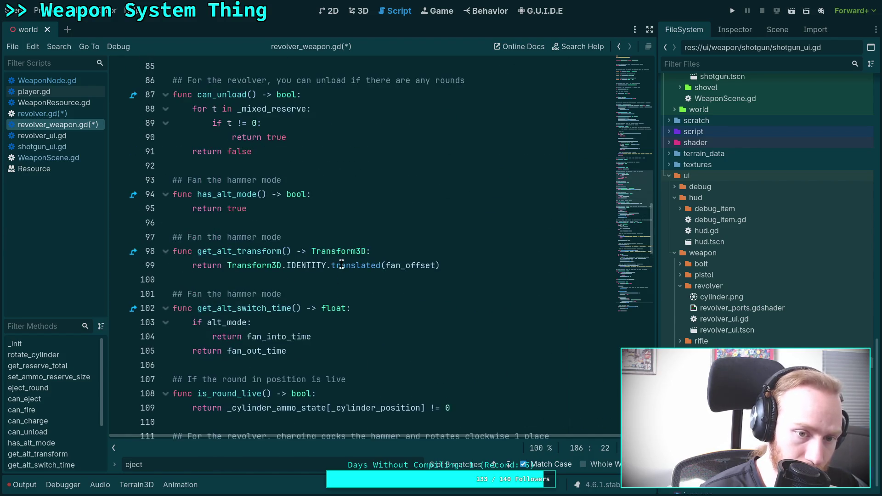
{"action": "scroll", "coordinate": [342, 265], "scroll_direction": "up", "scroll_amount": 1}
{"action": "scroll", "coordinate": [341, 265], "scroll_direction": "down", "scroll_amount": 8}
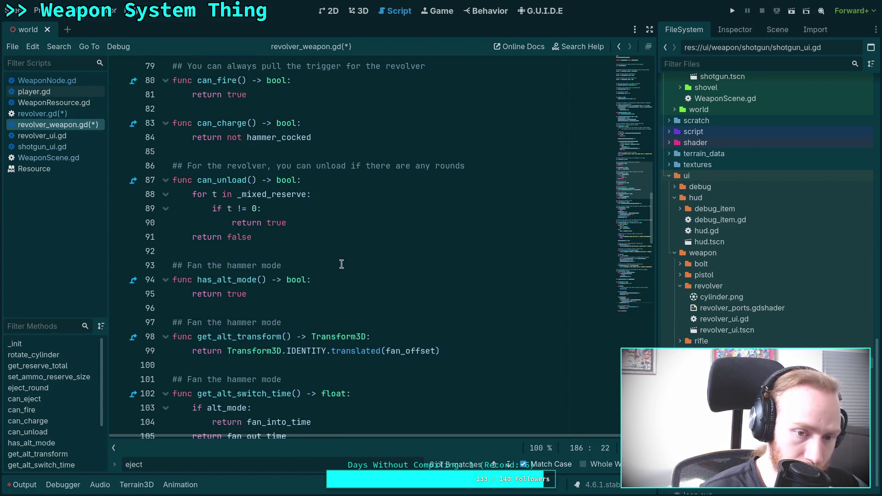
{"action": "scroll", "coordinate": [342, 265], "scroll_direction": "down", "scroll_amount": 6}
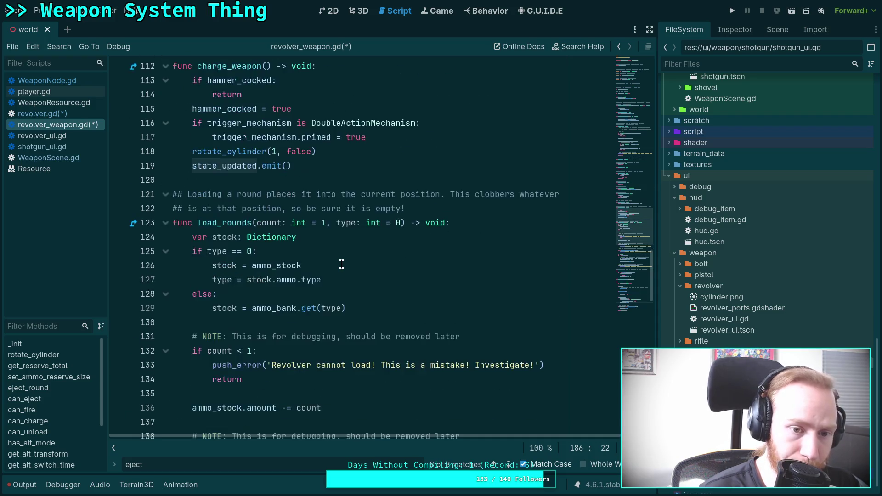
{"action": "scroll", "coordinate": [341, 265], "scroll_direction": "down", "scroll_amount": 12}
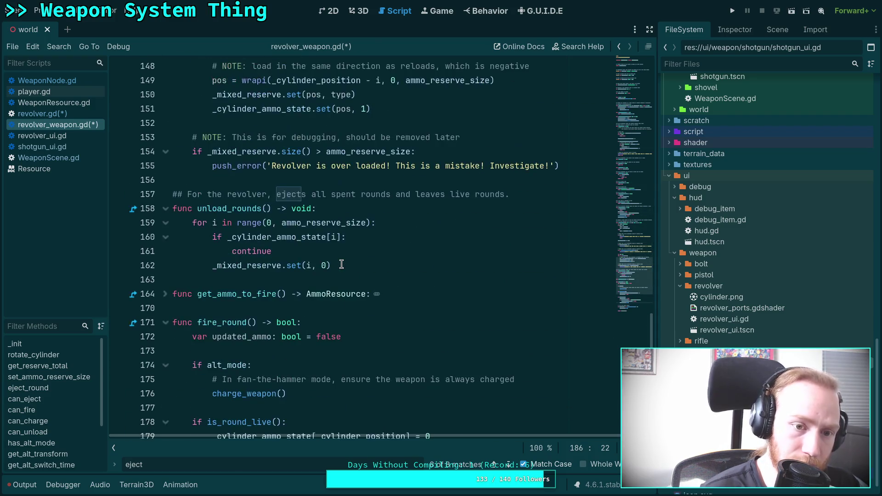
Switch to WeaponResource.gd and find its base eject_round, which returns true on ejection.
{"action": "scroll", "coordinate": [341, 265], "scroll_direction": "up", "scroll_amount": 12}
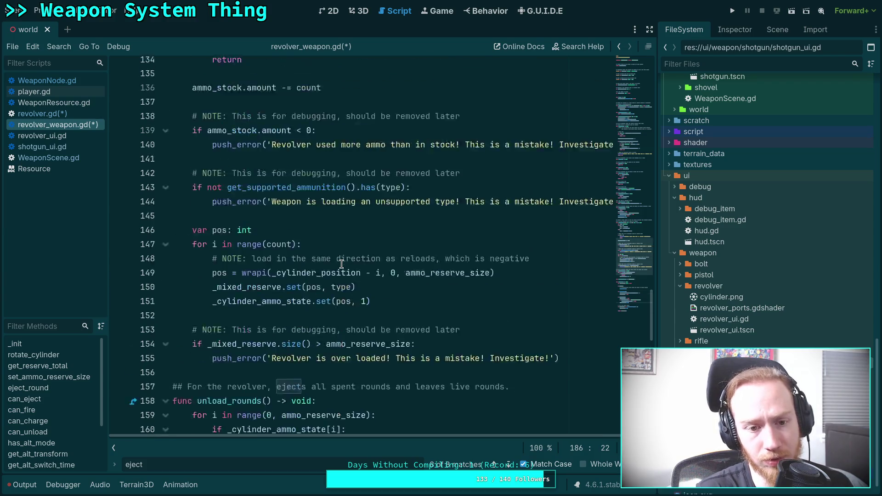
{"action": "scroll", "coordinate": [342, 265], "scroll_direction": "up", "scroll_amount": 20}
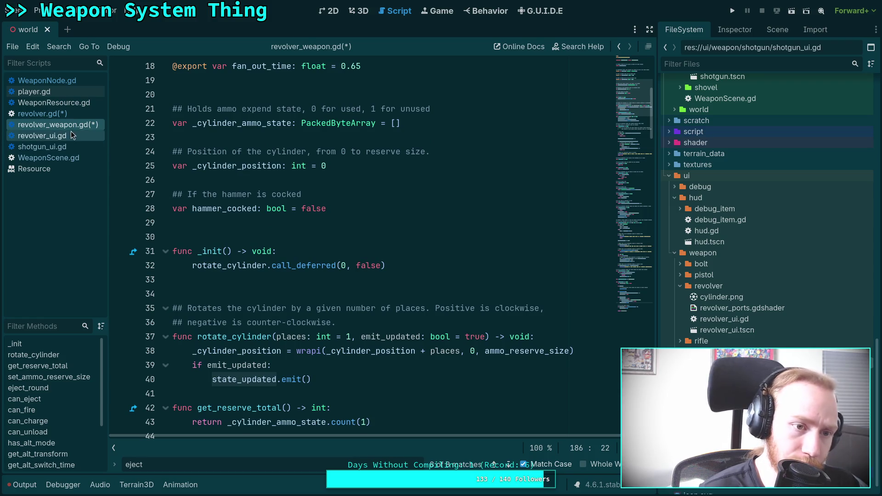
{"action": "left_click", "coordinate": [80, 103]}
{"action": "scroll", "coordinate": [386, 235], "scroll_direction": "down", "scroll_amount": 5}
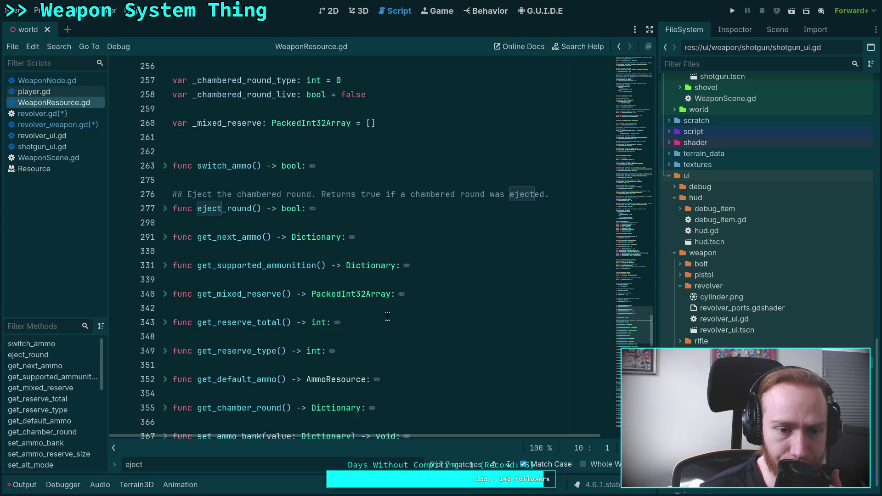
Browse WeaponResource.gd's function list, then return to revolver_weapon.gd.
{"action": "scroll", "coordinate": [387, 316], "scroll_direction": "down", "scroll_amount": 5}
{"action": "scroll", "coordinate": [387, 316], "scroll_direction": "up", "scroll_amount": 4}
{"action": "scroll", "coordinate": [211, 236], "scroll_direction": "down", "scroll_amount": 8}
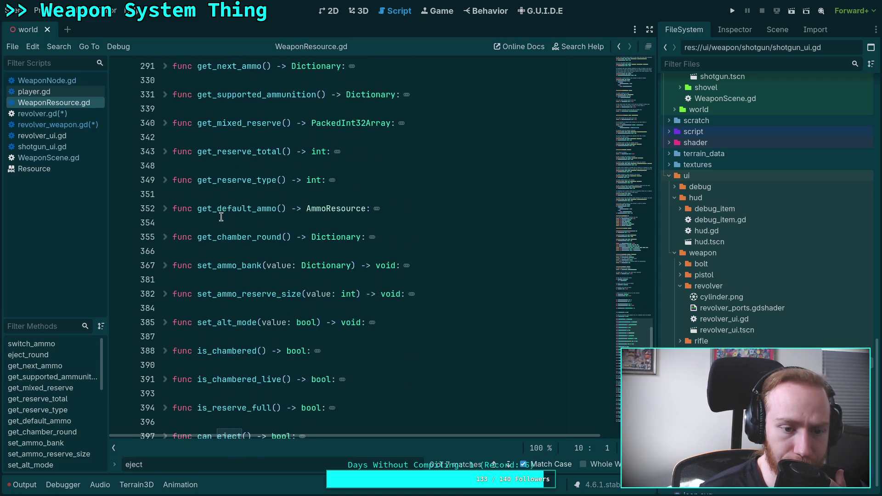
{"action": "scroll", "coordinate": [211, 237], "scroll_direction": "down", "scroll_amount": 7}
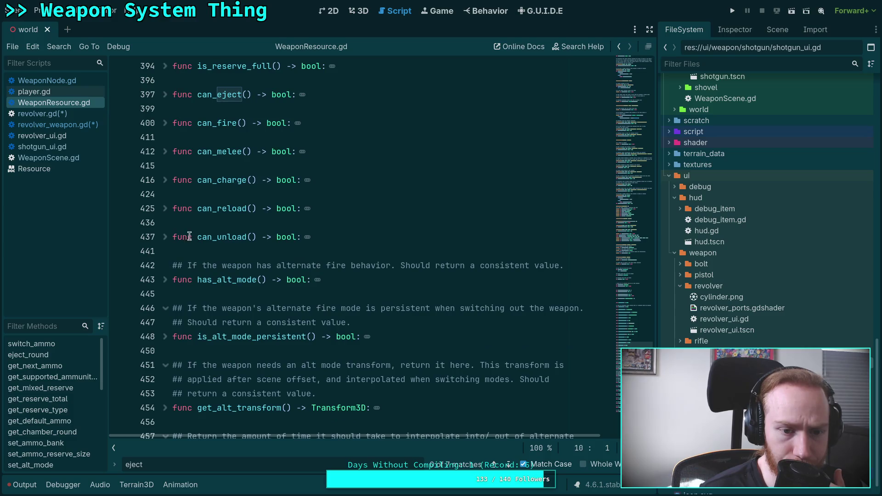
{"action": "scroll", "coordinate": [192, 244], "scroll_direction": "down", "scroll_amount": 6}
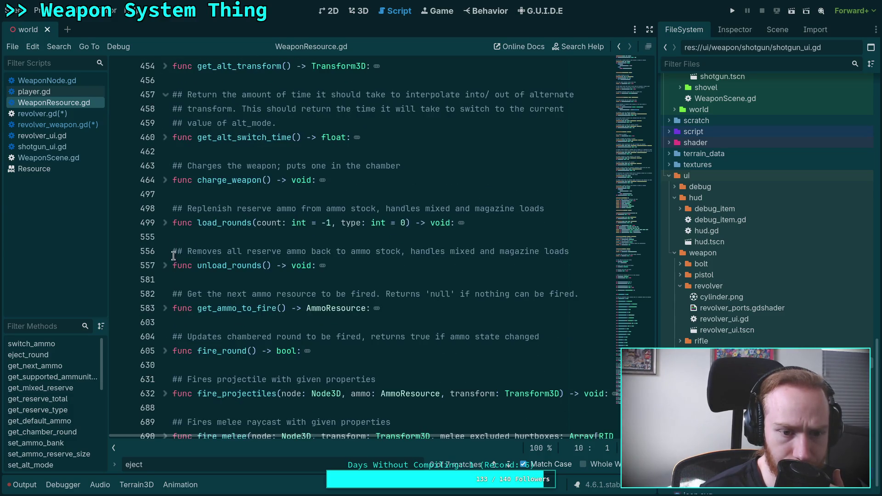
{"action": "scroll", "coordinate": [161, 257], "scroll_direction": "up", "scroll_amount": 1}
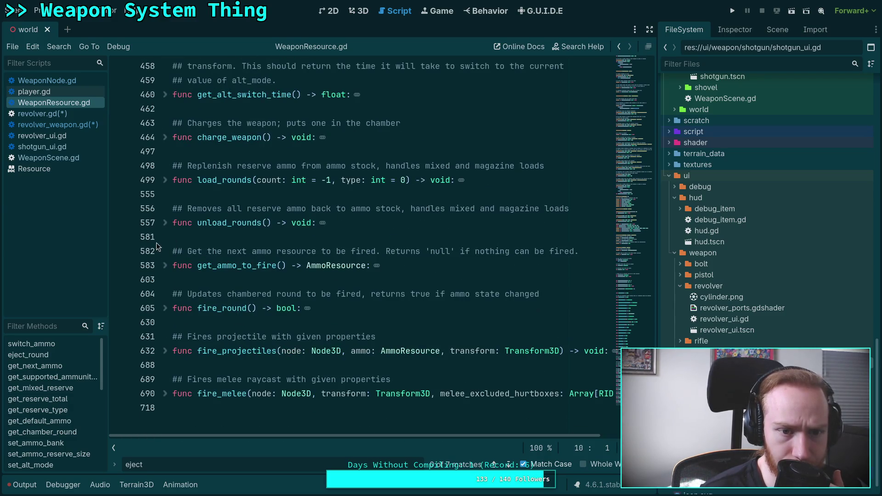
{"action": "scroll", "coordinate": [137, 207], "scroll_direction": "up", "scroll_amount": 8}
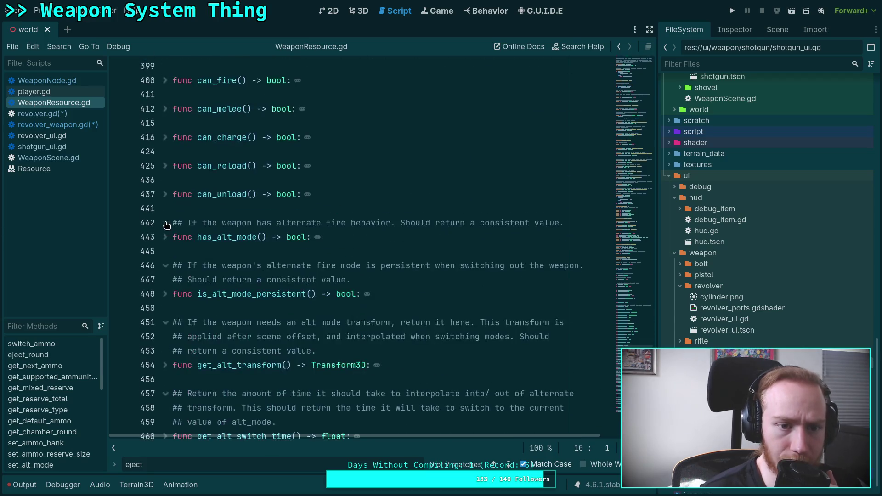
{"action": "left_click", "coordinate": [58, 125]}
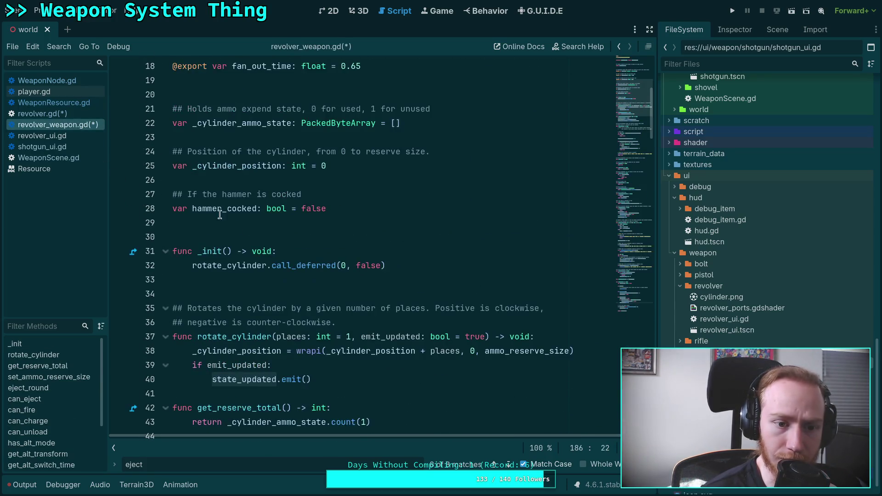
Review revolver_weapon.gd's eject_round, then save all modified scripts with Ctrl+S.
{"action": "scroll", "coordinate": [255, 233], "scroll_direction": "down", "scroll_amount": 10}
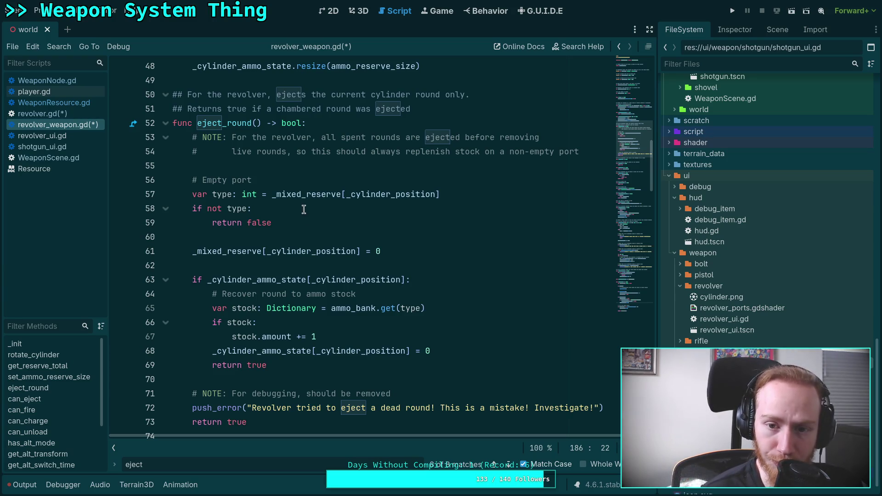
{"action": "scroll", "coordinate": [304, 209], "scroll_direction": "down", "scroll_amount": 1}
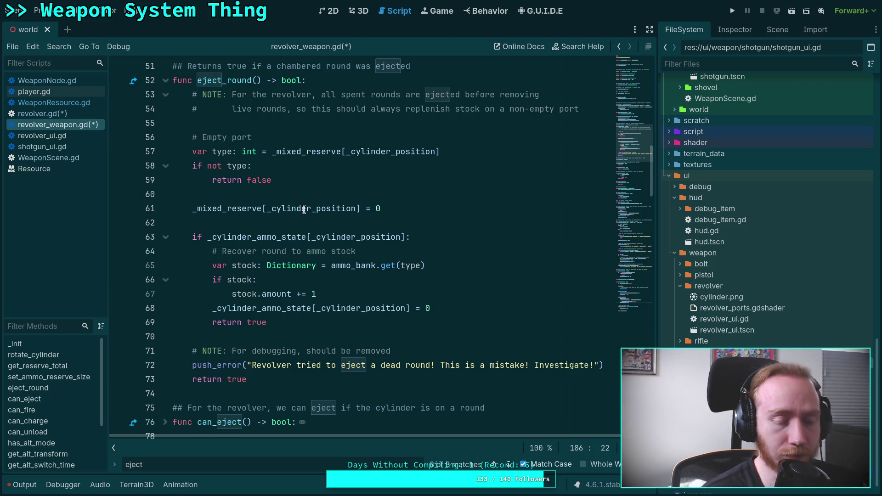
{"action": "key", "text": "ctrl+s"}
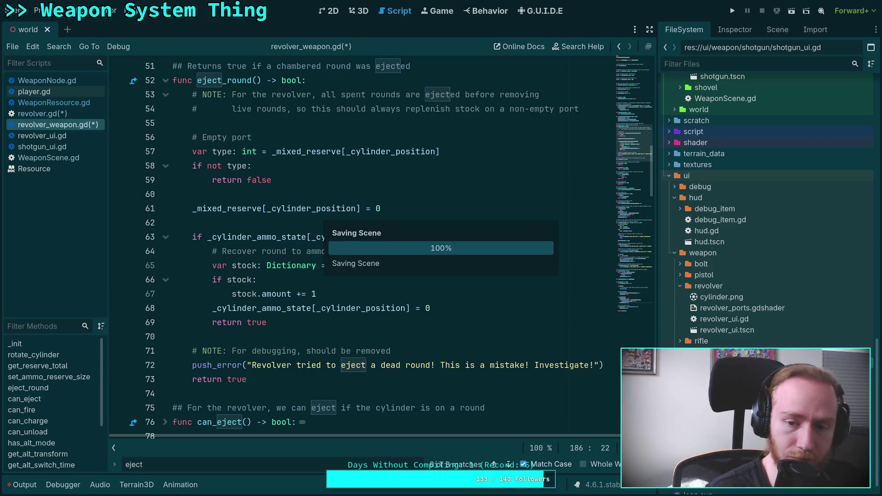
{"action": "left_click", "coordinate": [74, 114]}
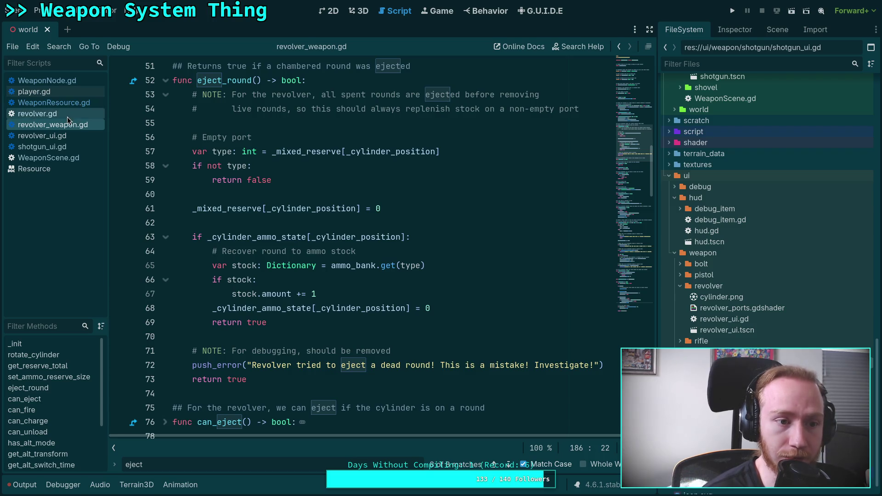
{"action": "left_click", "coordinate": [67, 155]}
{"action": "left_click", "coordinate": [78, 138]}
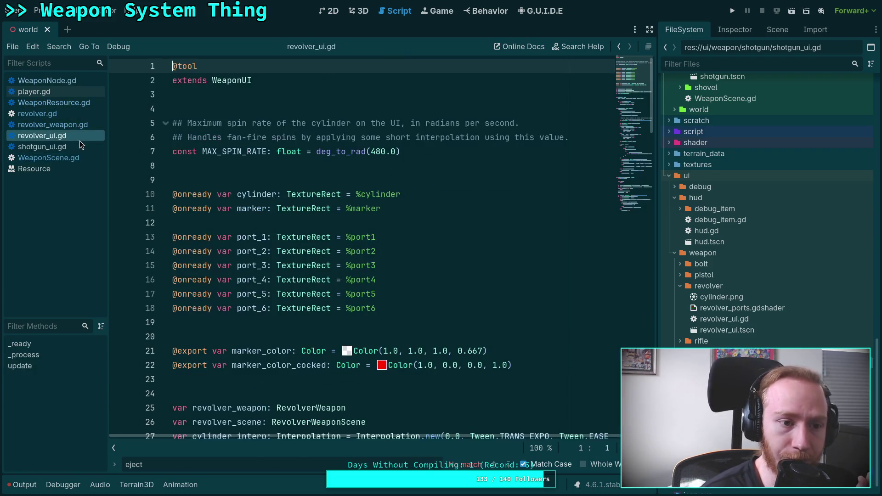
{"action": "left_click", "coordinate": [75, 148]}
{"action": "left_click", "coordinate": [78, 127]}
{"action": "left_click", "coordinate": [81, 103]}
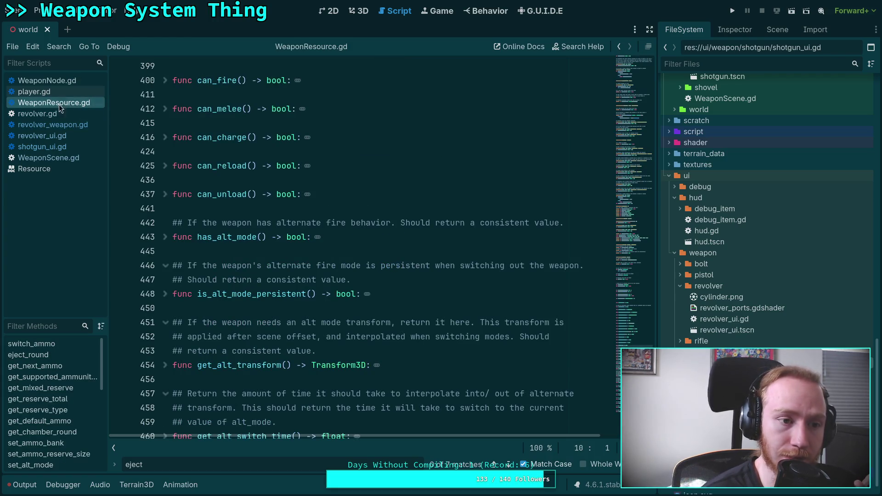
{"action": "left_click", "coordinate": [79, 82]}
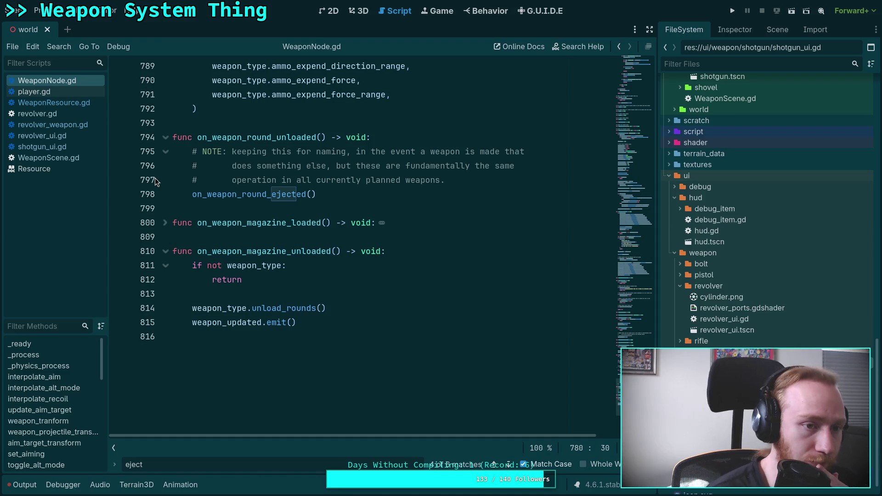
{"action": "left_click", "coordinate": [69, 125]}
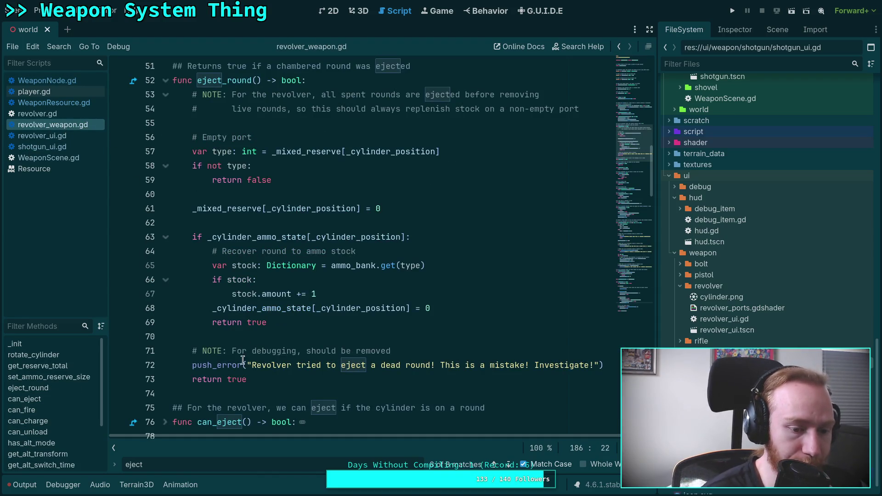
{"action": "left_click", "coordinate": [60, 135]}
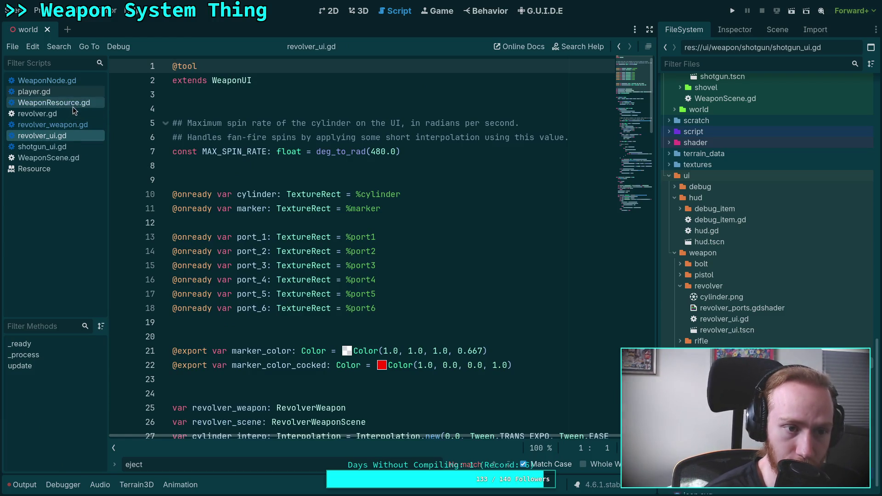
{"action": "left_click", "coordinate": [70, 125]}
{"action": "double_click", "coordinate": [144, 464]}
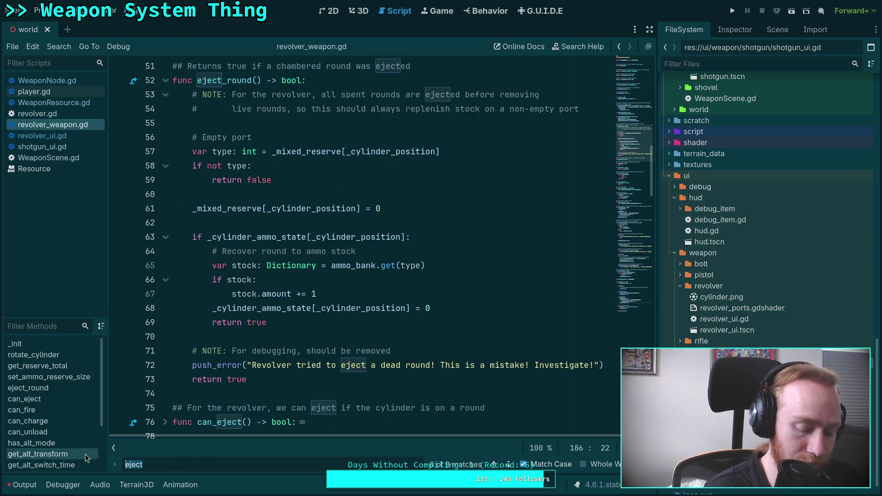
Search for state_updated, inspect the fire_round match at line 186, then open revolver.gd.
{"action": "type", "text": "state_updated"}
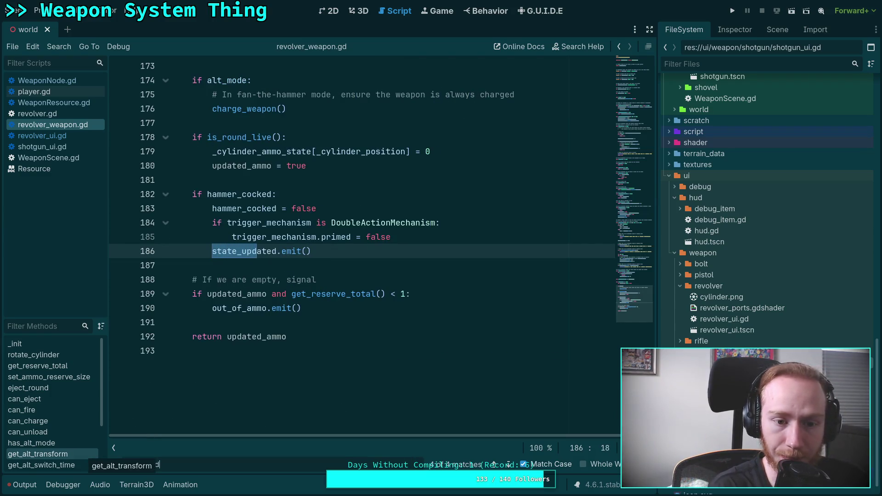
{"action": "scroll", "coordinate": [297, 329], "scroll_direction": "up", "scroll_amount": 5}
{"action": "scroll", "coordinate": [296, 330], "scroll_direction": "down", "scroll_amount": 2}
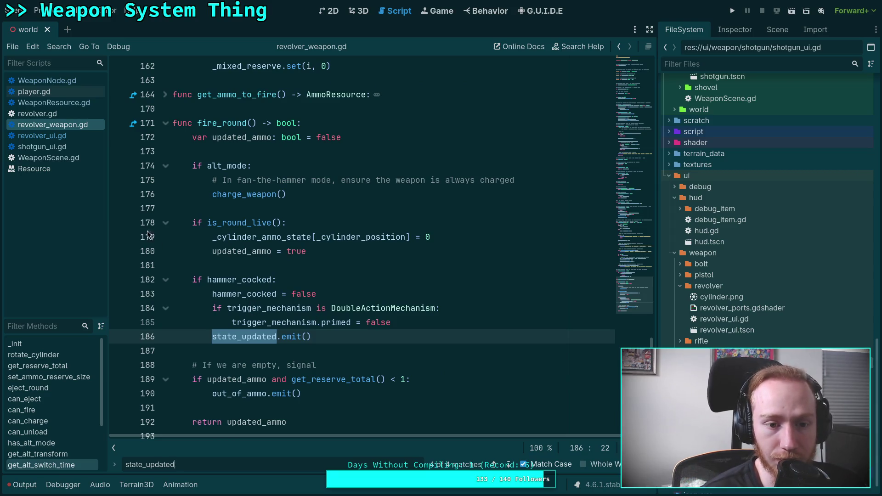
{"action": "scroll", "coordinate": [295, 247], "scroll_direction": "down", "scroll_amount": 1}
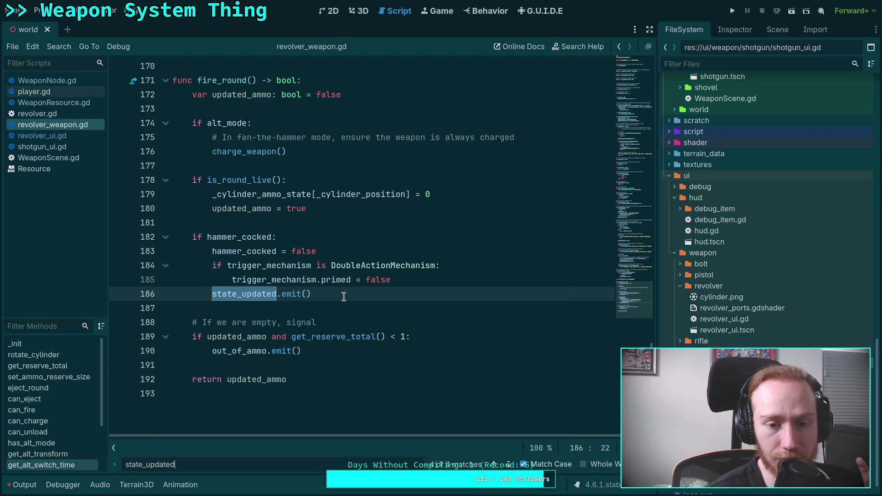
{"action": "scroll", "coordinate": [343, 297], "scroll_direction": "up", "scroll_amount": 1}
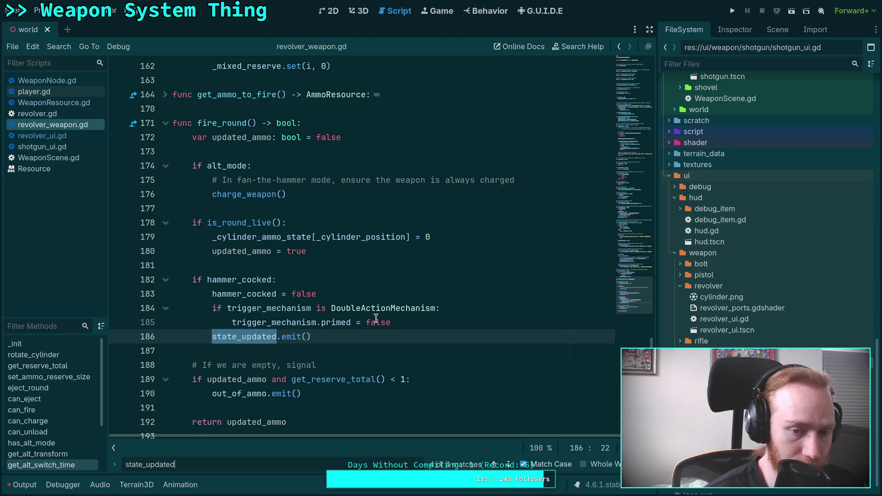
{"action": "scroll", "coordinate": [376, 318], "scroll_direction": "down", "scroll_amount": 1}
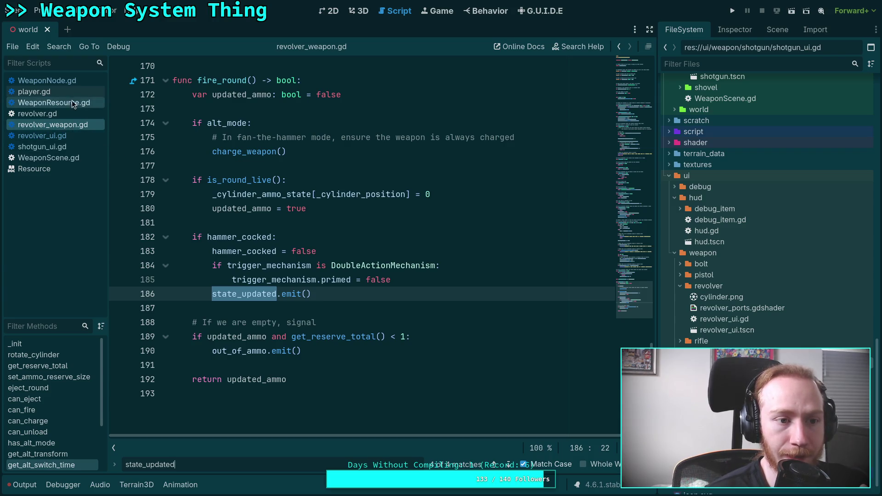
{"action": "left_click", "coordinate": [46, 114]}
Browse down through revolver.gd to its revolver_ammo variable.
{"action": "scroll", "coordinate": [366, 304], "scroll_direction": "down", "scroll_amount": 4}
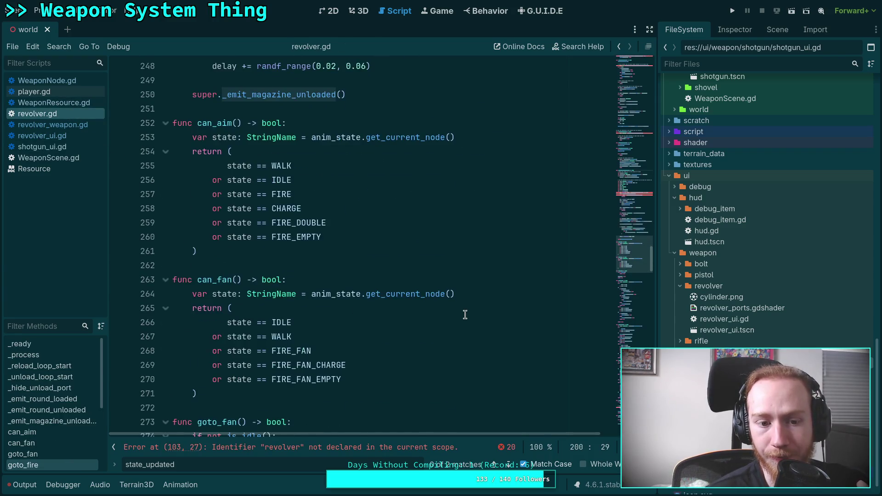
{"action": "left_click", "coordinate": [630, 317]}
{"action": "scroll", "coordinate": [630, 317], "scroll_direction": "down", "scroll_amount": 10}
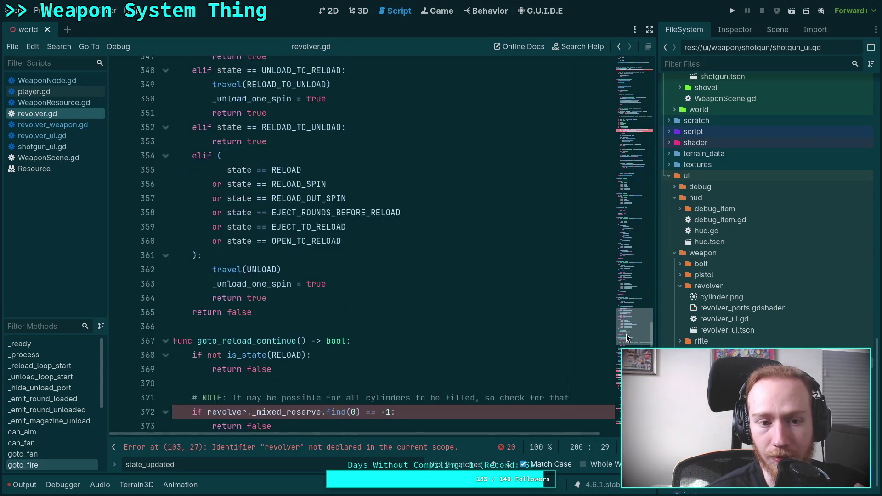
{"action": "scroll", "coordinate": [616, 392], "scroll_direction": "down", "scroll_amount": 2}
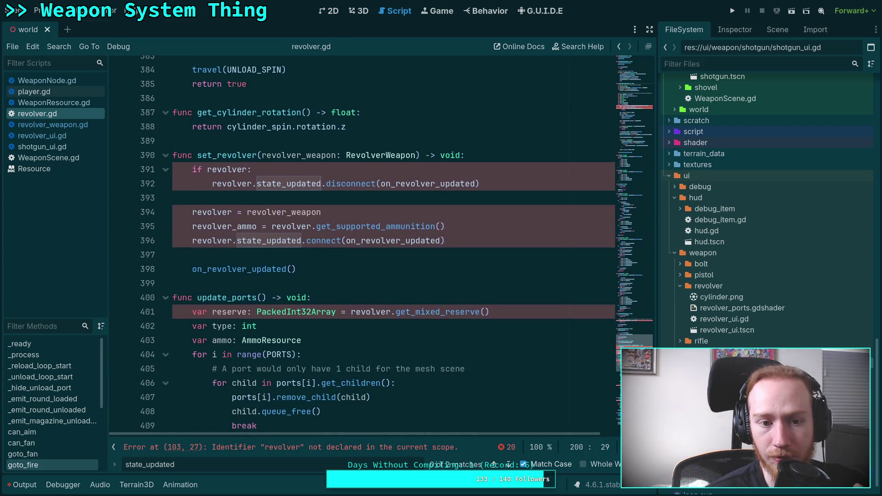
{"action": "scroll", "coordinate": [617, 392], "scroll_direction": "down", "scroll_amount": 6}
{"action": "scroll", "coordinate": [616, 392], "scroll_direction": "down", "scroll_amount": 7}
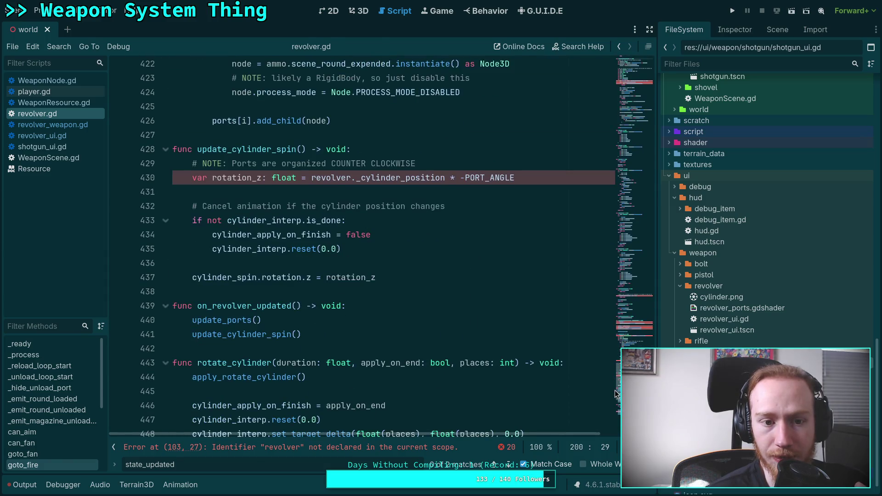
{"action": "scroll", "coordinate": [611, 390], "scroll_direction": "up", "scroll_amount": 15}
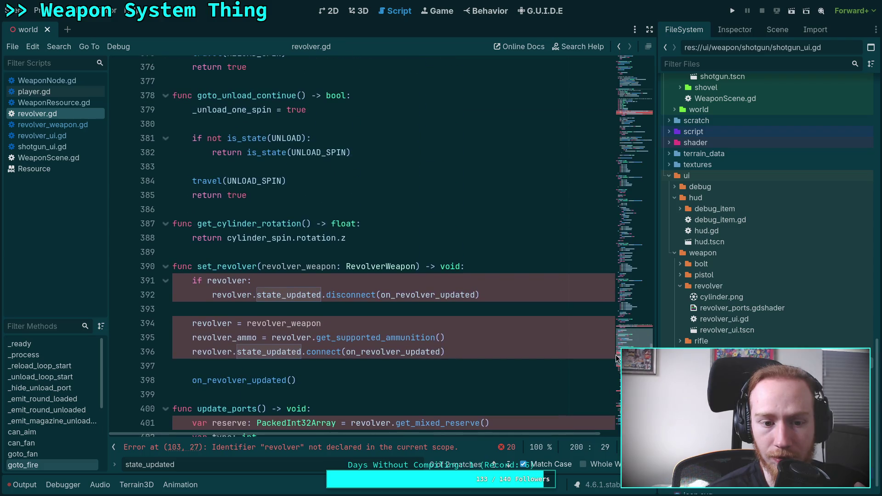
{"action": "mouse_move", "coordinate": [627, 359]}
{"action": "left_mouse_down"}
{"action": "mouse_move", "coordinate": [631, 145]}
{"action": "mouse_move", "coordinate": [641, 114]}
{"action": "mouse_move", "coordinate": [634, 131]}
{"action": "left_mouse_up"}
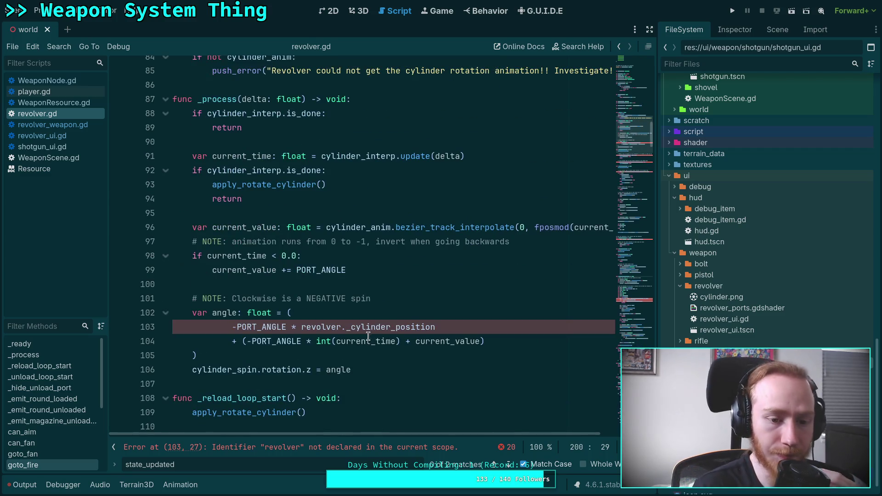
{"action": "scroll", "coordinate": [368, 331], "scroll_direction": "up", "scroll_amount": 10}
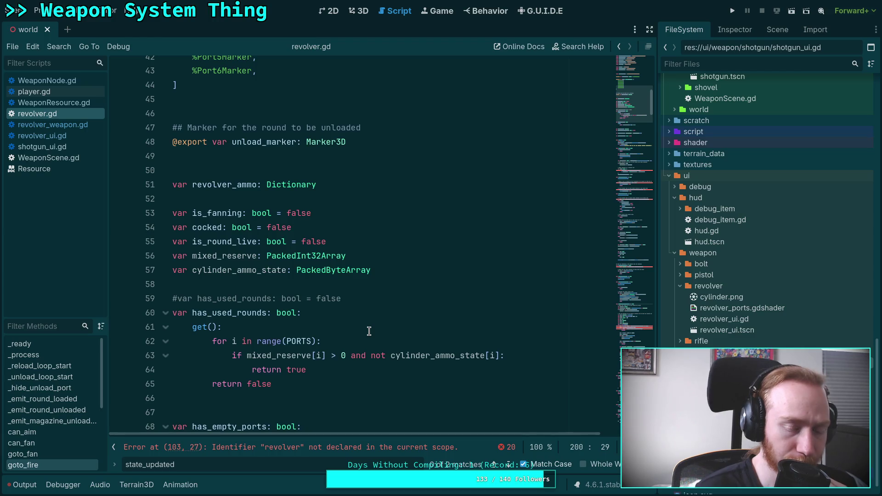
{"action": "scroll", "coordinate": [368, 330], "scroll_direction": "down", "scroll_amount": 3}
{"action": "scroll", "coordinate": [369, 331], "scroll_direction": "up", "scroll_amount": 4}
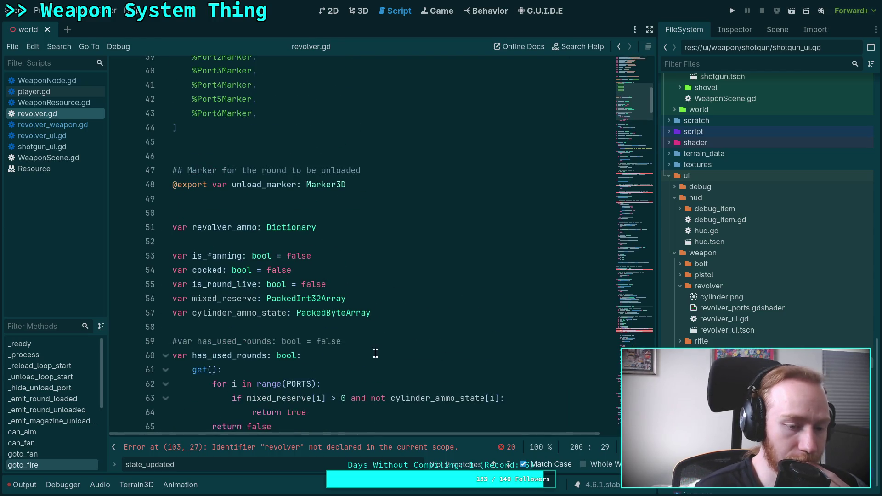
Place the cursor after revolver_ammo on line 51, then switch to WeaponScene.gd.
{"action": "left_click", "coordinate": [260, 227]}
{"action": "scroll", "coordinate": [345, 269], "scroll_direction": "up", "scroll_amount": 8}
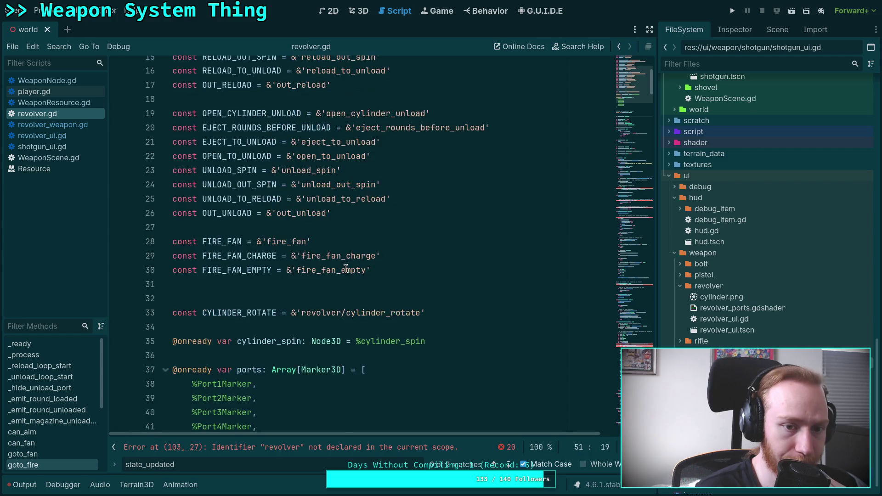
{"action": "scroll", "coordinate": [345, 269], "scroll_direction": "down", "scroll_amount": 7}
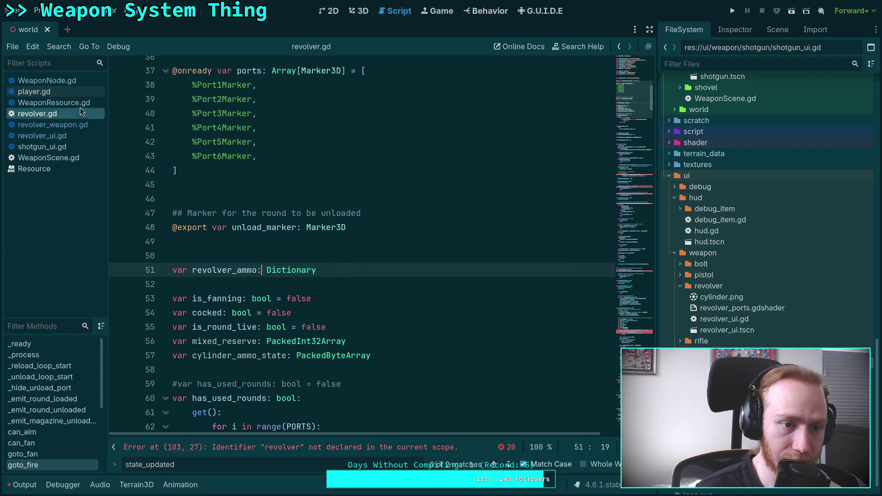
{"action": "left_click", "coordinate": [49, 157]}
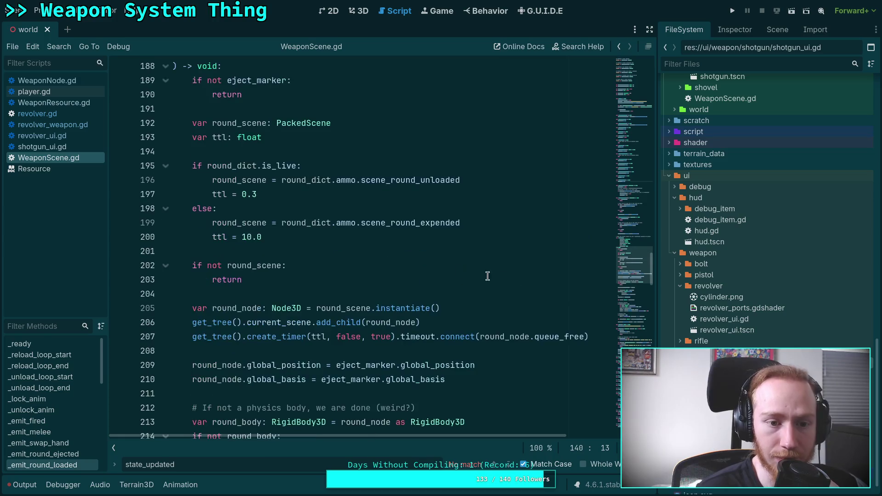
Fold every function in WeaponScene.gd from eject_round down to attach_magazine.
{"action": "scroll", "coordinate": [505, 278], "scroll_direction": "up", "scroll_amount": 5}
{"action": "left_click", "coordinate": [166, 180]}
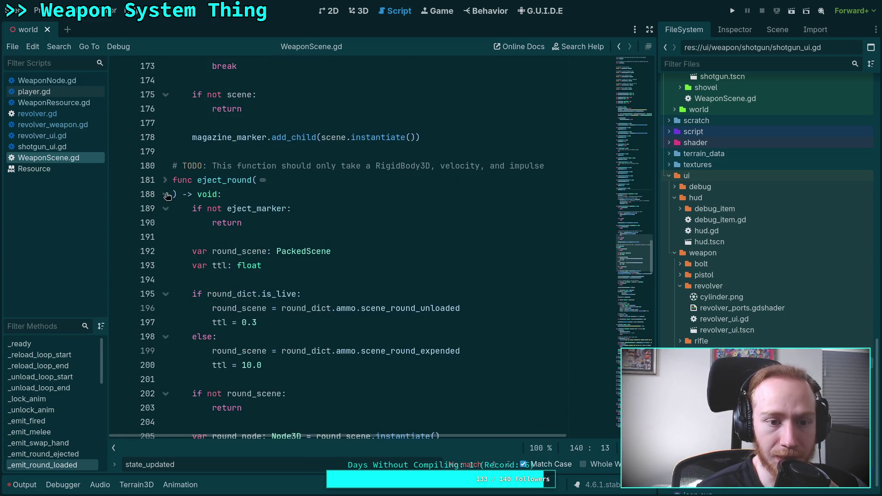
{"action": "left_click", "coordinate": [165, 195]}
{"action": "left_click", "coordinate": [166, 266]}
{"action": "left_click", "coordinate": [165, 351]}
{"action": "left_click", "coordinate": [165, 393]}
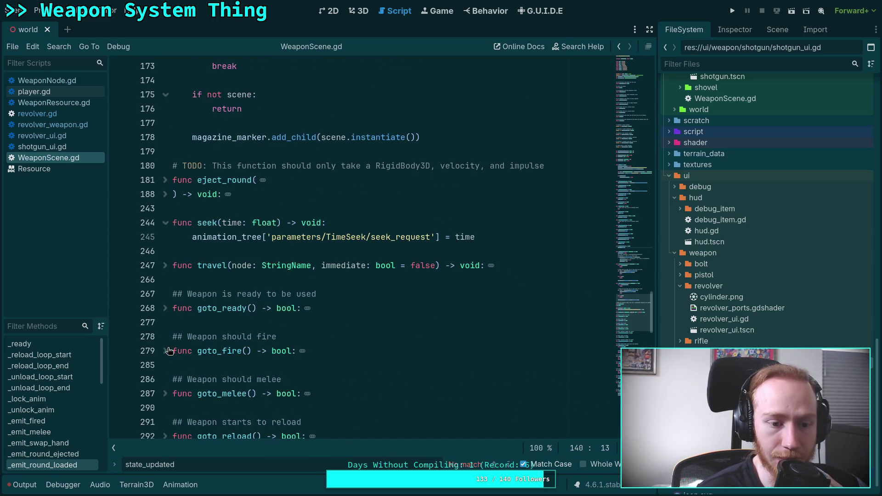
{"action": "scroll", "coordinate": [164, 320], "scroll_direction": "down", "scroll_amount": 3}
{"action": "left_click", "coordinate": [166, 307]}
{"action": "left_click", "coordinate": [165, 349]}
{"action": "scroll", "coordinate": [164, 299], "scroll_direction": "down", "scroll_amount": 4}
{"action": "left_click", "coordinate": [165, 223]}
{"action": "left_click", "coordinate": [166, 265]}
{"action": "left_click", "coordinate": [166, 308]}
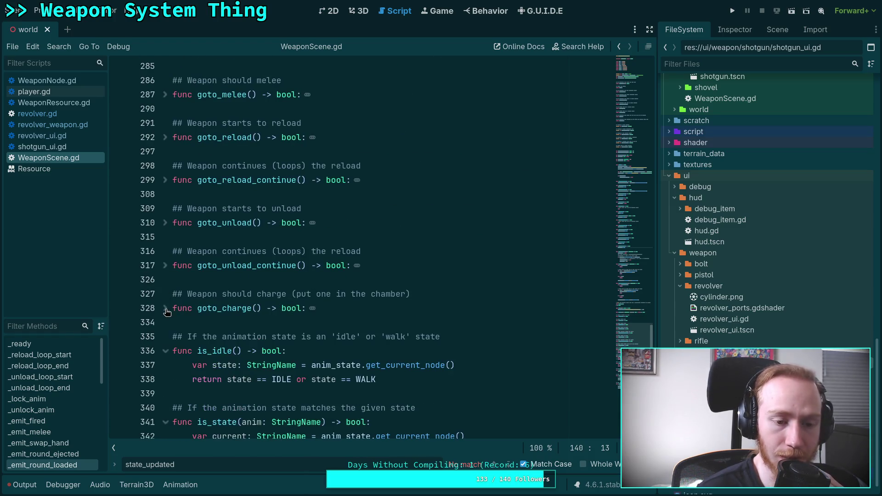
{"action": "scroll", "coordinate": [167, 302], "scroll_direction": "down", "scroll_amount": 2}
{"action": "left_click", "coordinate": [165, 265]}
{"action": "left_click", "coordinate": [165, 308]}
{"action": "scroll", "coordinate": [167, 313], "scroll_direction": "down", "scroll_amount": 2}
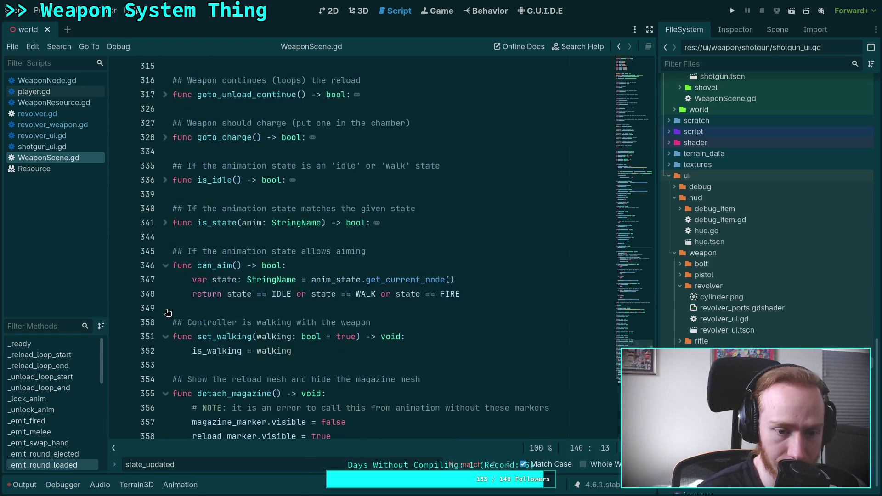
{"action": "left_click", "coordinate": [165, 265]}
{"action": "left_click", "coordinate": [165, 308]}
{"action": "scroll", "coordinate": [168, 309], "scroll_direction": "down", "scroll_amount": 2}
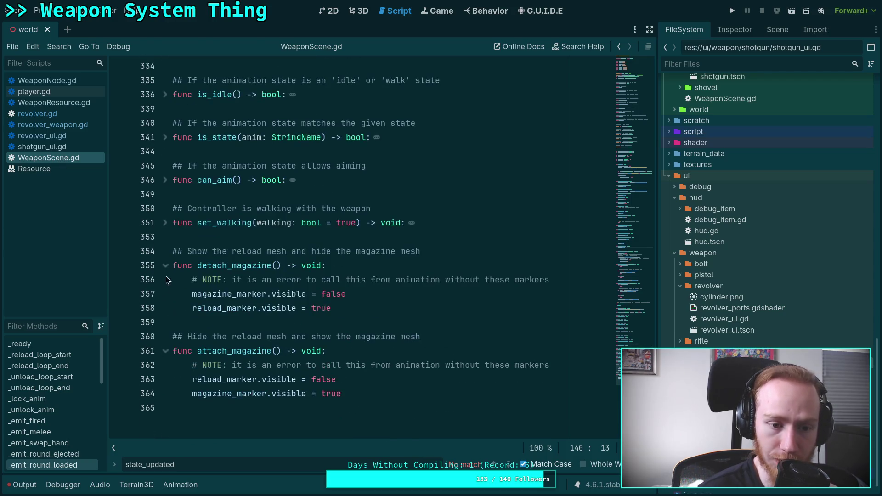
{"action": "left_click", "coordinate": [166, 279]}
{"action": "left_click", "coordinate": [165, 322]}
Fold set_magazine_scene, set_reload_scene, _on_anim_start and the _emit_ helpers up to _unlock_anim.
{"action": "scroll", "coordinate": [272, 311], "scroll_direction": "up", "scroll_amount": 6}
{"action": "scroll", "coordinate": [271, 310], "scroll_direction": "up", "scroll_amount": 10}
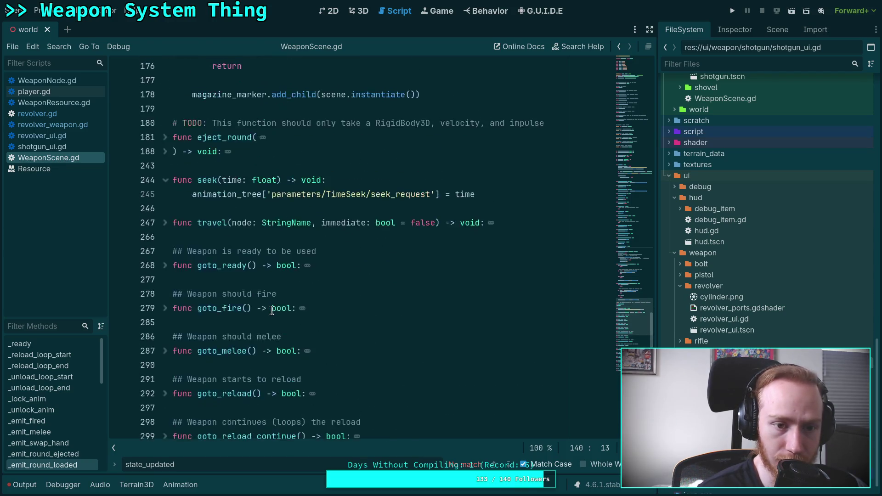
{"action": "left_click", "coordinate": [166, 265]}
{"action": "scroll", "coordinate": [168, 268], "scroll_direction": "up", "scroll_amount": 3}
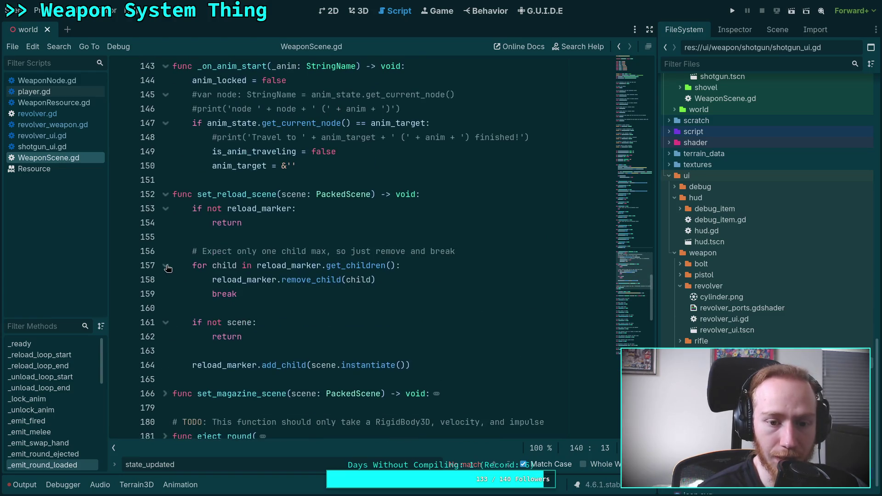
{"action": "left_click", "coordinate": [165, 194]}
{"action": "scroll", "coordinate": [168, 205], "scroll_direction": "up", "scroll_amount": 4}
{"action": "left_click", "coordinate": [171, 237]}
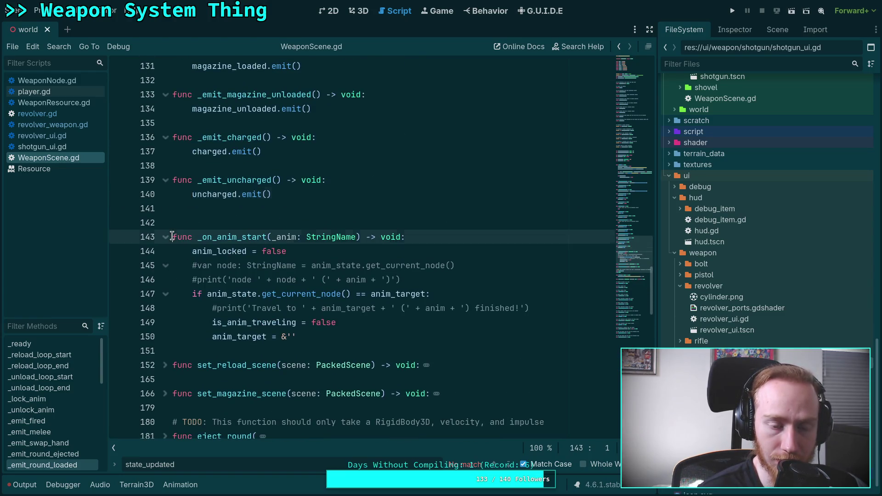
{"action": "left_click", "coordinate": [165, 237]}
{"action": "left_click", "coordinate": [165, 180]}
{"action": "scroll", "coordinate": [190, 210], "scroll_direction": "up", "scroll_amount": 4}
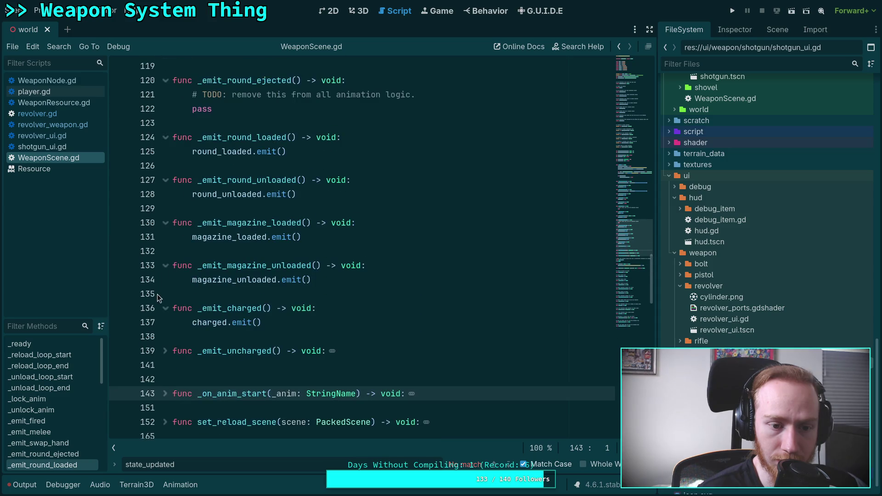
{"action": "left_click", "coordinate": [165, 283]}
{"action": "left_click", "coordinate": [165, 241]}
{"action": "left_click", "coordinate": [165, 198]}
{"action": "scroll", "coordinate": [174, 215], "scroll_direction": "up", "scroll_amount": 1}
{"action": "scroll", "coordinate": [172, 239], "scroll_direction": "up", "scroll_amount": 1}
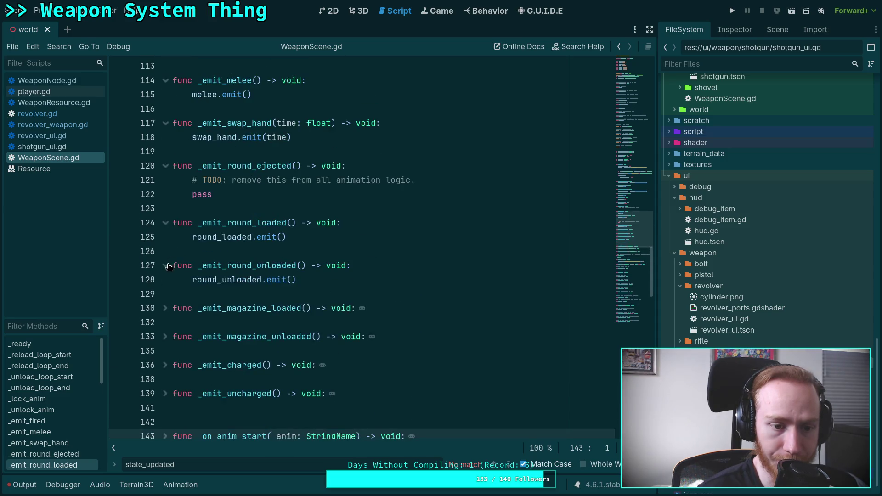
{"action": "left_click", "coordinate": [165, 261]}
{"action": "left_click", "coordinate": [166, 224]}
{"action": "left_click", "coordinate": [166, 168]}
{"action": "scroll", "coordinate": [189, 237], "scroll_direction": "up", "scroll_amount": 5}
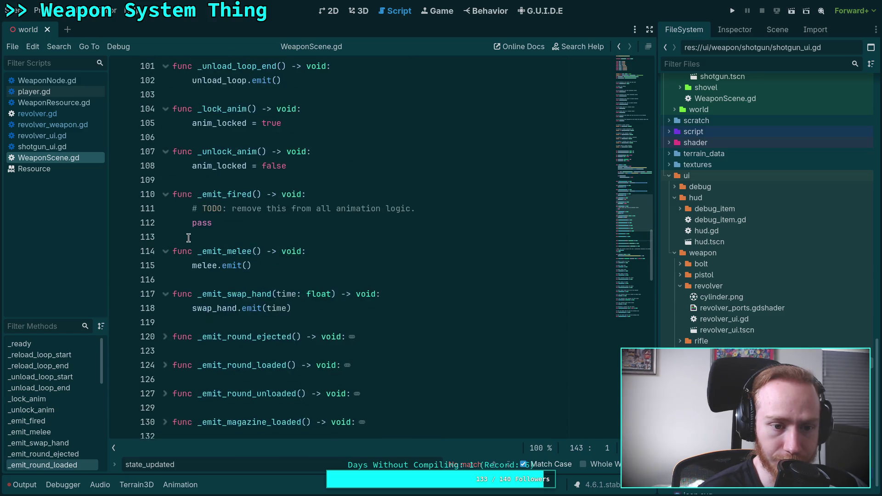
{"action": "left_click", "coordinate": [165, 293]}
{"action": "left_click", "coordinate": [165, 251]}
{"action": "left_click", "coordinate": [166, 194]}
{"action": "left_click", "coordinate": [165, 152]}
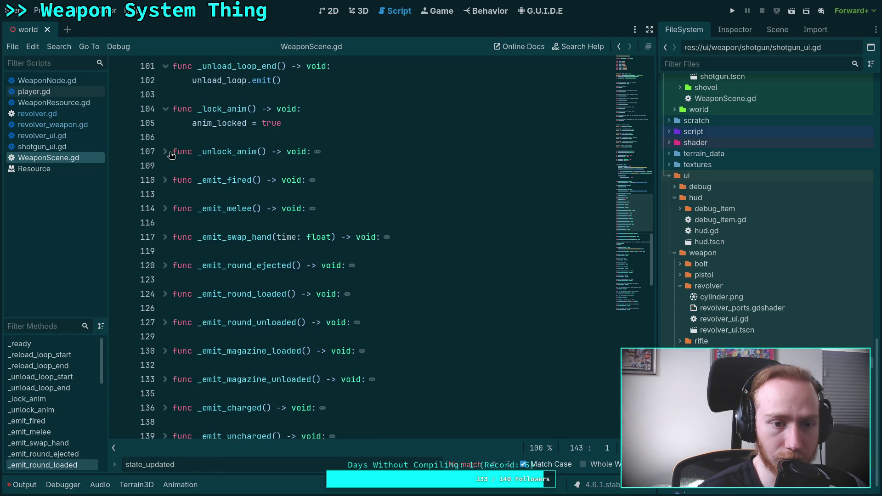
Unfold and refold _emit_fired, _emit_melee and _unlock_anim to check their bodies.
{"action": "left_click", "coordinate": [166, 180]}
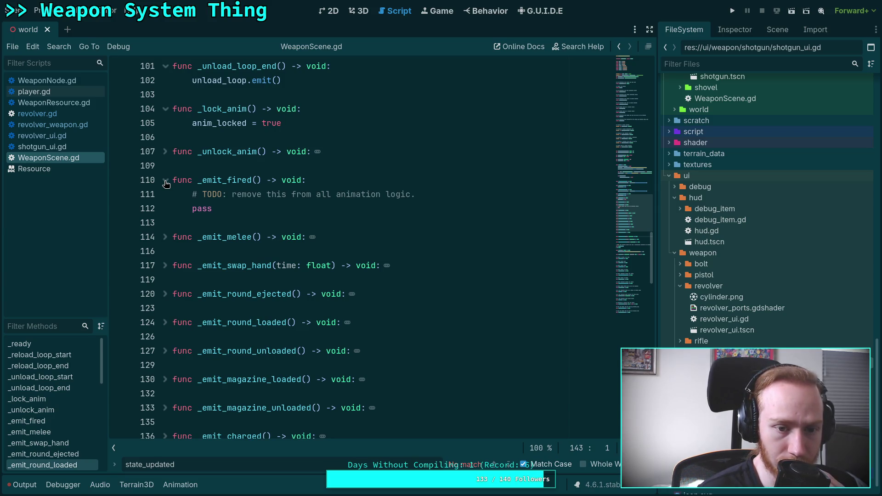
{"action": "left_click", "coordinate": [166, 180]}
{"action": "left_click", "coordinate": [166, 209]}
{"action": "left_click", "coordinate": [166, 209]}
{"action": "left_click", "coordinate": [165, 152]}
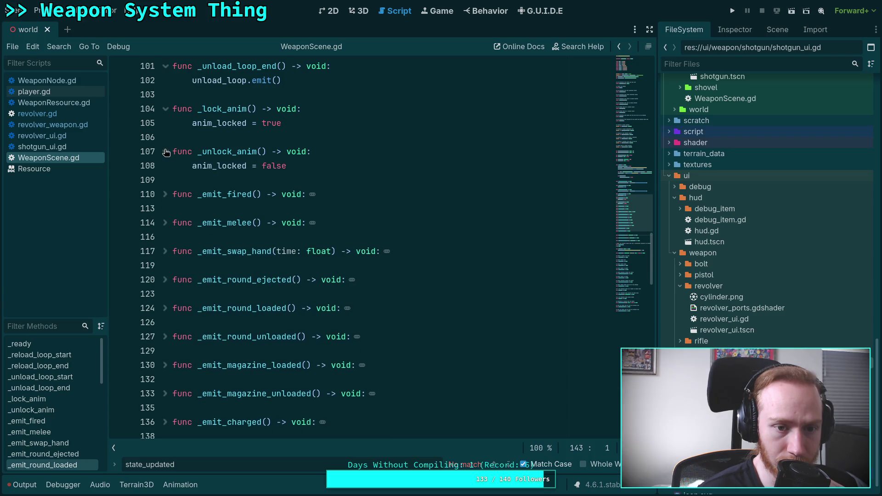
{"action": "left_click", "coordinate": [165, 153]}
Fold the unload/reload loop functions, _lock_anim and _ready at the top of the script.
{"action": "scroll", "coordinate": [166, 153], "scroll_direction": "up", "scroll_amount": 3}
{"action": "left_click", "coordinate": [166, 152]}
{"action": "left_click", "coordinate": [165, 223]}
{"action": "left_click", "coordinate": [166, 180]}
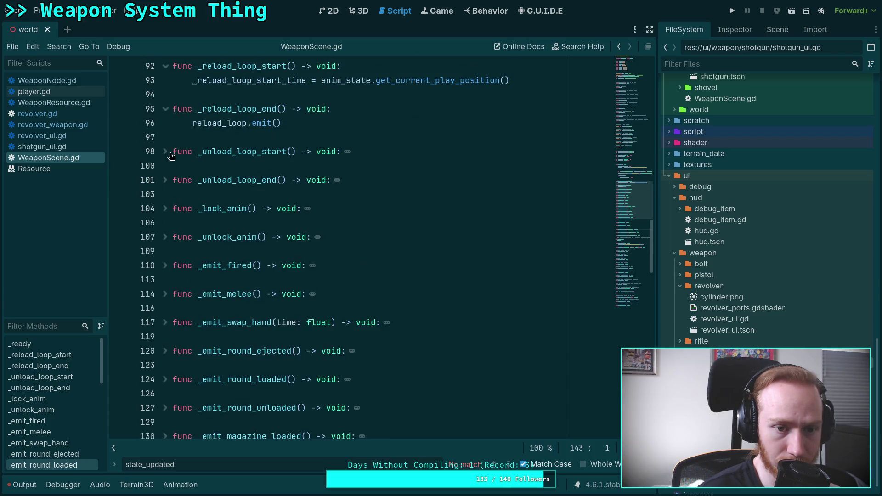
{"action": "scroll", "coordinate": [169, 157], "scroll_direction": "up", "scroll_amount": 4}
{"action": "left_click", "coordinate": [165, 278]}
{"action": "left_click", "coordinate": [166, 238]}
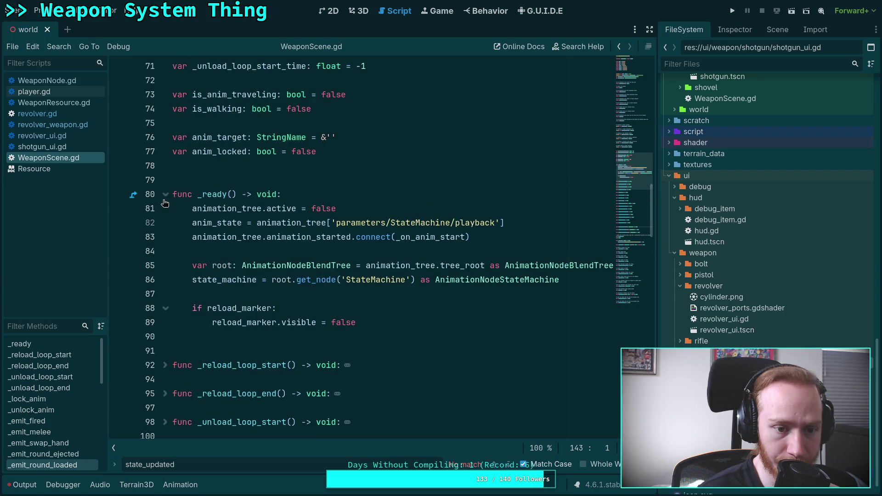
{"action": "left_click", "coordinate": [166, 196]}
{"action": "scroll", "coordinate": [236, 217], "scroll_direction": "up", "scroll_amount": 3}
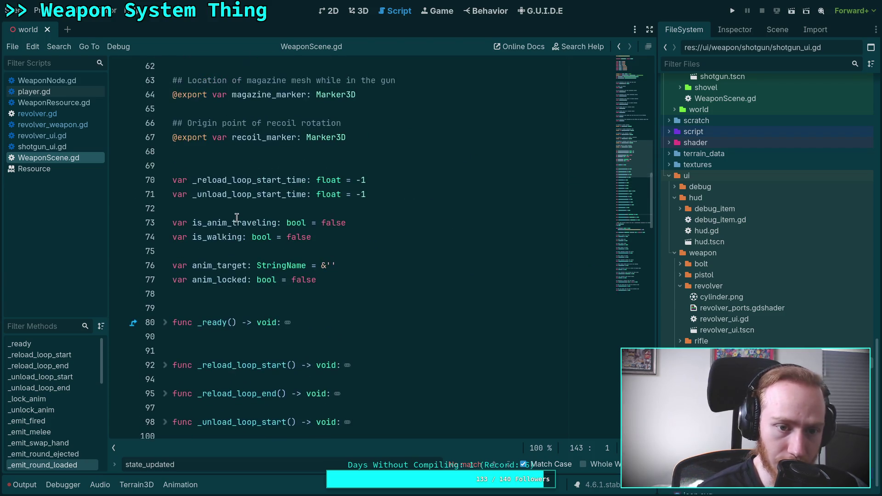
Fold the seek() function at line 244 in WeaponScene.gd.
{"action": "scroll", "coordinate": [236, 217], "scroll_direction": "up", "scroll_amount": 4}
{"action": "scroll", "coordinate": [236, 217], "scroll_direction": "up", "scroll_amount": 3}
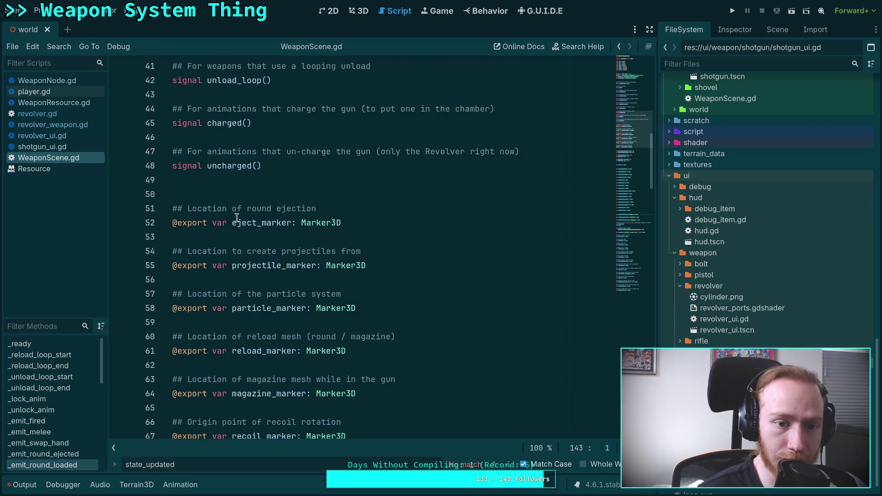
{"action": "scroll", "coordinate": [237, 217], "scroll_direction": "down", "scroll_amount": 3}
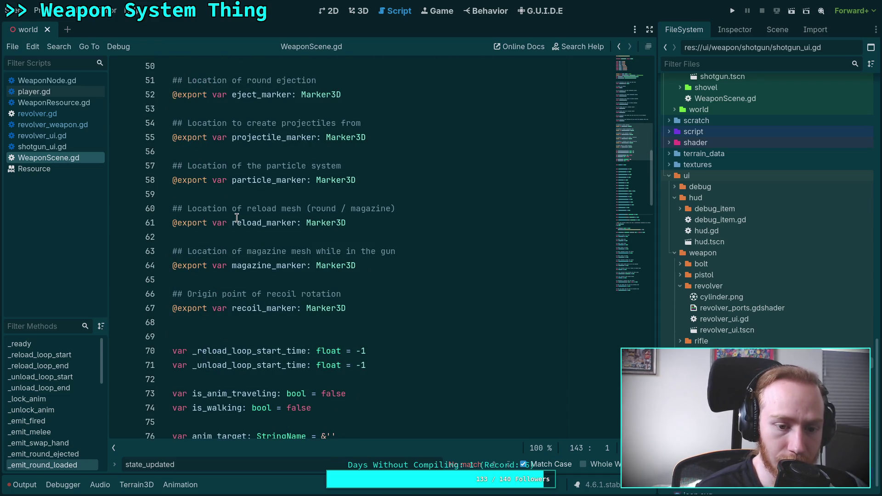
{"action": "scroll", "coordinate": [237, 217], "scroll_direction": "up", "scroll_amount": 14}
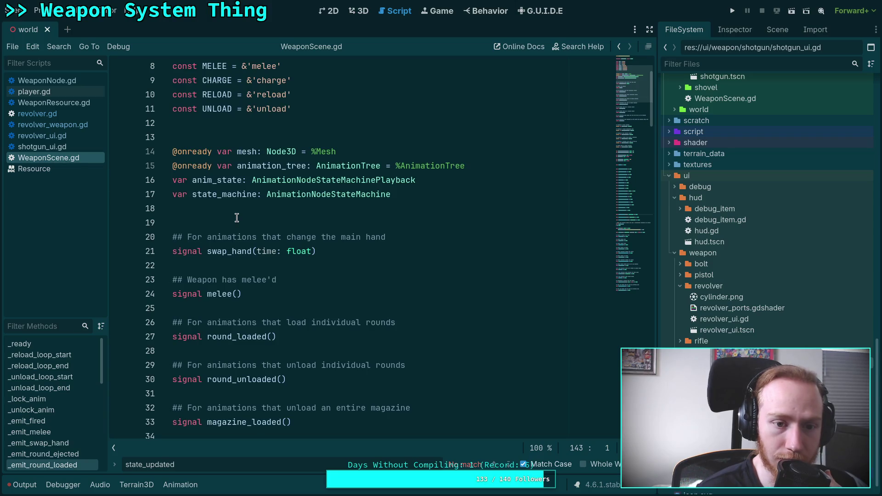
{"action": "scroll", "coordinate": [259, 215], "scroll_direction": "up", "scroll_amount": 3}
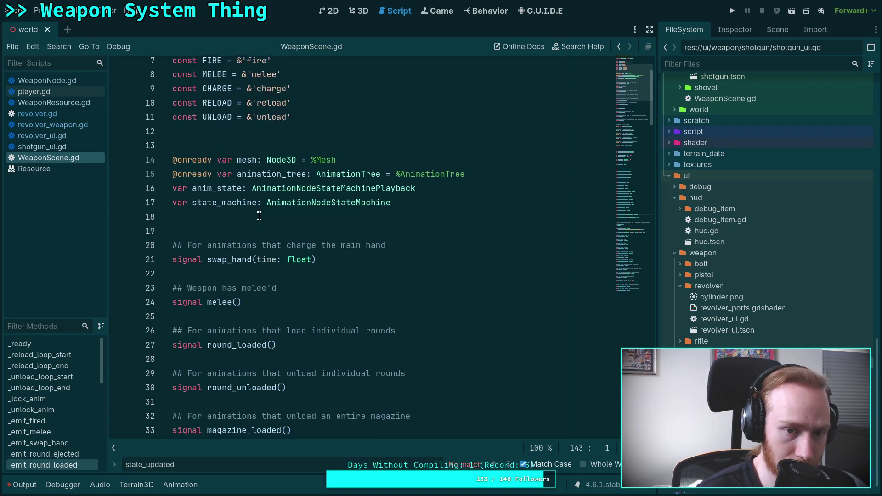
{"action": "scroll", "coordinate": [259, 216], "scroll_direction": "down", "scroll_amount": 2}
{"action": "scroll", "coordinate": [259, 215], "scroll_direction": "down", "scroll_amount": 2}
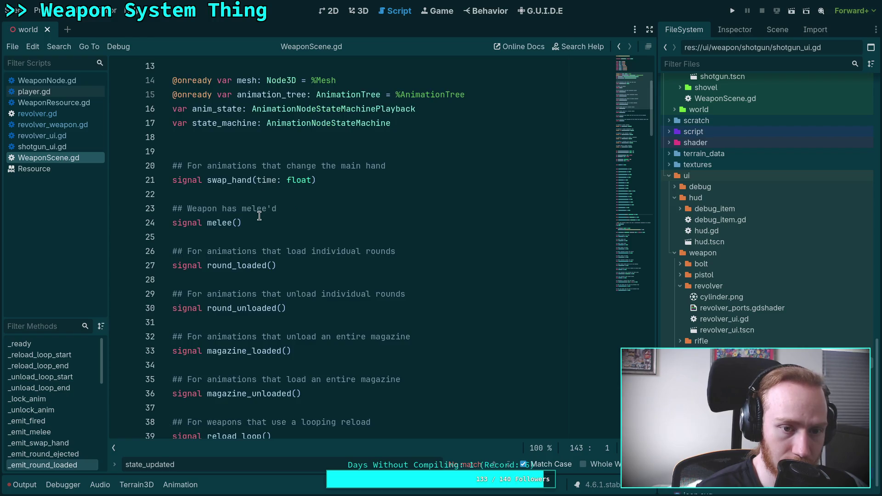
{"action": "scroll", "coordinate": [259, 216], "scroll_direction": "up", "scroll_amount": 4}
{"action": "scroll", "coordinate": [259, 216], "scroll_direction": "down", "scroll_amount": 7}
{"action": "scroll", "coordinate": [259, 215], "scroll_direction": "up", "scroll_amount": 2}
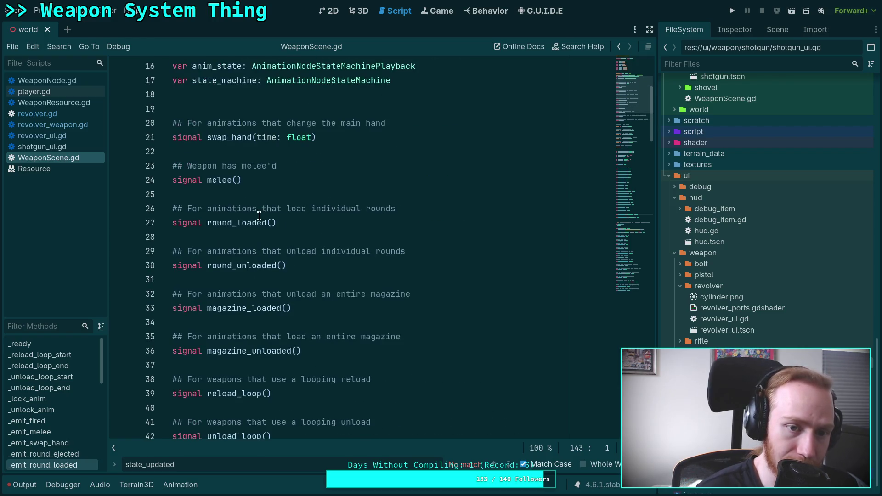
{"action": "scroll", "coordinate": [259, 216], "scroll_direction": "down", "scroll_amount": 1}
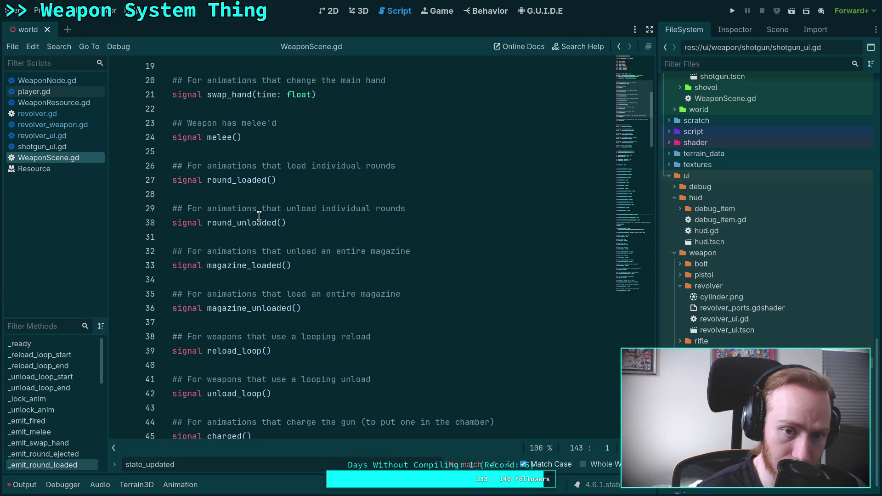
{"action": "scroll", "coordinate": [259, 216], "scroll_direction": "down", "scroll_amount": 9}
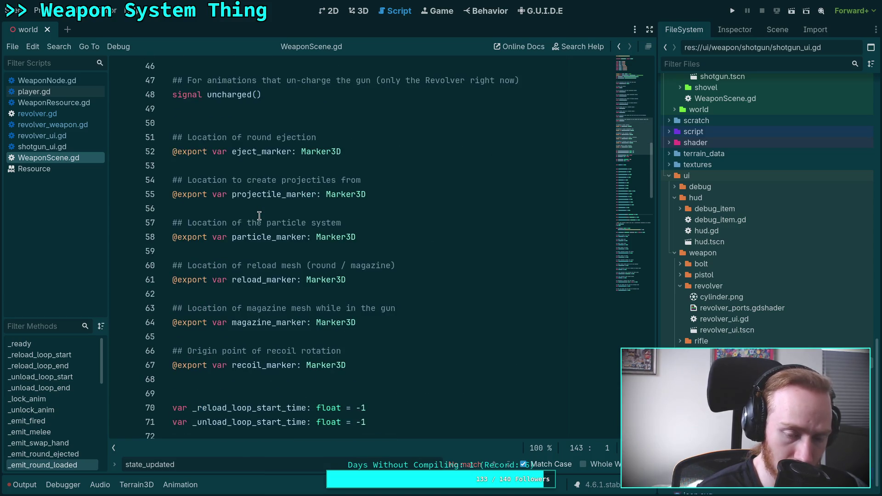
{"action": "scroll", "coordinate": [259, 216], "scroll_direction": "down", "scroll_amount": 6}
{"action": "scroll", "coordinate": [259, 216], "scroll_direction": "down", "scroll_amount": 2}
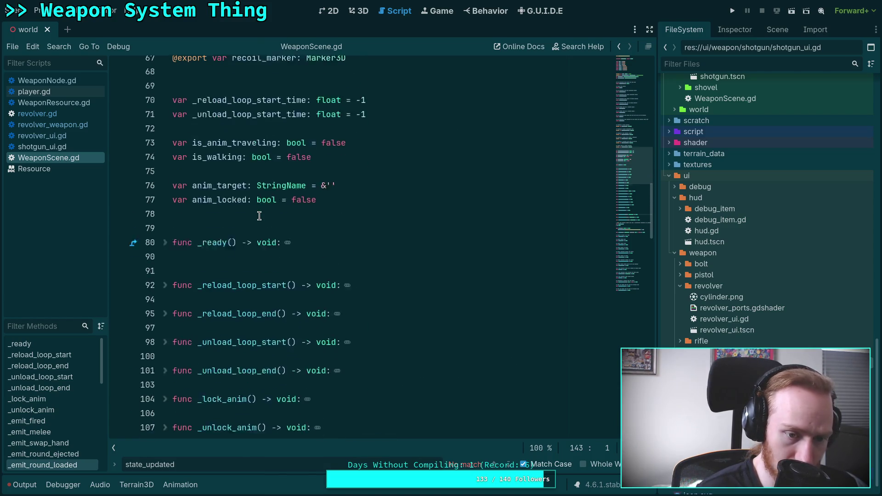
{"action": "scroll", "coordinate": [259, 216], "scroll_direction": "down", "scroll_amount": 10}
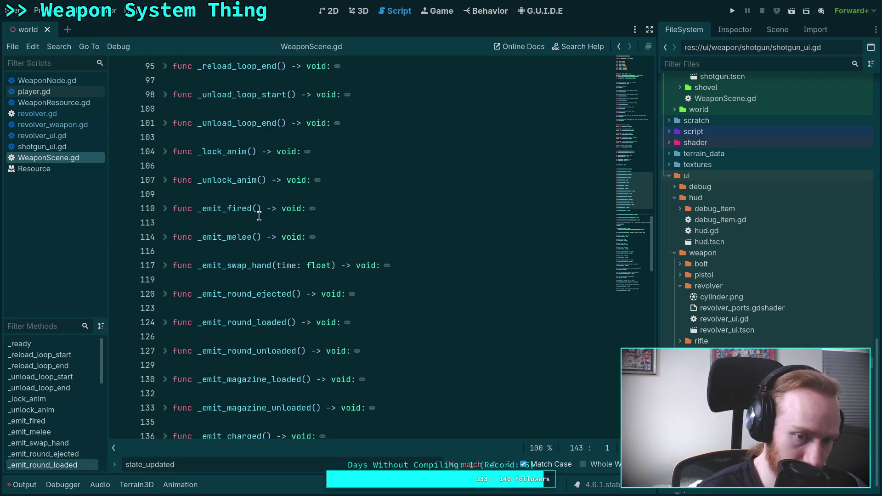
{"action": "scroll", "coordinate": [259, 216], "scroll_direction": "down", "scroll_amount": 5}
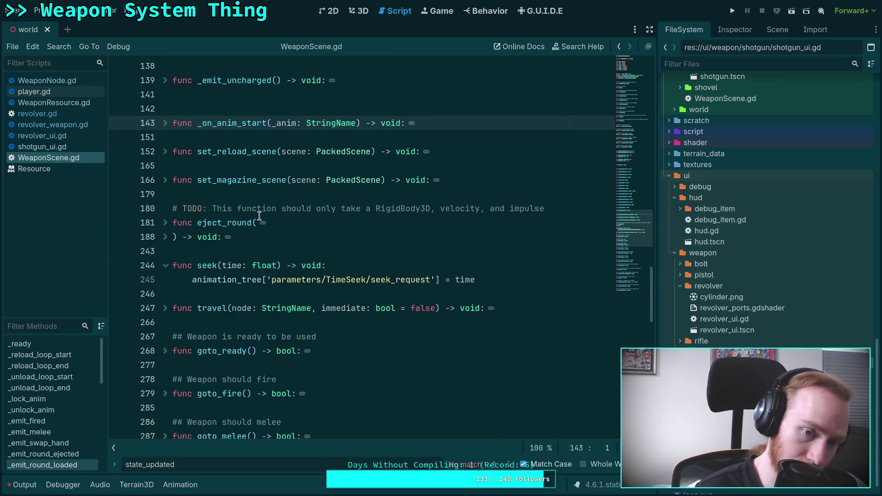
{"action": "left_click", "coordinate": [166, 180]}
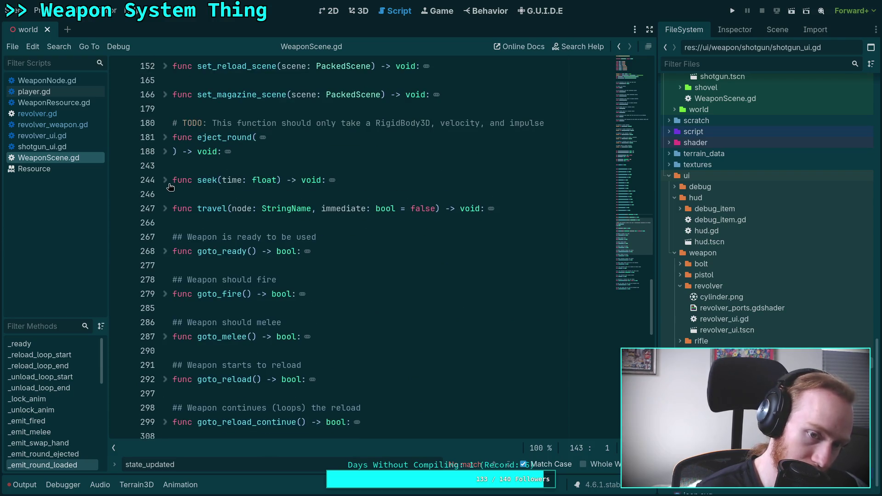
Scroll to the end of WeaponScene.gd and place the cursor on its last line.
{"action": "scroll", "coordinate": [282, 237], "scroll_direction": "down", "scroll_amount": 4}
{"action": "scroll", "coordinate": [282, 237], "scroll_direction": "down", "scroll_amount": 6}
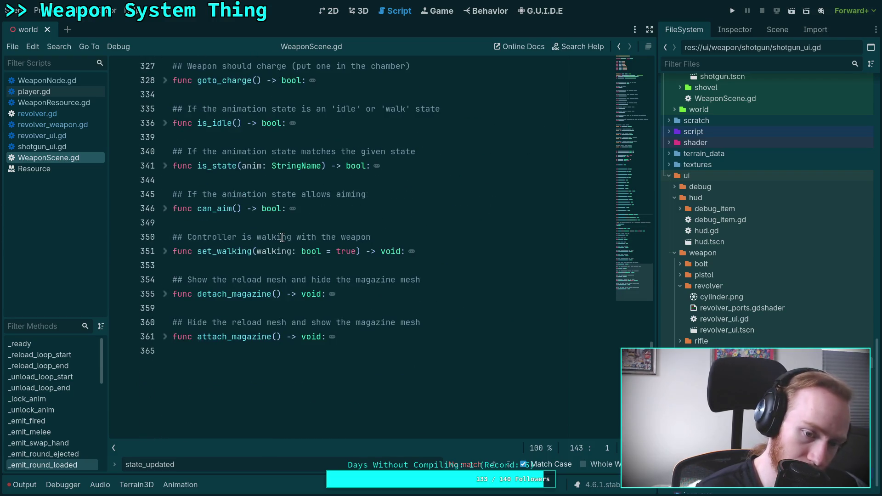
{"action": "scroll", "coordinate": [375, 274], "scroll_direction": "up", "scroll_amount": 4}
{"action": "scroll", "coordinate": [375, 274], "scroll_direction": "down", "scroll_amount": 6}
{"action": "left_click", "coordinate": [331, 326]}
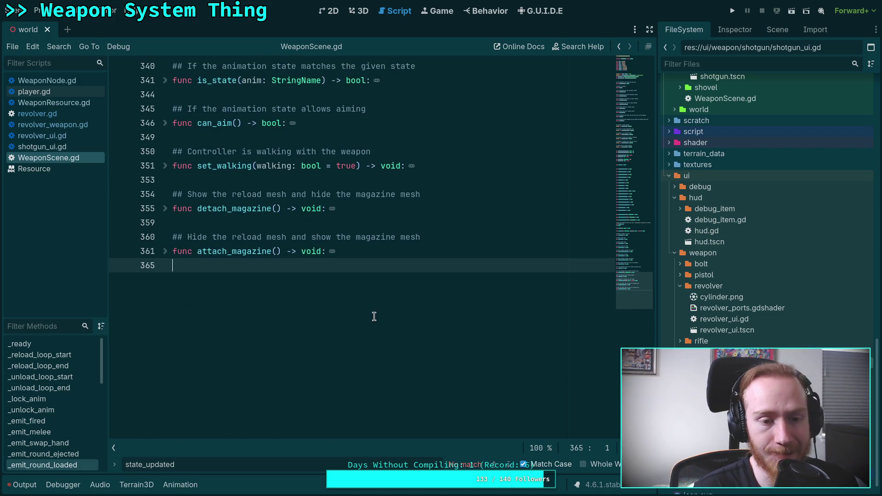
Begin a 'func rec' declaration on new line 366, then switch to the browser to check spelling.
{"action": "key", "text": "Return"}
{"action": "type", "text": "func "}
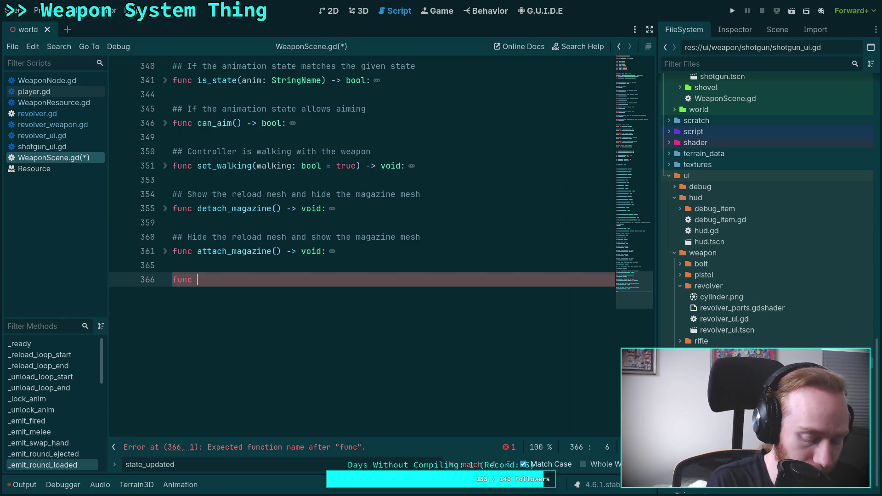
{"action": "type", "text": "reci"}
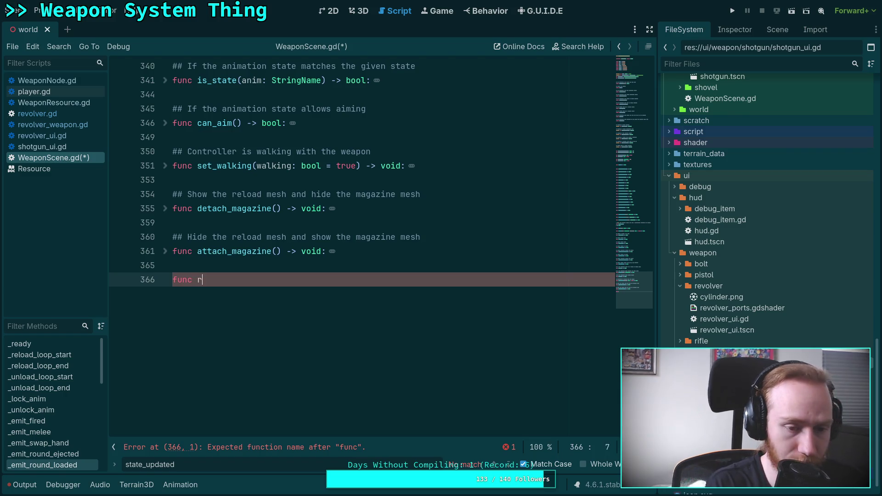
{"action": "key", "text": "BackSpace"}
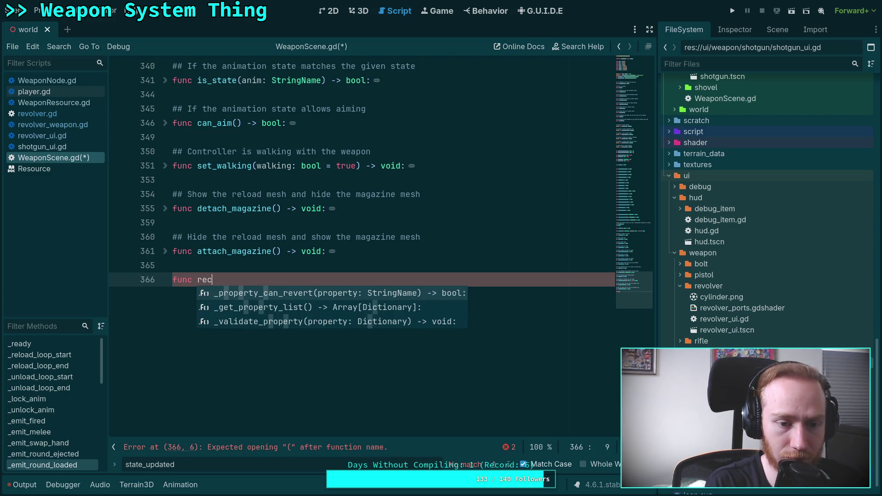
{"action": "type", "text": "e"}
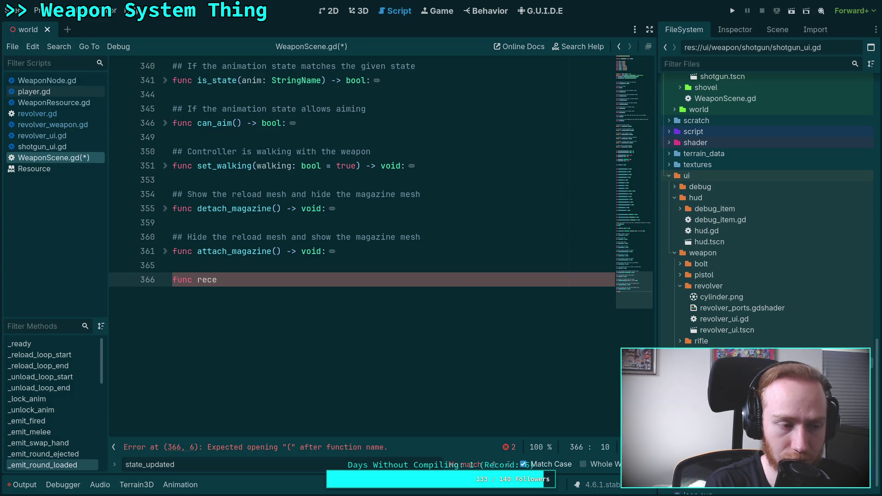
{"action": "key", "text": "BackSpace"}
{"action": "type", "text": "ei"}
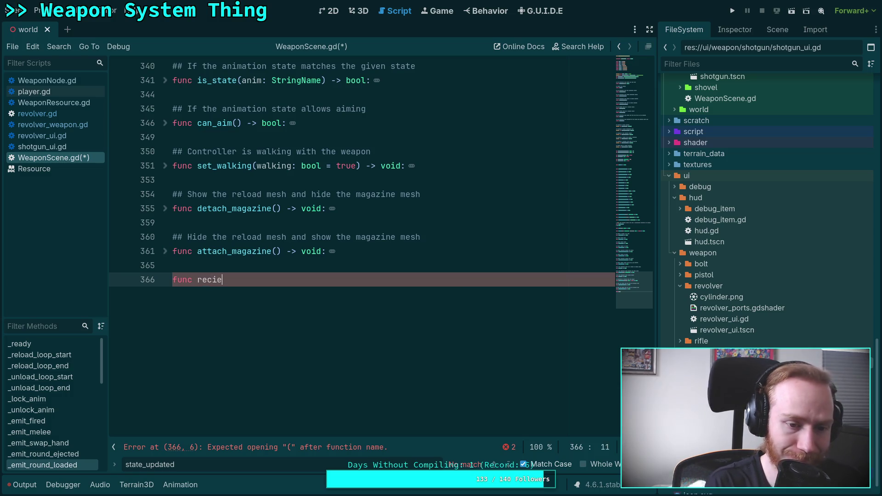
{"action": "key", "text": "BackSpace"}
{"action": "key", "text": "BackSpace"}
{"action": "key", "text": "alt+Tab"}
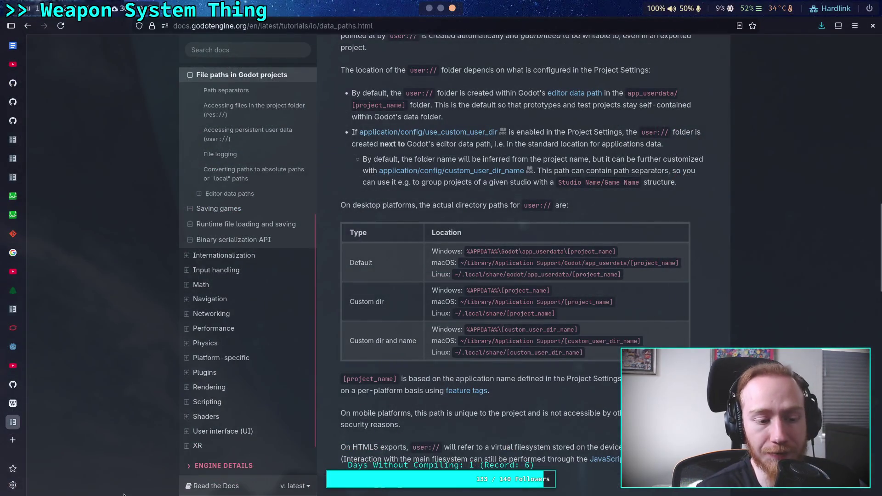
{"action": "left_click", "coordinate": [13, 440]}
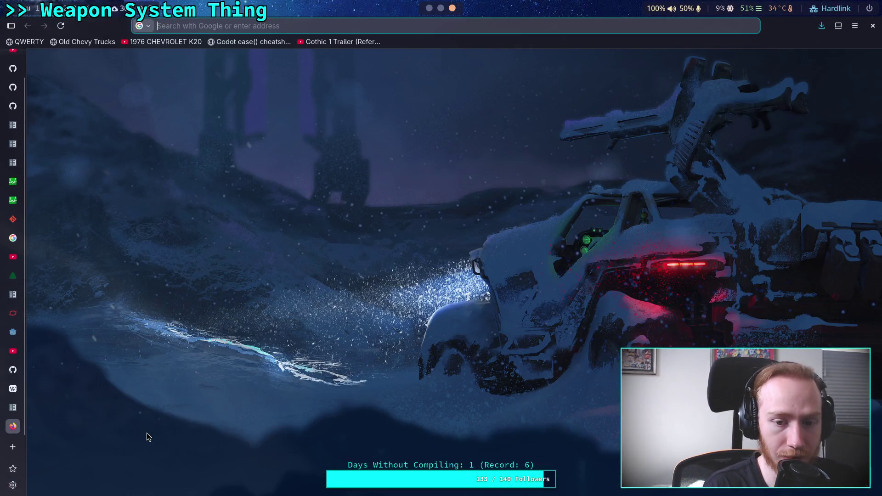
{"action": "type", "text": "recieve"}
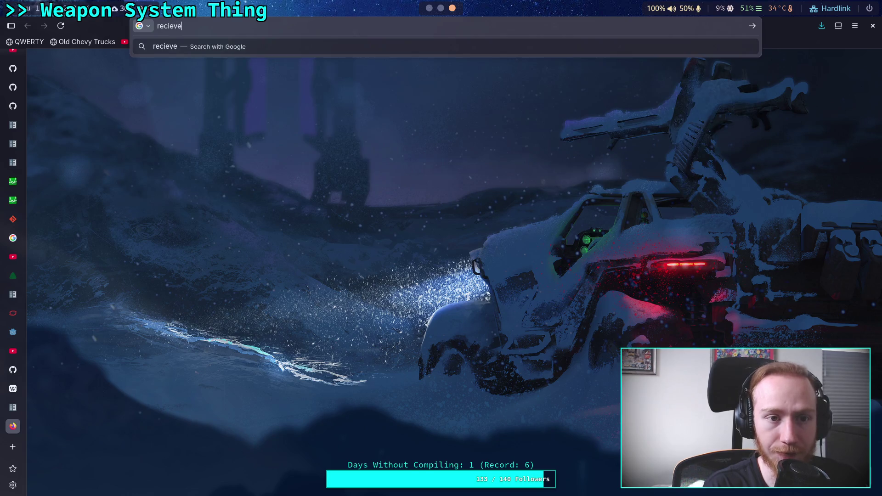
{"action": "key", "text": "Return"}
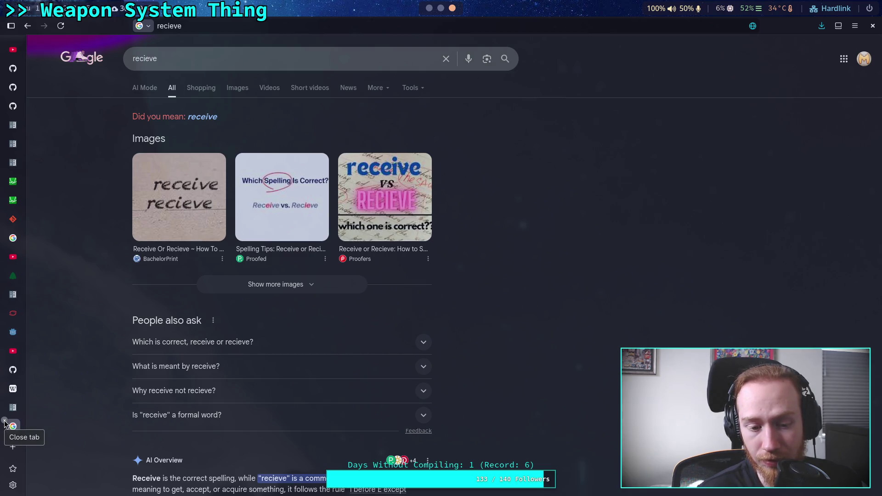
{"action": "left_click", "coordinate": [5, 422]}
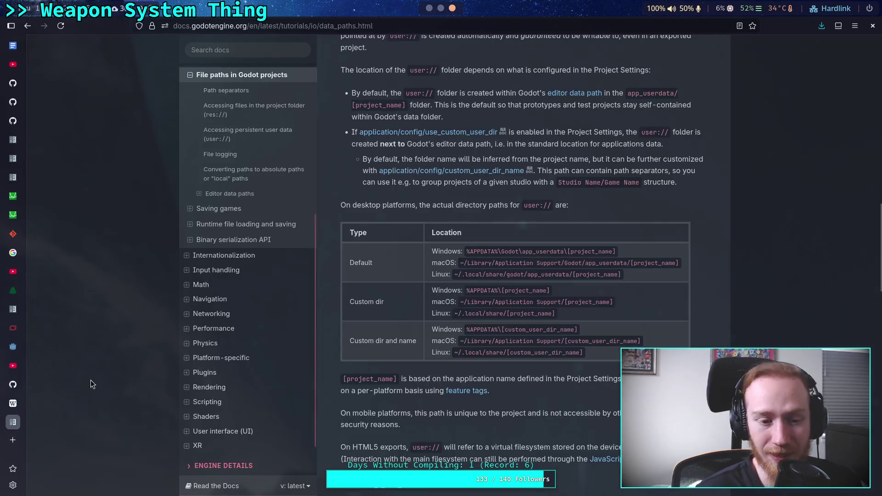
{"action": "key", "text": "alt+Tab"}
{"action": "type", "text": "eive"}
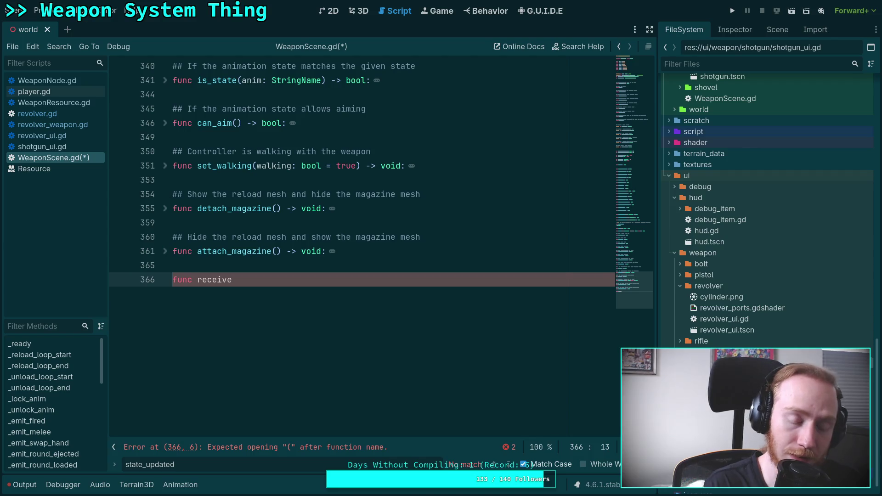
{"action": "type", "text": "_"}
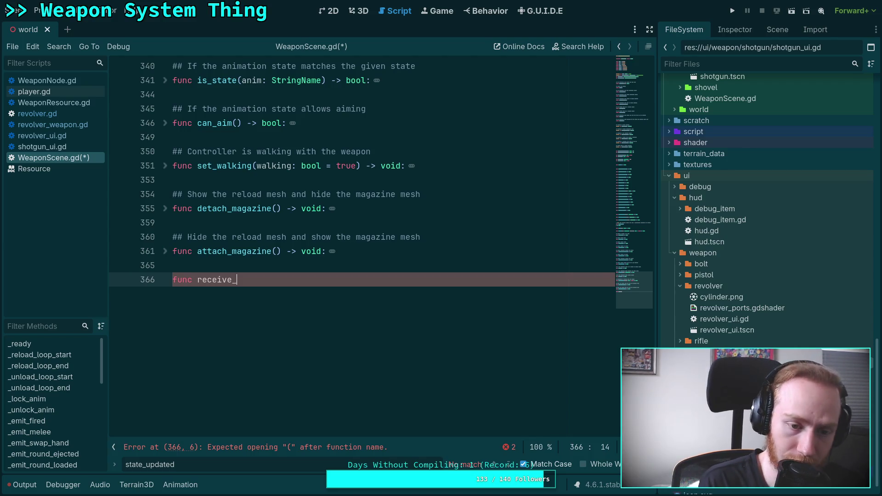
{"action": "type", "text": "weapon"}
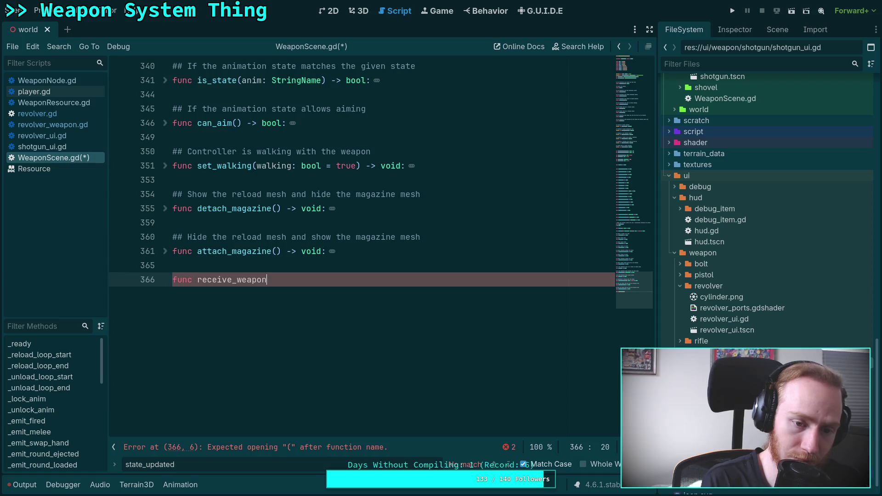
{"action": "type", "text": "_updates() -"}
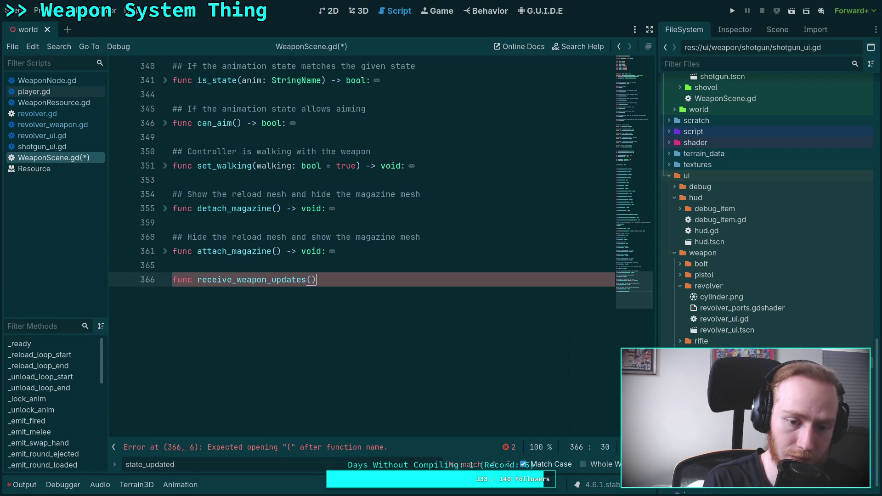
{"action": "type", "text": "> b"}
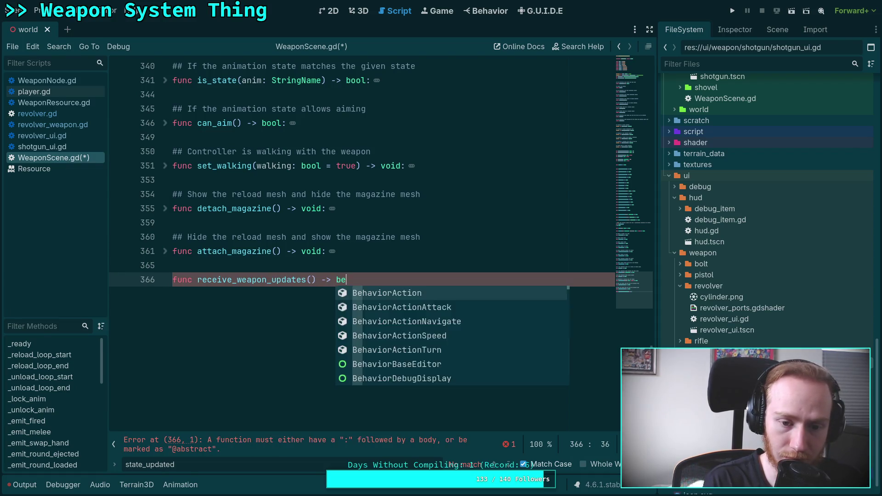
{"action": "type", "text": "ool:"}
Give receive_weapon_updates() a 'return false' body and a ## comment: 'If this scene needs the weapon resource for visual updates'.
{"action": "key", "text": "Return"}
{"action": "type", "text": "r"}
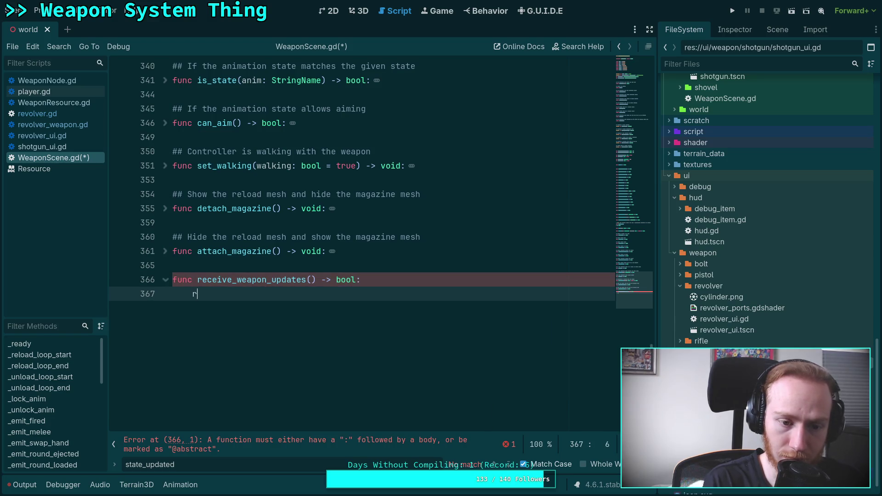
{"action": "type", "text": "eturn false"}
{"action": "key", "text": "ctrl+shift+Return"}
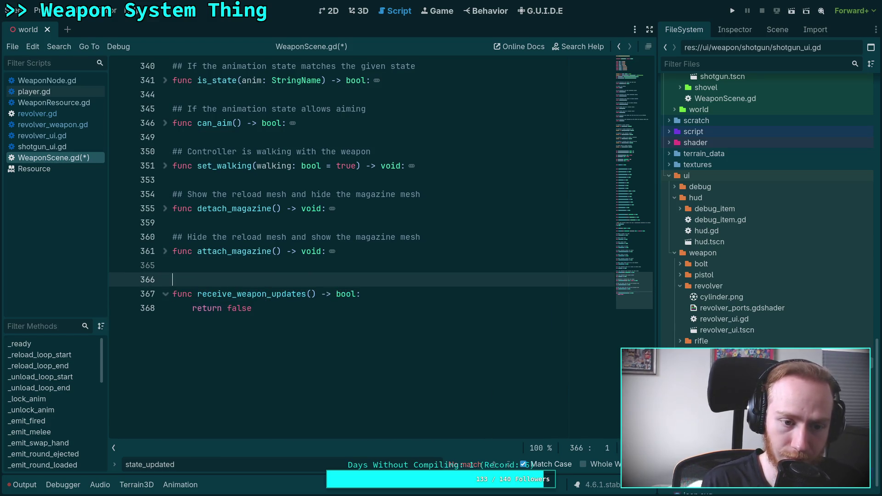
{"action": "type", "text": "## "}
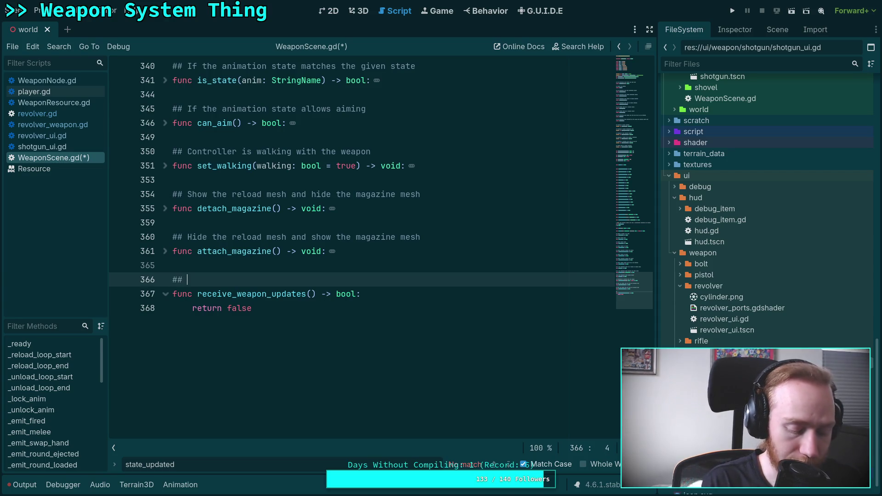
{"action": "type", "text": "If this "}
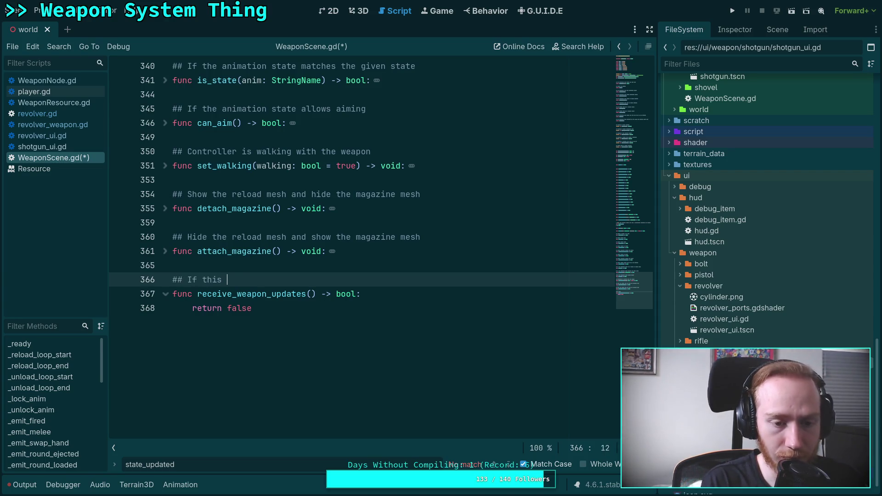
{"action": "type", "text": "scene "}
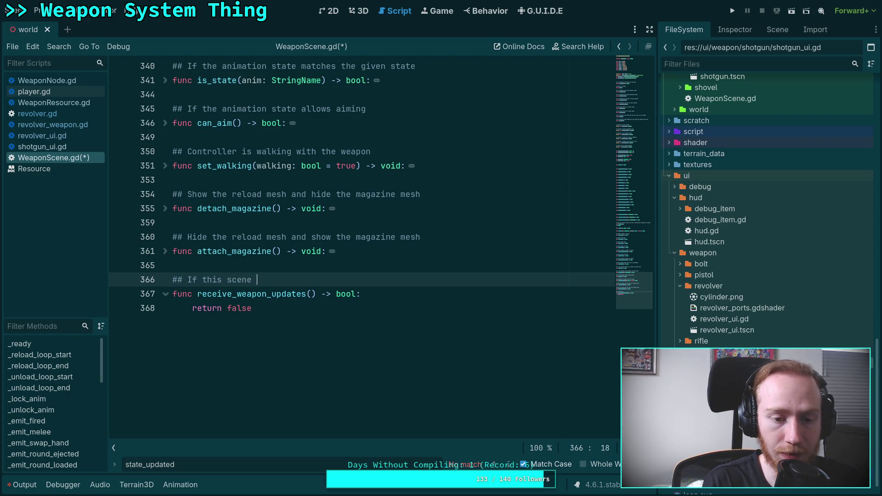
{"action": "type", "text": "needs "}
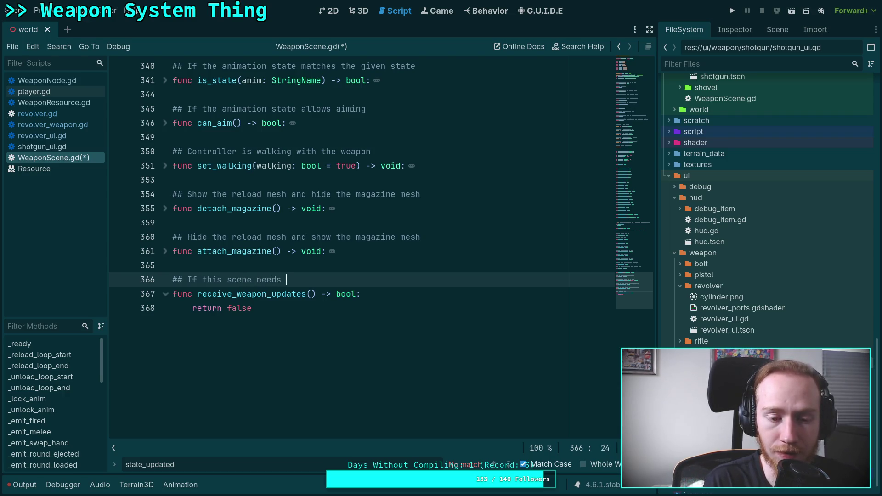
{"action": "type", "text": "updat"}
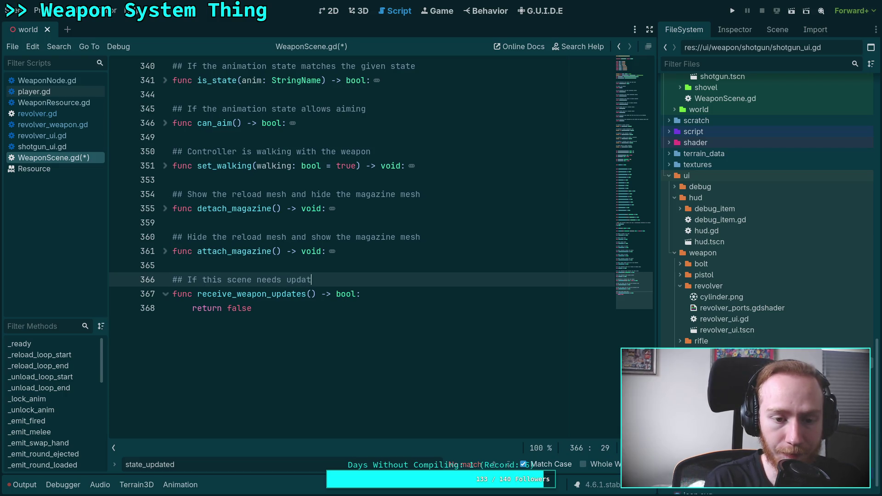
{"action": "type", "text": "ed weapon node"}
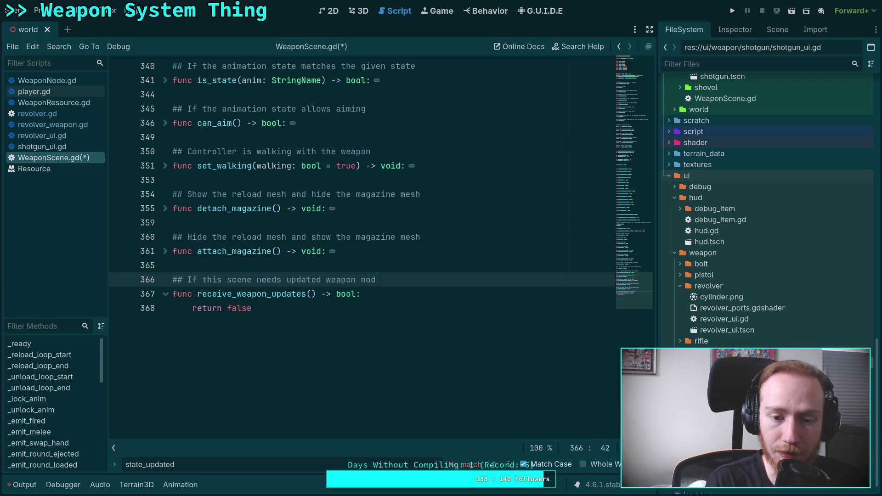
{"action": "key", "text": "BackSpace"}
{"action": "key", "text": "BackSpace"}
{"action": "key", "text": "BackSpace"}
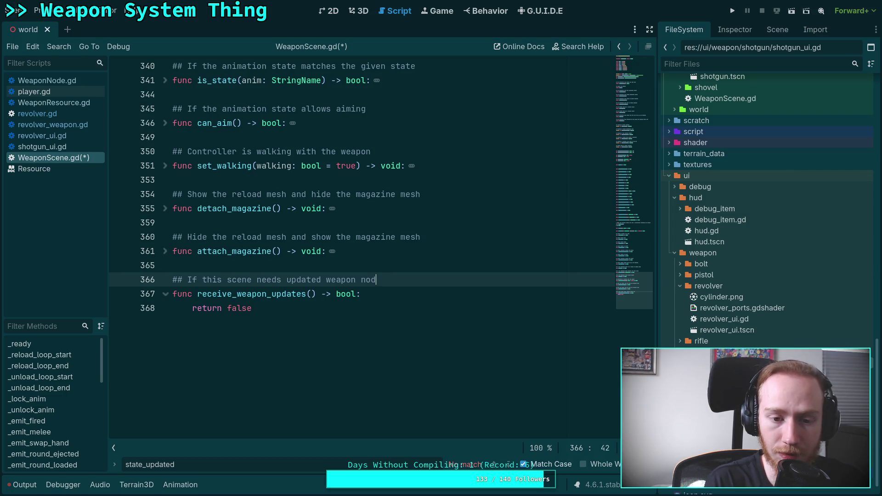
{"action": "type", "text": "to be"}
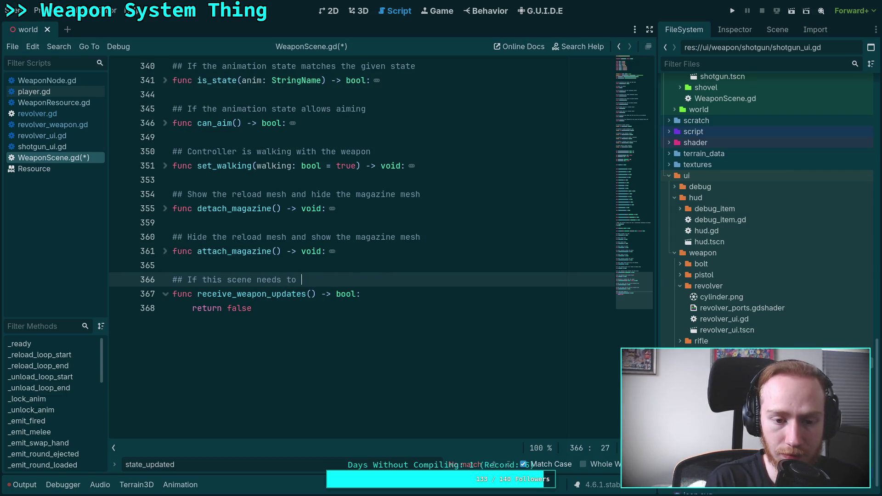
{"action": "key", "text": "BackSpace"}
{"action": "key", "text": "BackSpace"}
{"action": "key", "text": "BackSpace"}
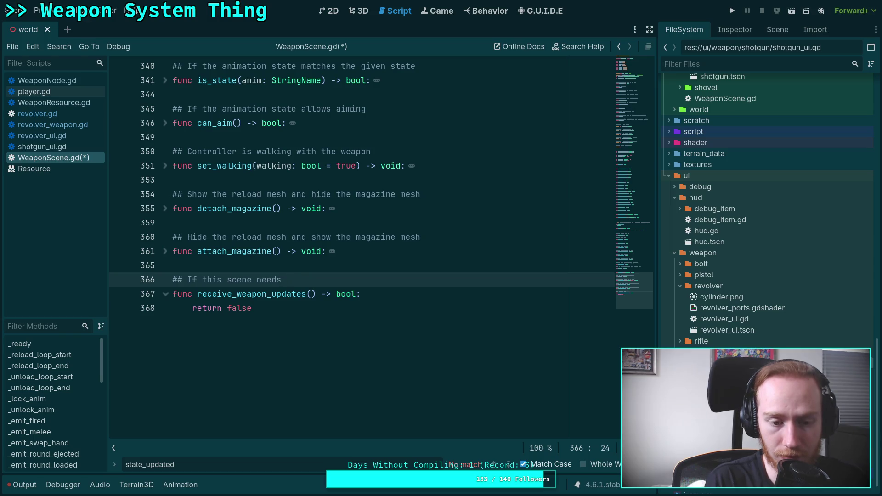
{"action": "type", "text": "the weapon n"}
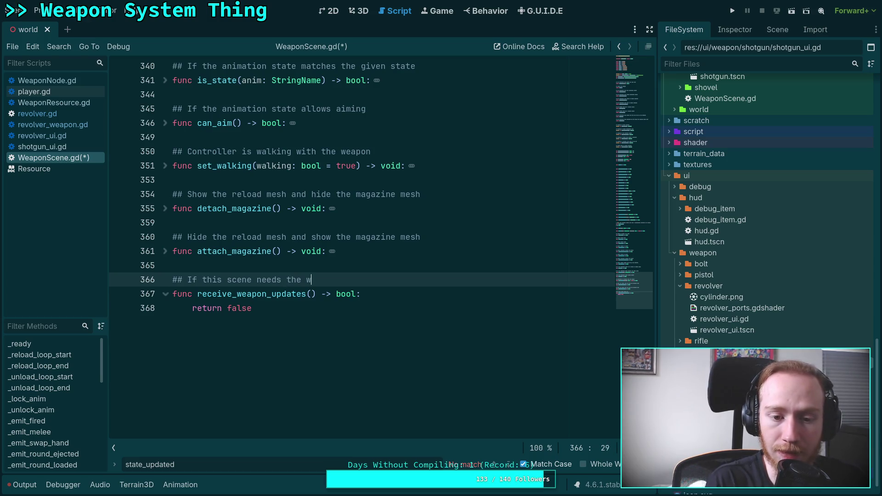
{"action": "key", "text": "BackSpace"}
{"action": "type", "text": "typ"}
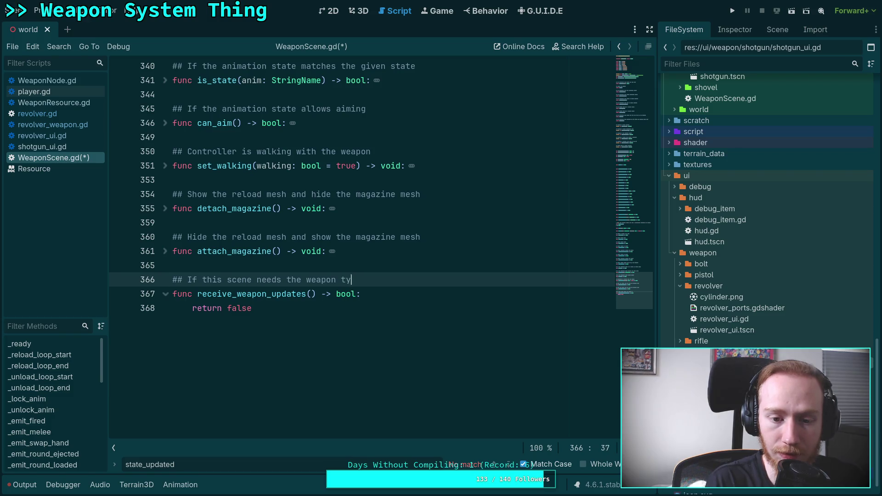
{"action": "key", "text": "BackSpace"}
{"action": "key", "text": "BackSpace"}
{"action": "key", "text": "BackSpace"}
{"action": "type", "text": "resource "}
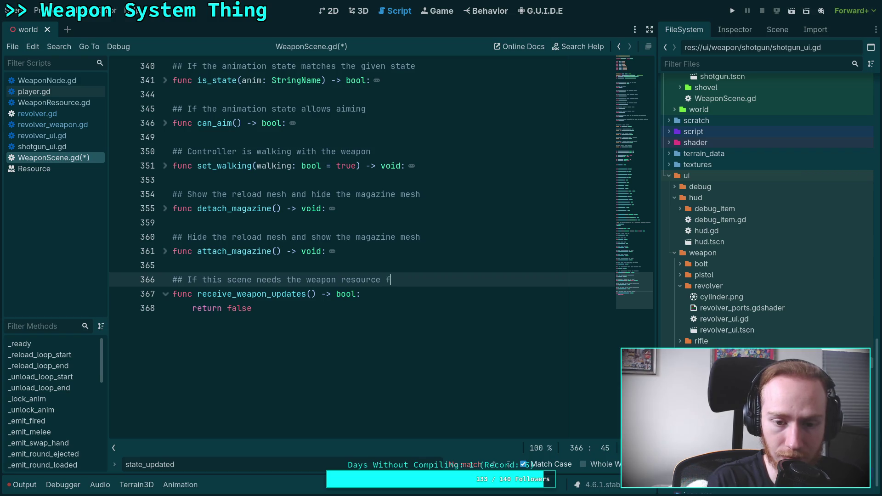
{"action": "type", "text": "for "}
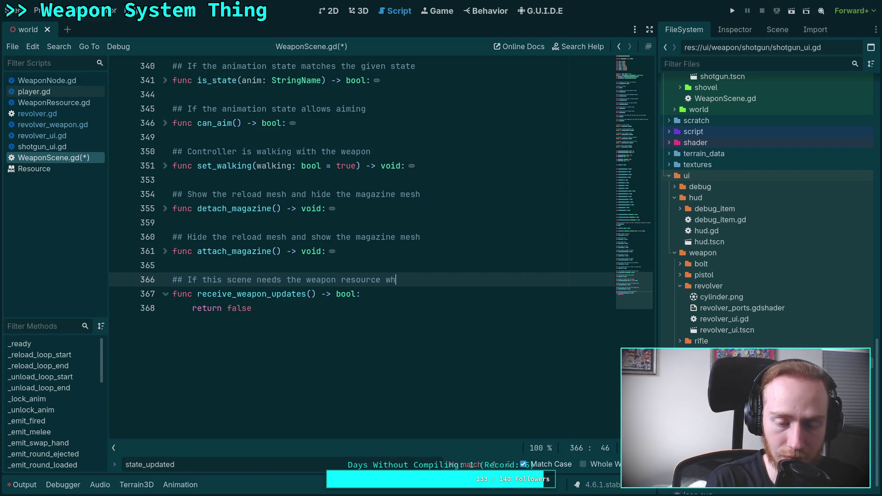
{"action": "type", "text": "visual"}
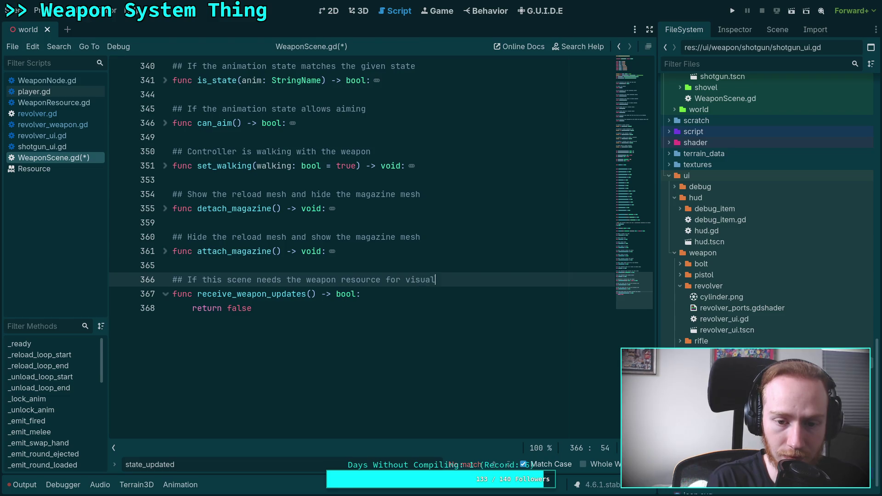
{"action": "type", "text": " updates"}
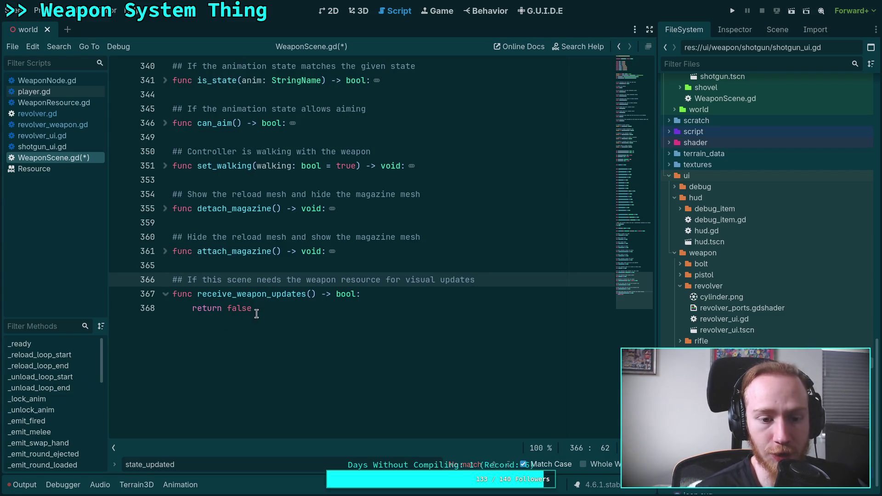
Change the function signature to on_weapon_updated(weapon: WeaponResource) -> void.
{"action": "left_click_drag", "start_coordinate": [196, 294], "coordinate": [306, 294]}
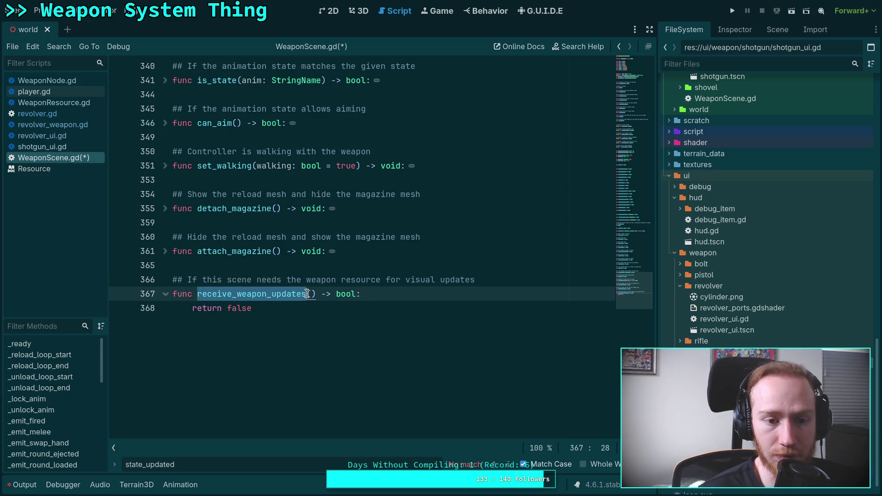
{"action": "type", "text": "on_weapon_up"}
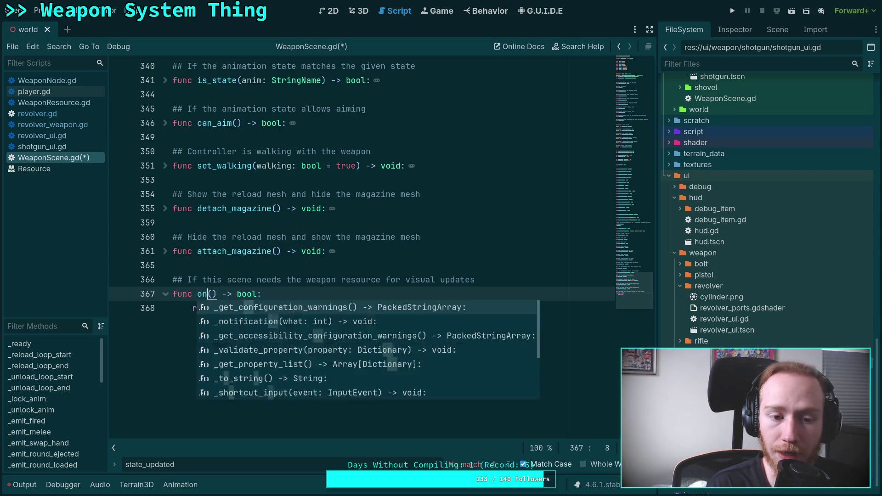
{"action": "type", "text": "dated("}
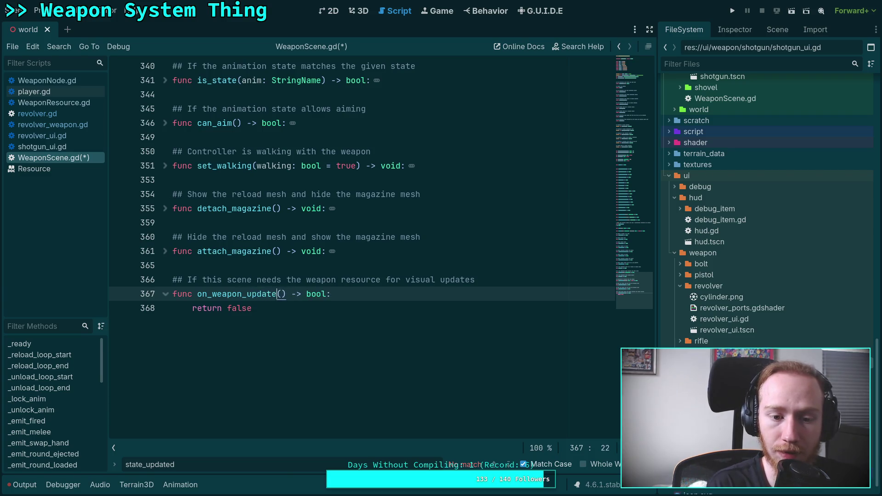
{"action": "type", "text": "weapon: "}
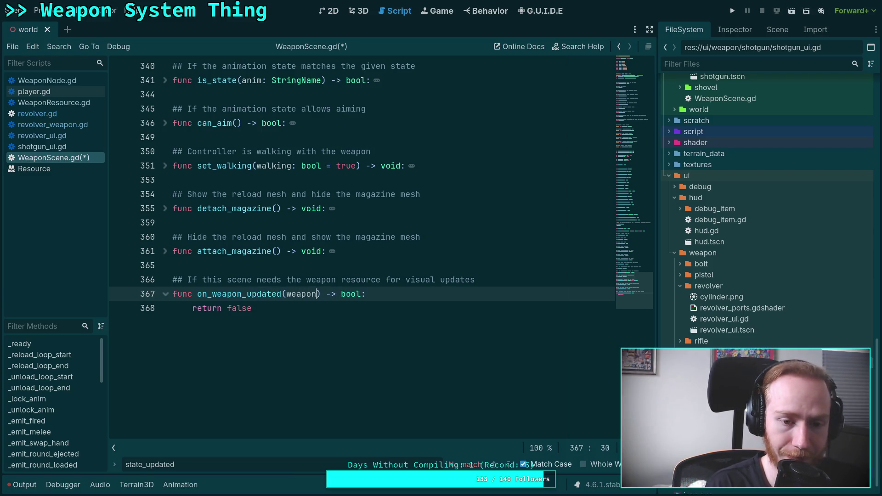
{"action": "type", "text": "WeaponR"}
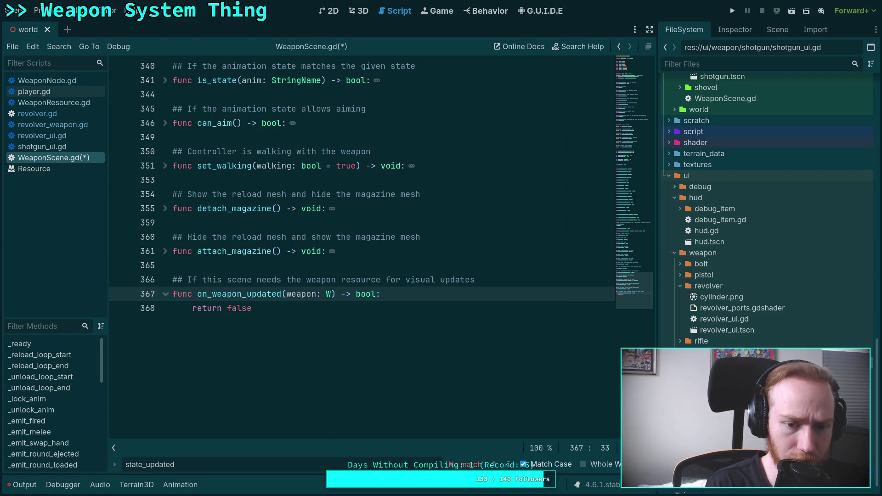
{"action": "key", "text": "Return"}
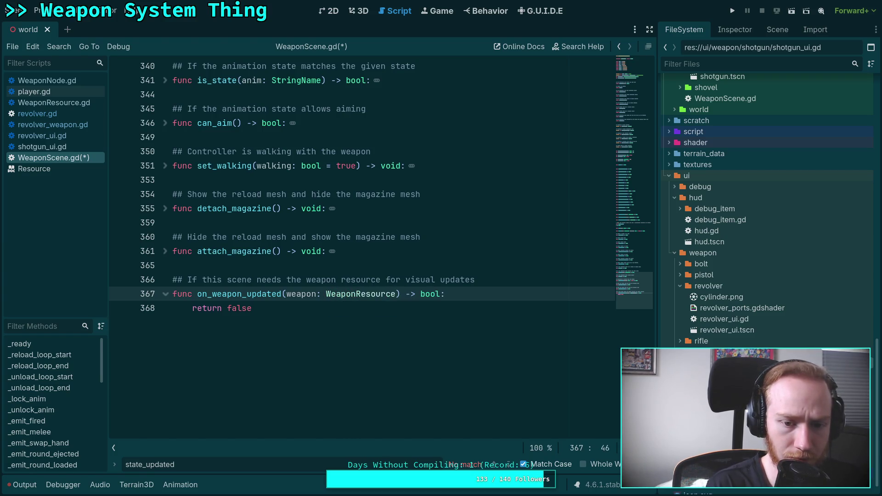
{"action": "double_click", "coordinate": [436, 292]}
{"action": "type", "text": "void"}
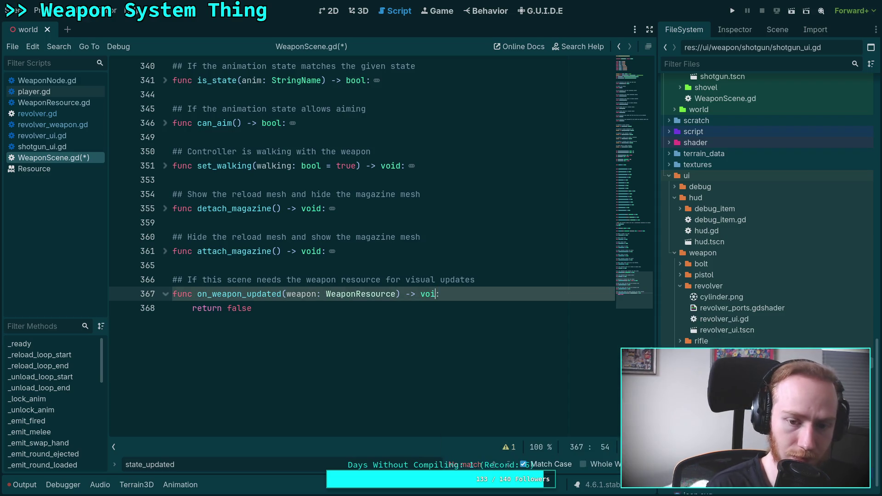
Rewrite the doc comment as 'Handles visual scene changes when the weapon state changes'.
{"action": "left_click", "coordinate": [488, 277]}
{"action": "left_click_drag", "start_coordinate": [489, 277], "coordinate": [187, 284]}
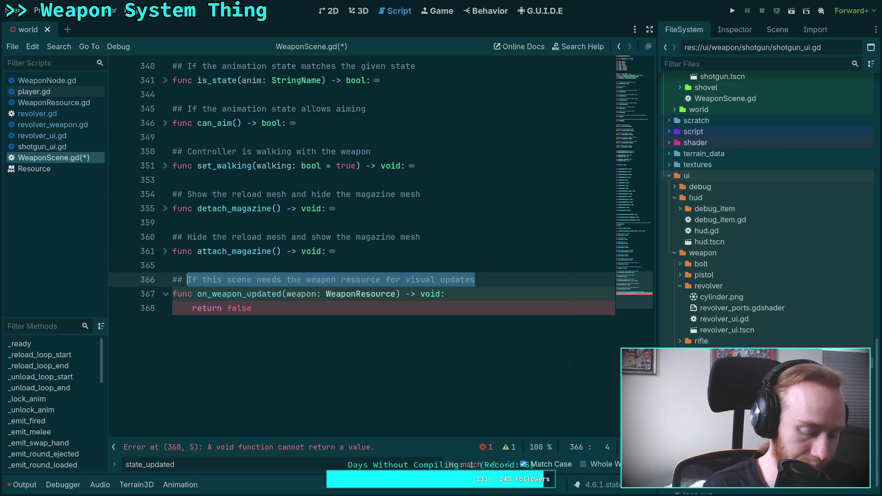
{"action": "type", "text": "Handles vise"}
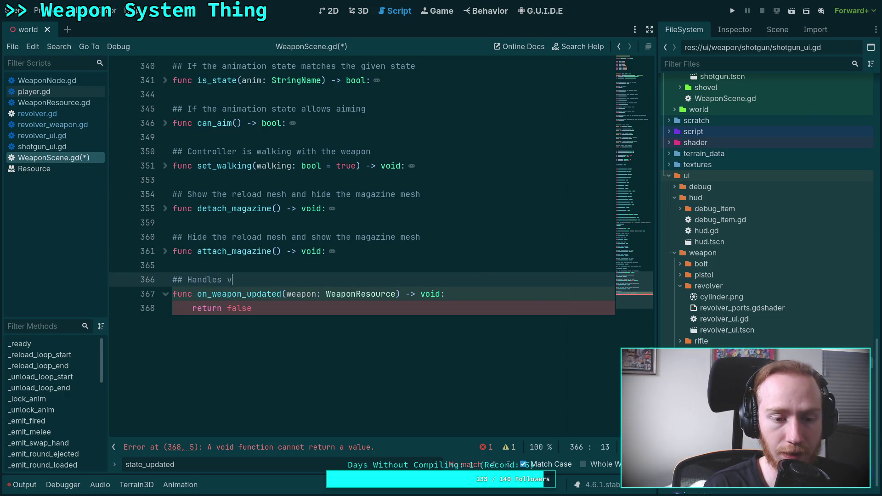
{"action": "key", "text": "BackSpace"}
{"action": "type", "text": "ual "}
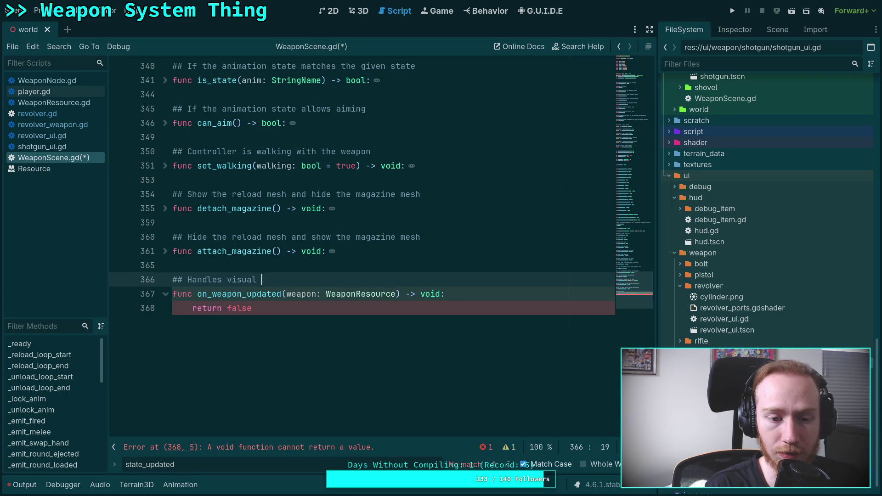
{"action": "type", "text": "scene change"}
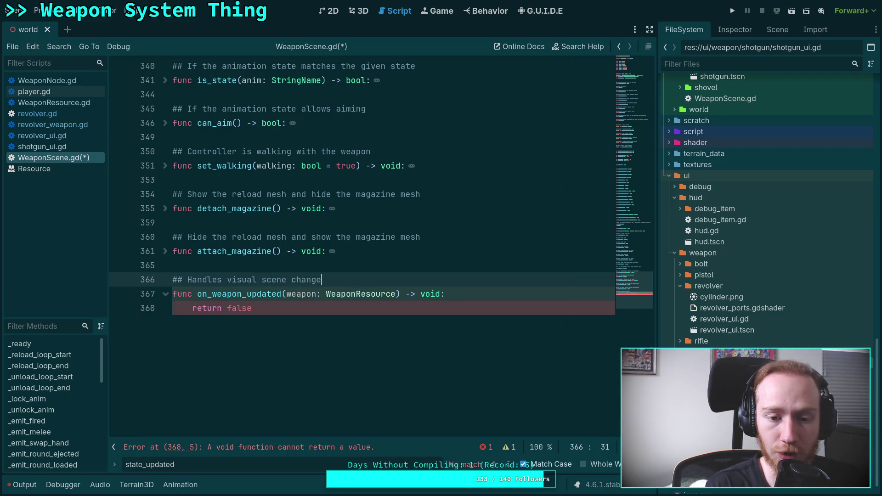
{"action": "type", "text": "s when the weapon state "}
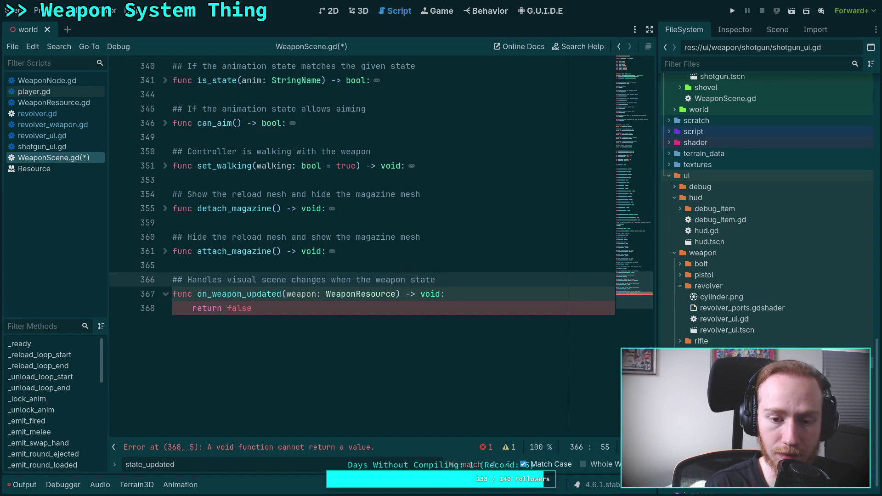
{"action": "type", "text": "changes"}
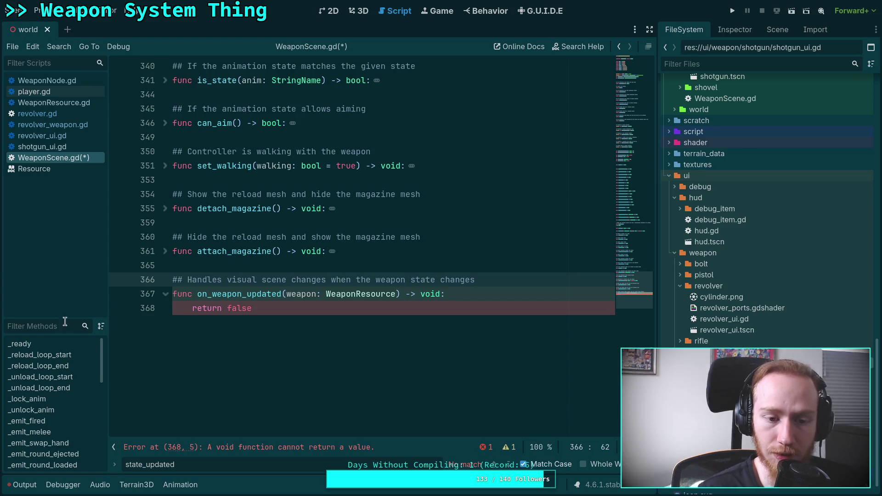
{"action": "left_click_drag", "start_coordinate": [192, 309], "coordinate": [279, 308]}
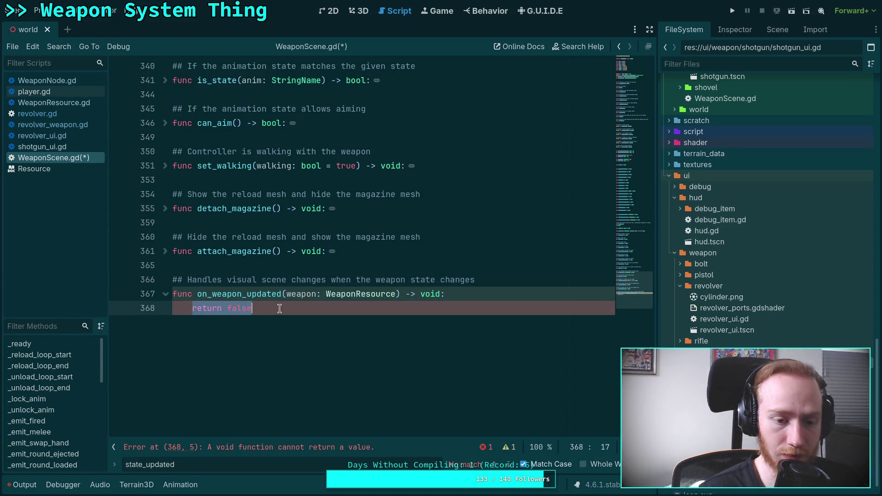
Replace 'return false' with pass and extend the comment with 'Implemented per weapon scene.'.
{"action": "type", "text": "pass"}
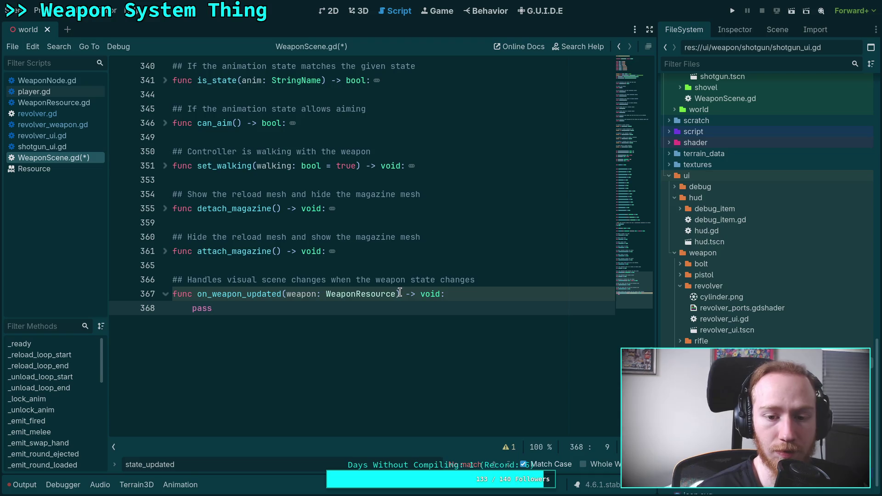
{"action": "left_click", "coordinate": [487, 280]}
{"action": "type", "text": ". Implemented"}
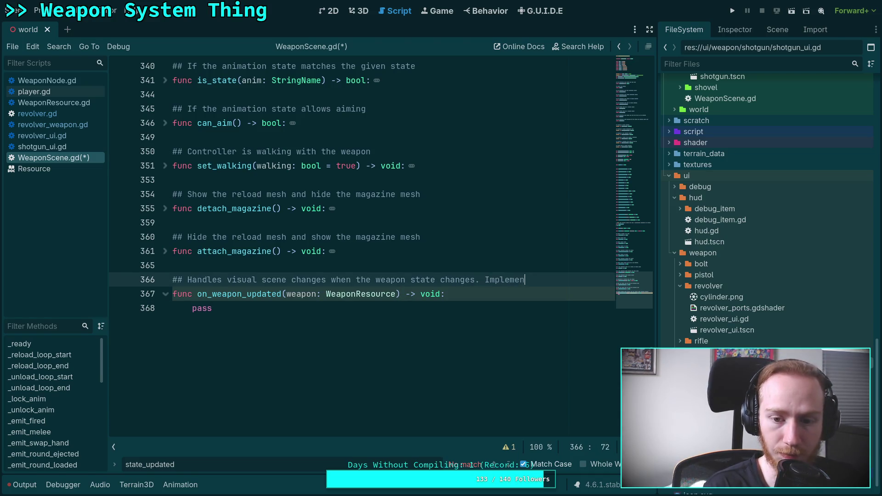
{"action": "type", "text": " per"}
{"action": "key", "text": "Return"}
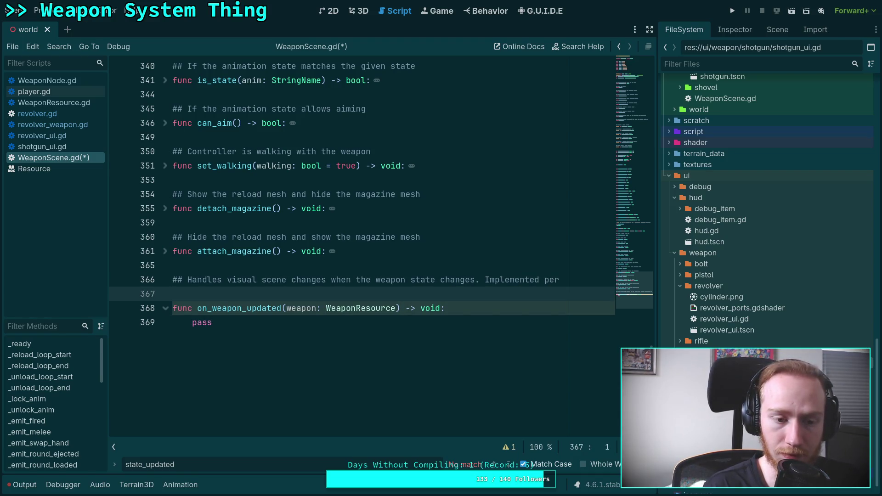
{"action": "type", "text": "## weapon scene."}
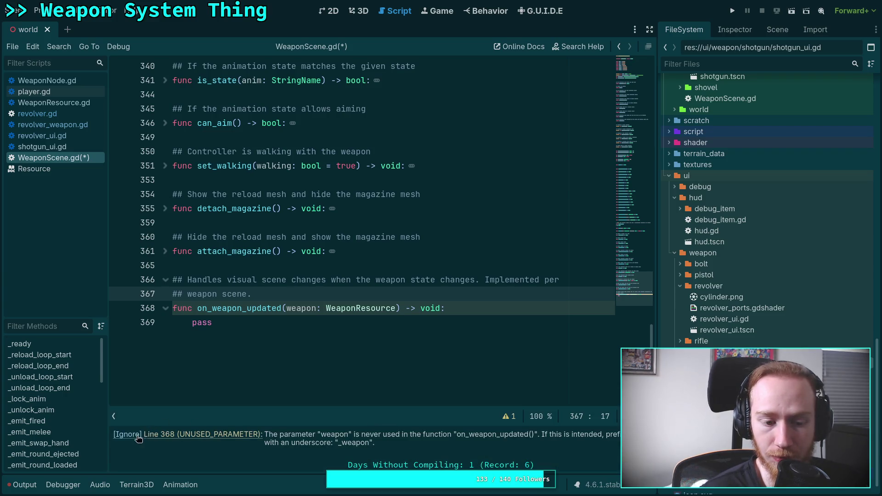
Ignore the UNUSED_PARAMETER warning on on_weapon_updated and save WeaponScene.gd.
{"action": "left_click", "coordinate": [136, 436]}
{"action": "left_click", "coordinate": [455, 368]}
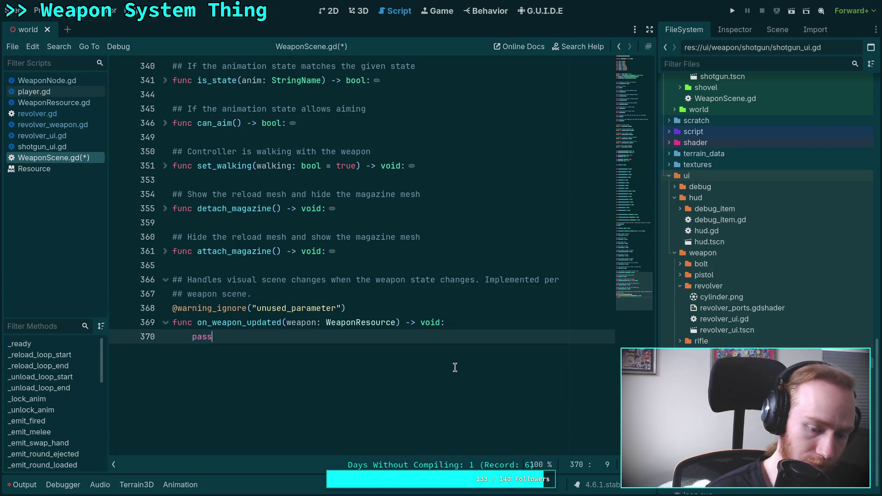
{"action": "key", "text": "ctrl+s"}
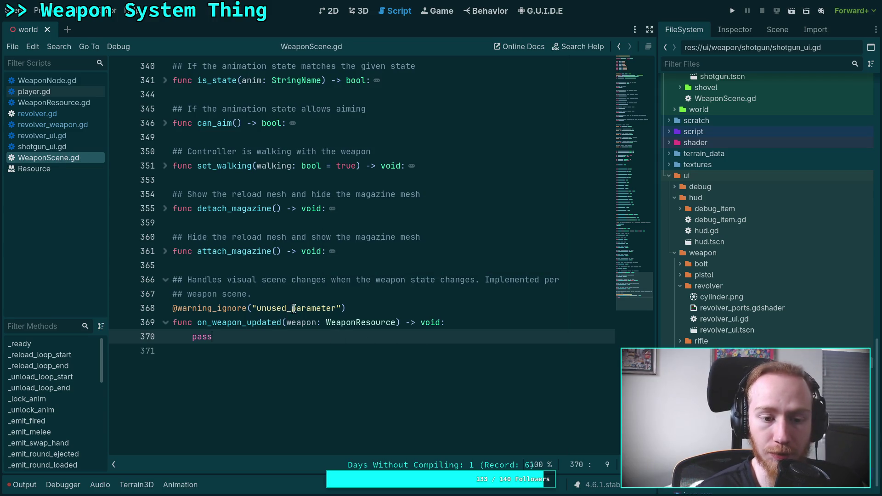
{"action": "left_click", "coordinate": [294, 308]}
{"action": "left_click", "coordinate": [313, 340]}
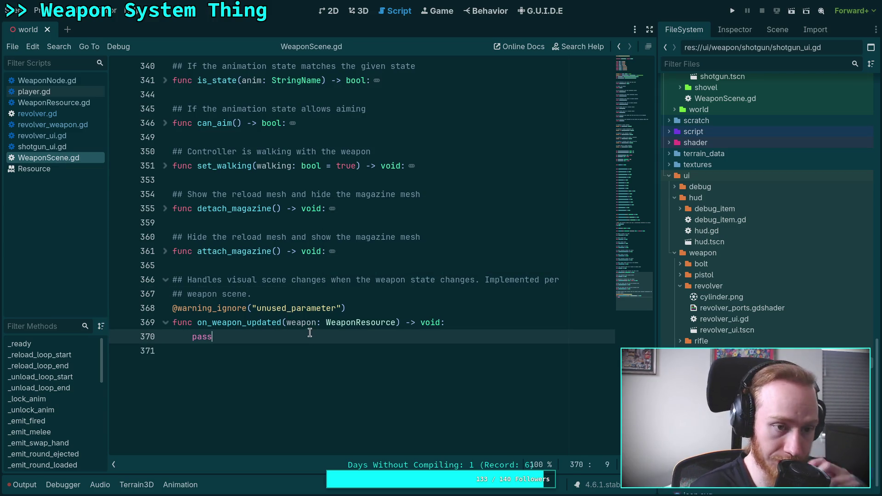
{"action": "scroll", "coordinate": [310, 337], "scroll_direction": "up", "scroll_amount": 1}
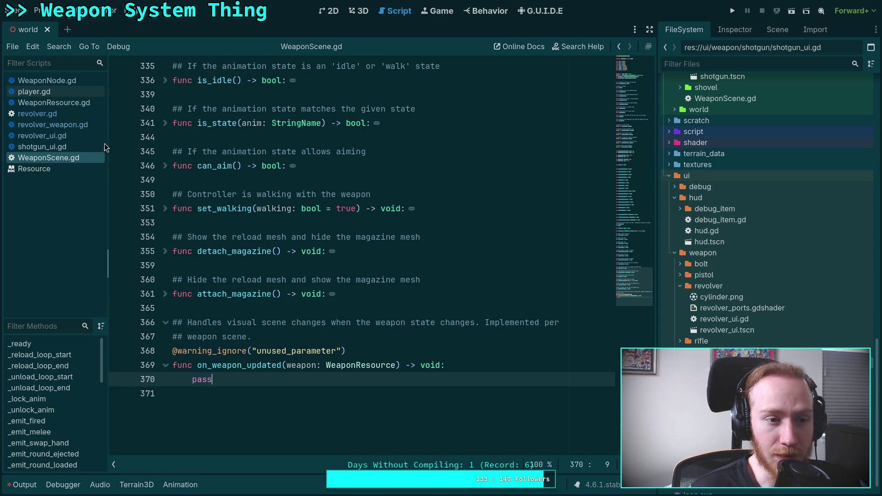
Switch to WeaponNode.gd and check the weapon_updated signal emitted in on_weapon_magazine_unloaded.
{"action": "left_click", "coordinate": [50, 81]}
{"action": "scroll", "coordinate": [199, 205], "scroll_direction": "up", "scroll_amount": 2}
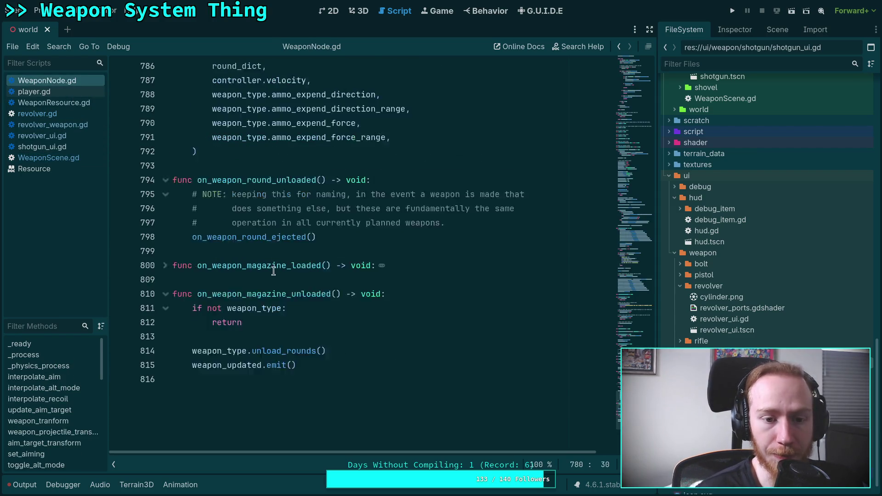
{"action": "double_click", "coordinate": [228, 406]}
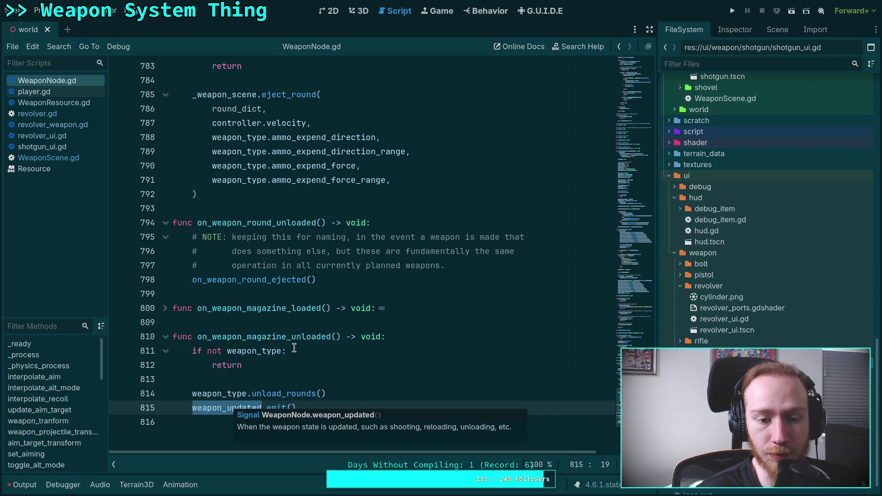
{"action": "scroll", "coordinate": [228, 405], "scroll_direction": "down", "scroll_amount": 2}
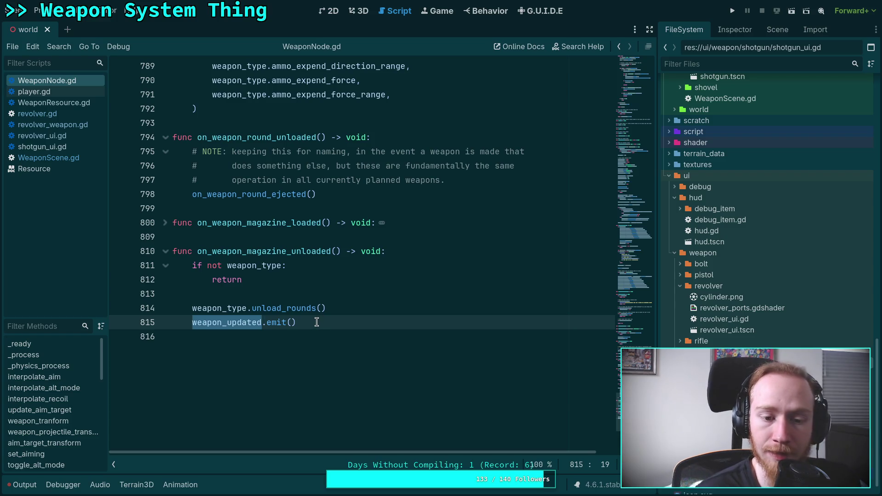
{"action": "left_click", "coordinate": [316, 322]}
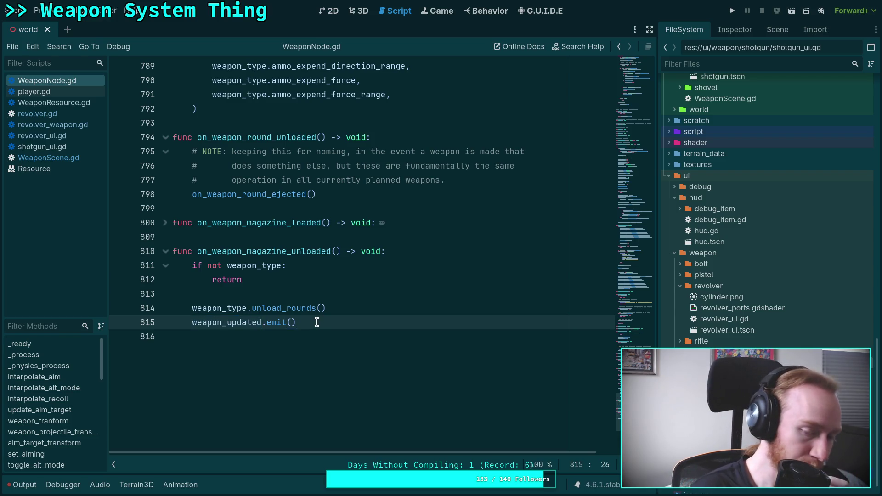
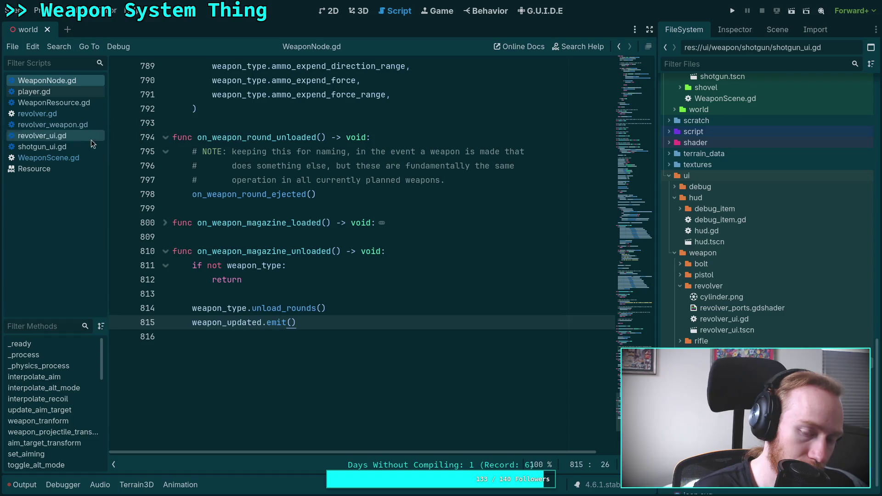
Add _weapon_scene.on_weapon_updated(weapon_type) after weapon_updated.emit(), then search the script for state_updated.
{"action": "key", "text": "Return"}
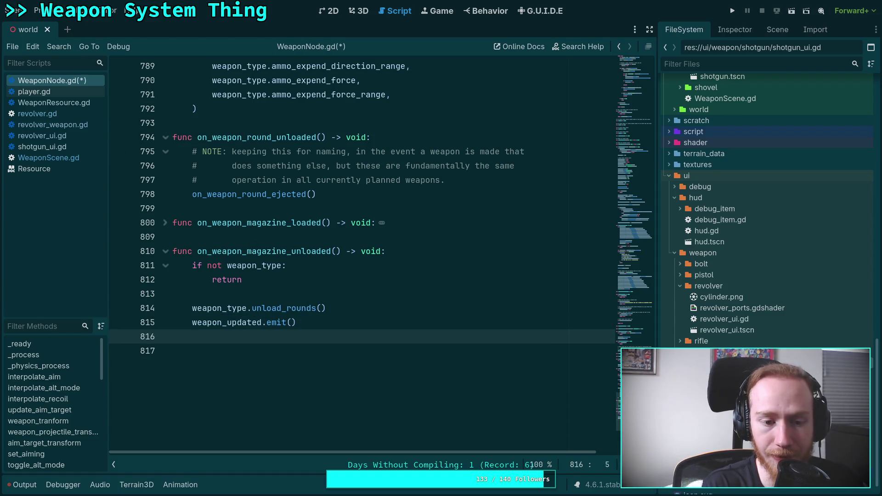
{"action": "type", "text": "weapon"}
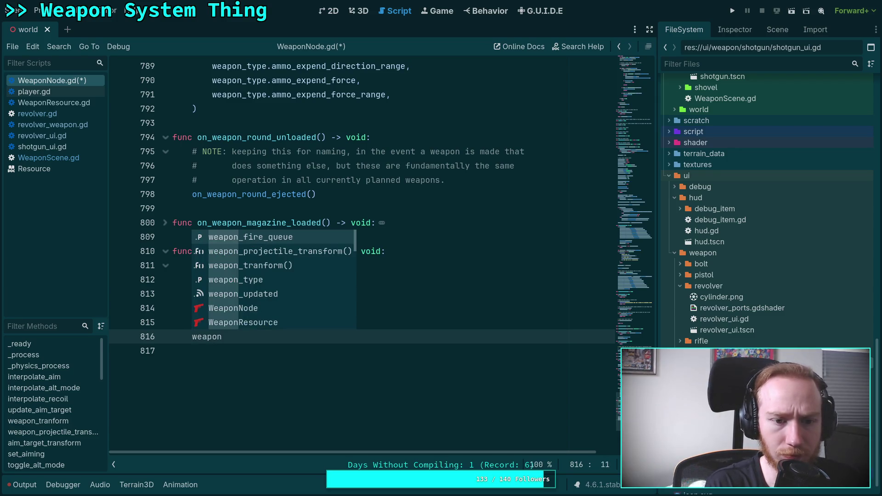
{"action": "type", "text": "_sc"}
{"action": "key", "text": "Return"}
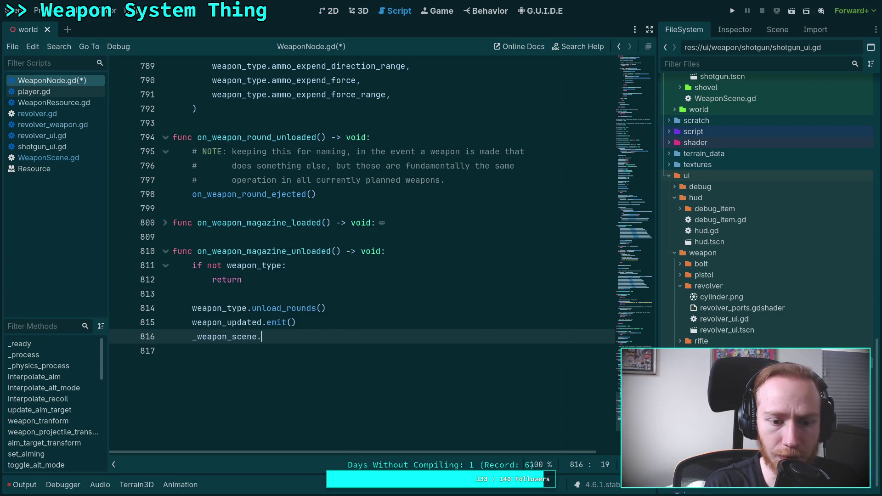
{"action": "type", "text": "on_"}
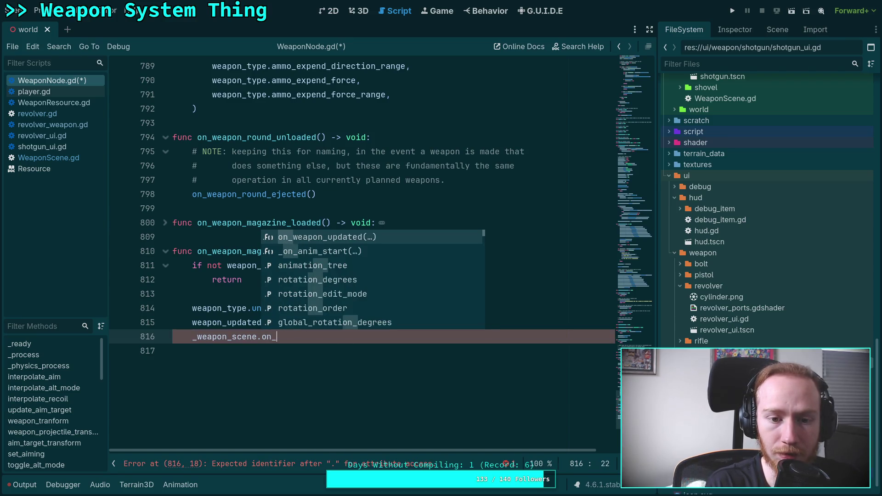
{"action": "key", "text": "Return"}
{"action": "type", "text": "weapo"}
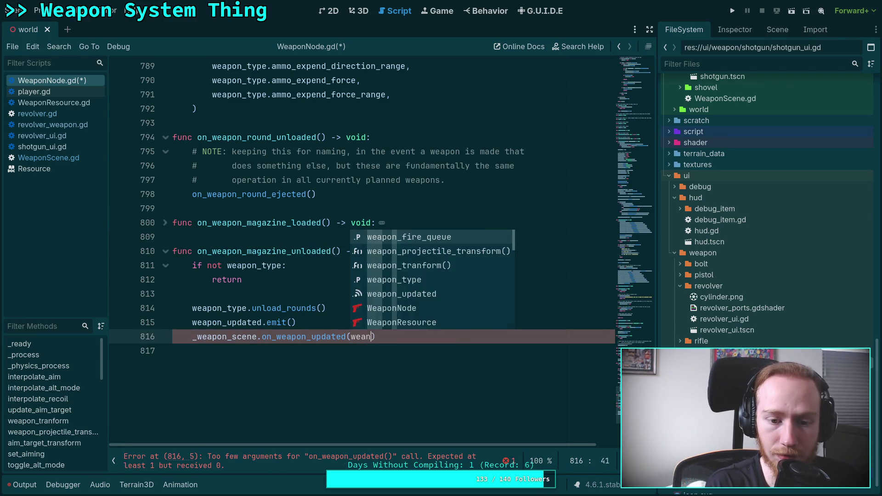
{"action": "type", "text": "n_type"}
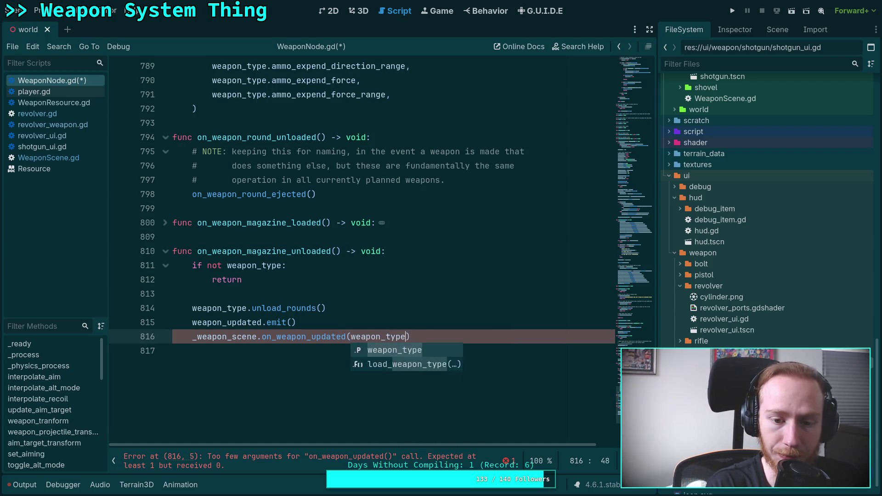
{"action": "type", "text": ")"}
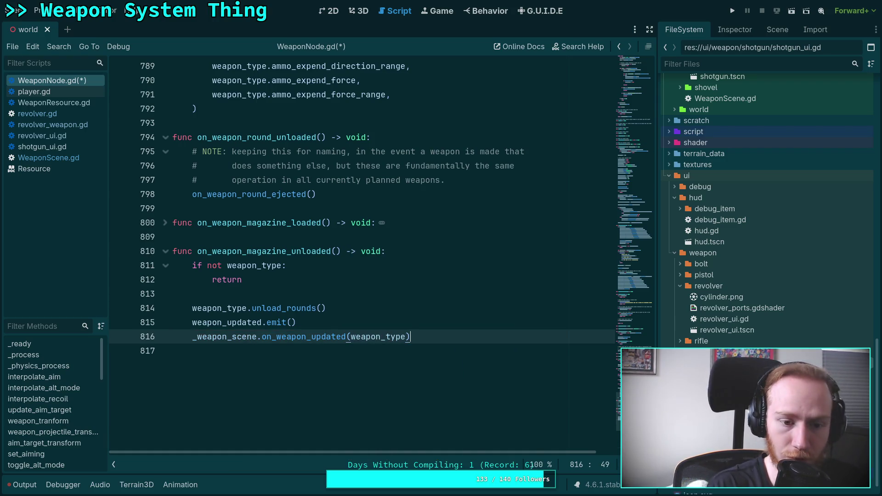
{"action": "left_click", "coordinate": [380, 323]}
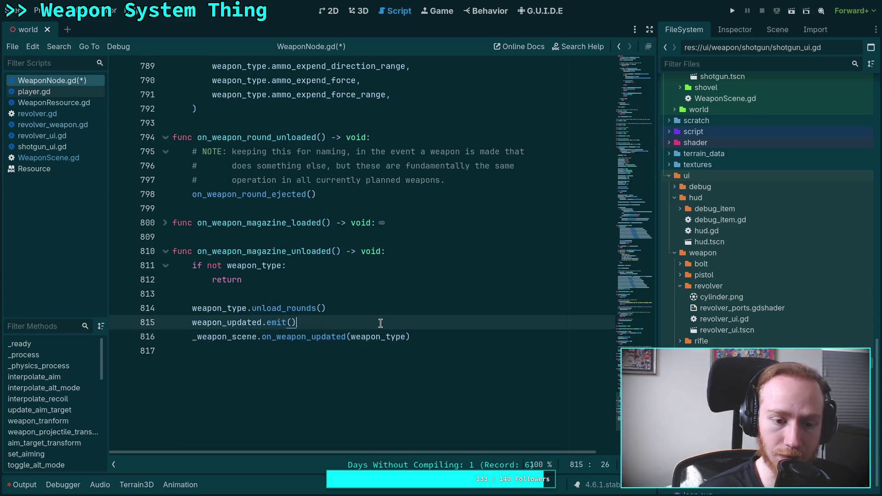
{"action": "key", "text": "ctrl+f"}
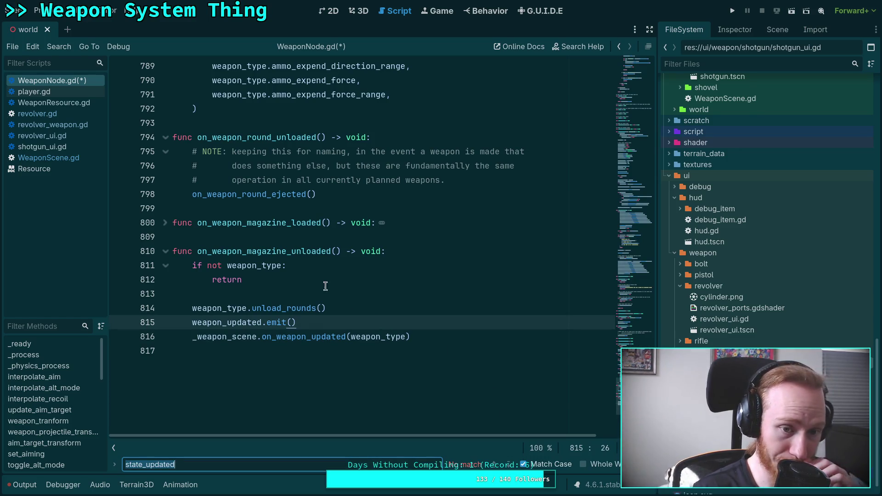
Unfold on_weapon_magazine_loaded and select the on_weapon_round_loaded call on line 803.
{"action": "left_click", "coordinate": [165, 223]}
{"action": "scroll", "coordinate": [331, 239], "scroll_direction": "down", "scroll_amount": 2}
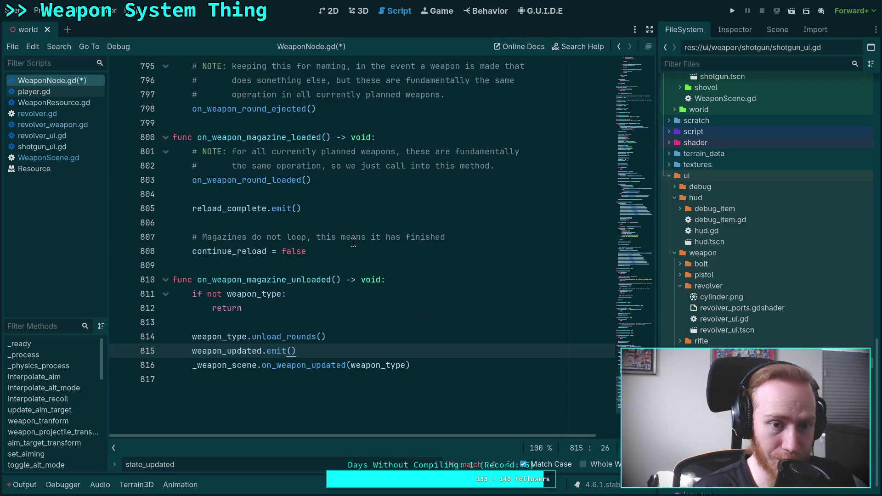
{"action": "left_click", "coordinate": [256, 166]}
{"action": "left_click", "coordinate": [253, 181]}
{"action": "double_click", "coordinate": [253, 180]}
Insert _weapon_scene.on_weapon_updated(weapon_type) under weapon_updated.emit(), indented into the eject_round branch.
{"action": "scroll", "coordinate": [253, 181], "scroll_direction": "up", "scroll_amount": 3}
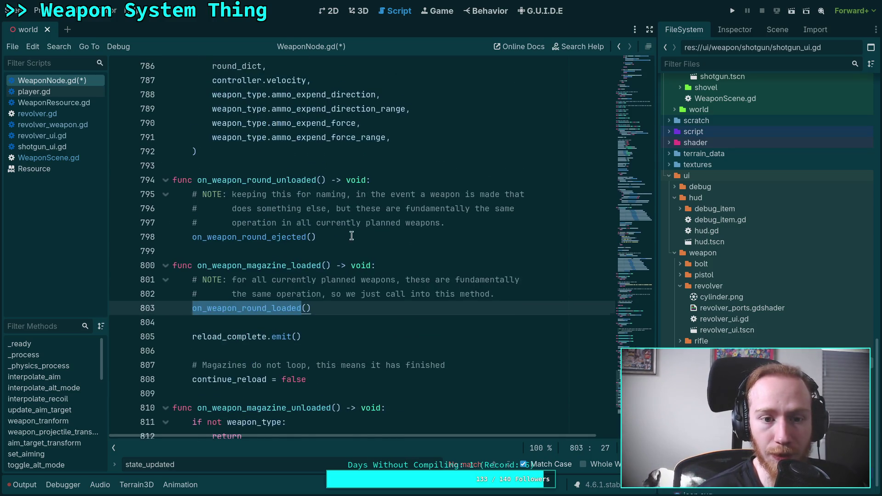
{"action": "scroll", "coordinate": [279, 252], "scroll_direction": "up", "scroll_amount": 5}
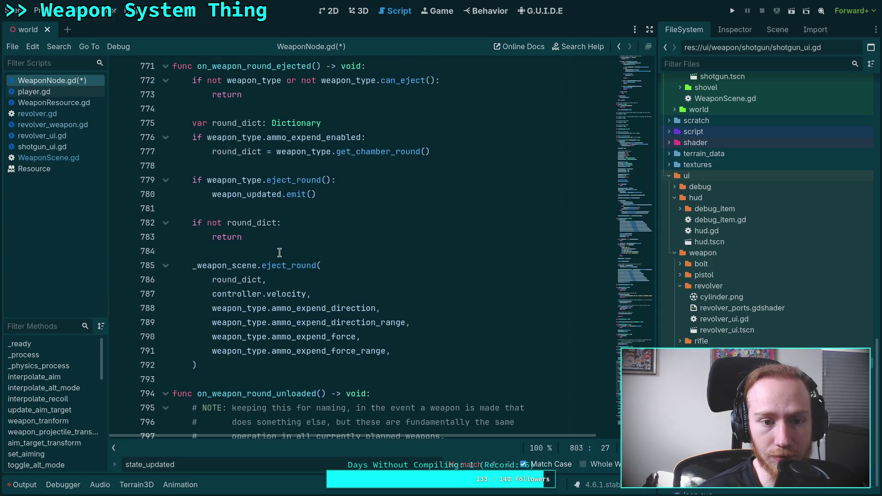
{"action": "left_click", "coordinate": [333, 248]}
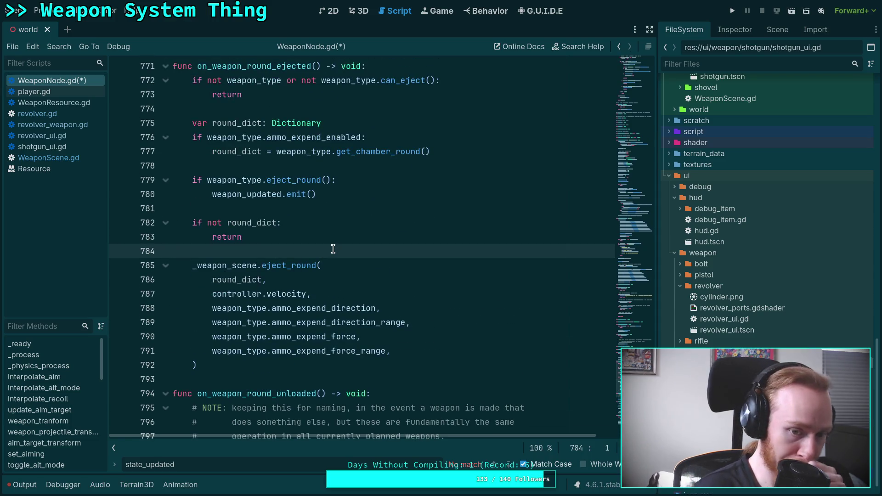
{"action": "key", "text": "Return"}
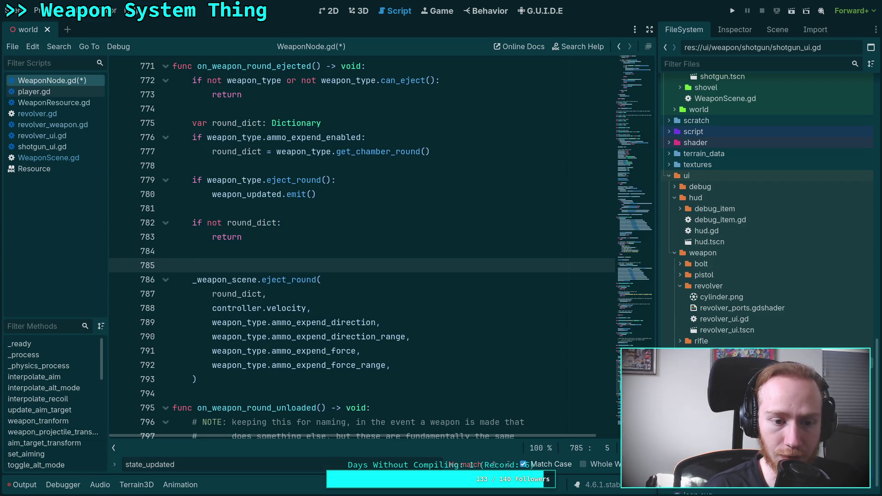
{"action": "type", "text": "_weapon_scene.on_weapon_updated(weapon_type)"}
{"action": "key", "text": "Return"}
{"action": "key", "text": "BackSpace"}
{"action": "key", "text": "BackSpace"}
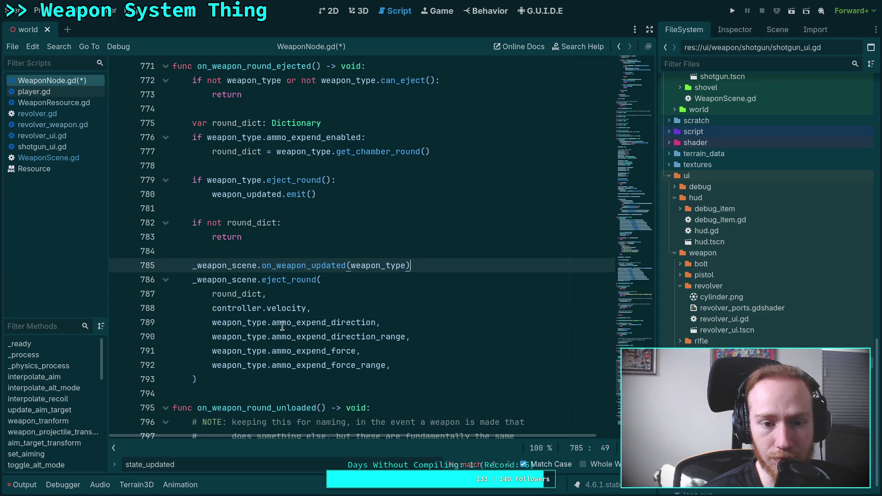
{"action": "scroll", "coordinate": [281, 326], "scroll_direction": "up", "scroll_amount": 1}
{"action": "key", "text": "alt+Up"}
{"action": "key", "text": "alt+Up"}
{"action": "key", "text": "alt+Up"}
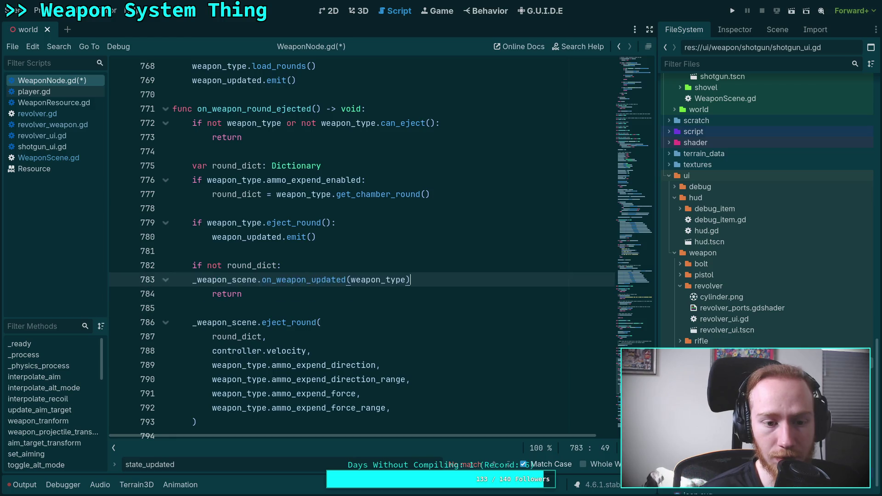
{"action": "key", "text": "Home"}
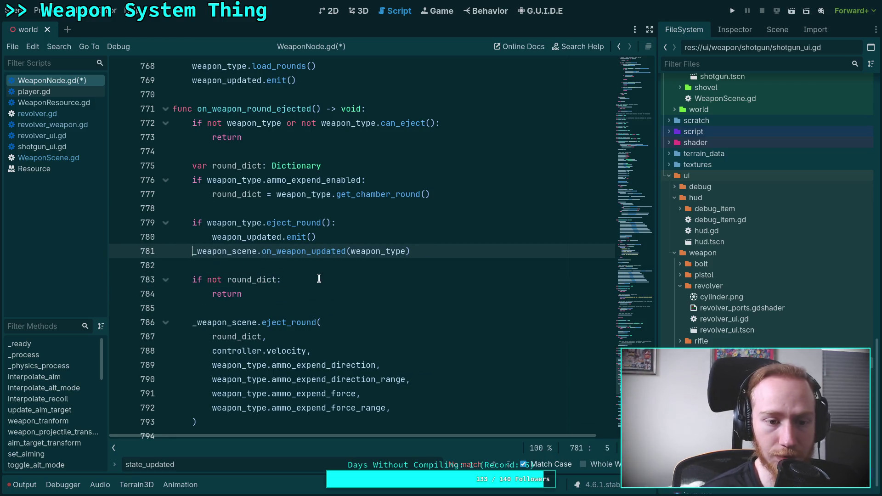
{"action": "key", "text": "Tab"}
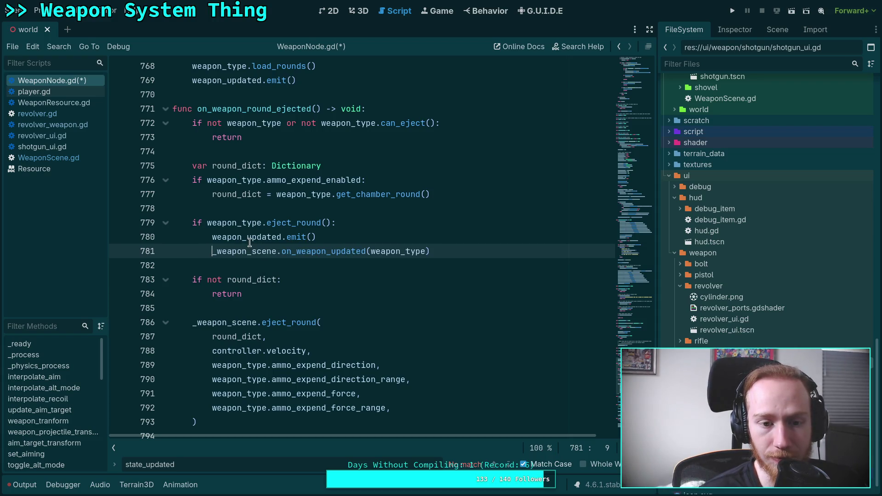
Inspect the ammo state, hammer_cocked and state_updated lines in revolver_weapon.gd's fire_round.
{"action": "left_click", "coordinate": [64, 124]}
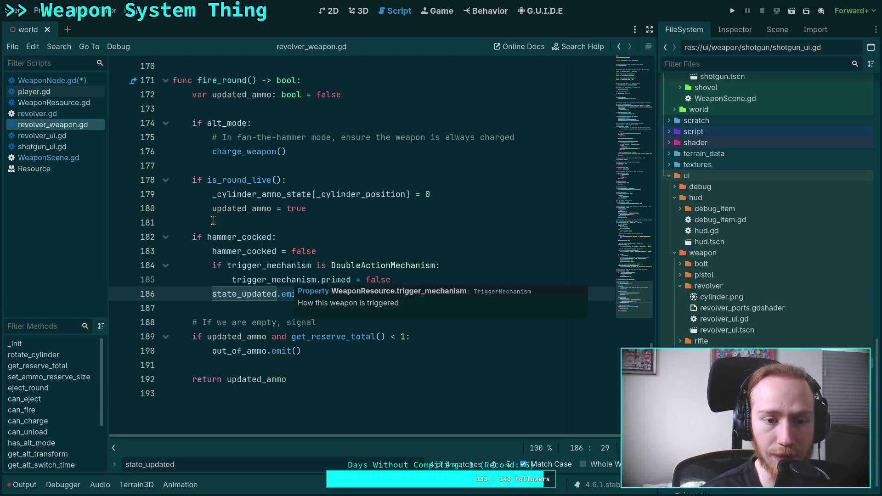
{"action": "left_click", "coordinate": [71, 84]}
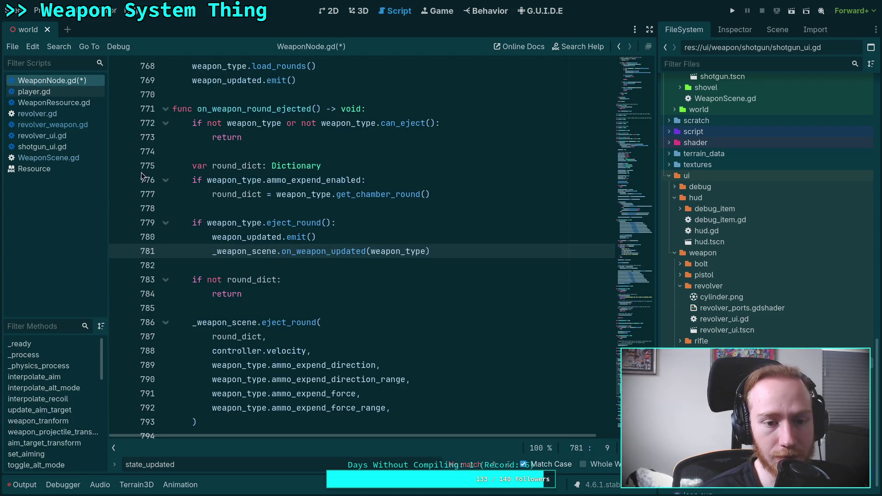
{"action": "left_click", "coordinate": [74, 126]}
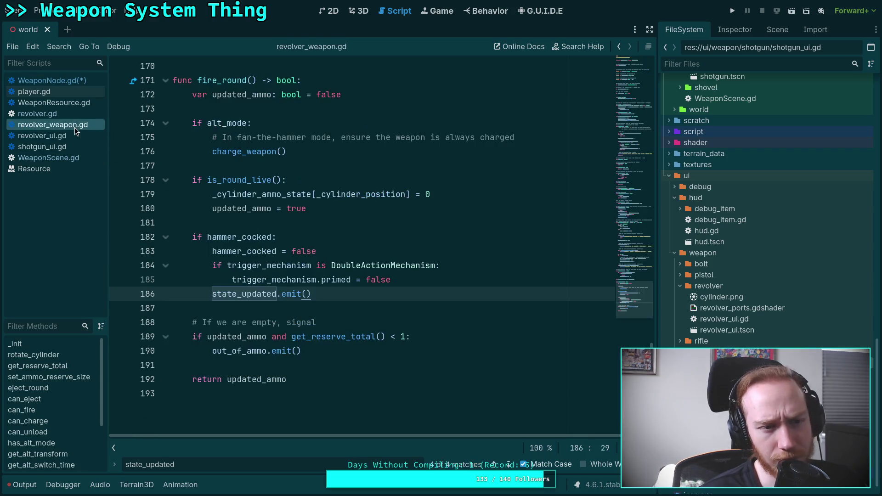
{"action": "left_click_drag", "start_coordinate": [212, 194], "coordinate": [431, 195]}
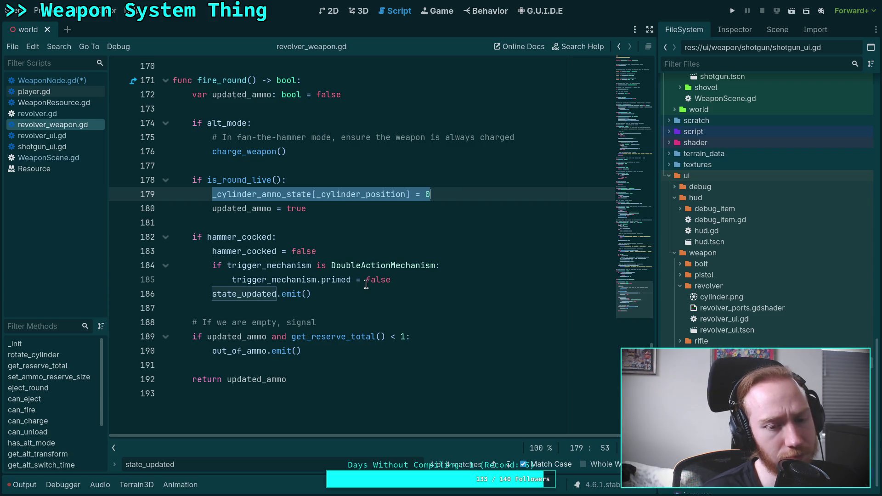
{"action": "double_click", "coordinate": [245, 293]}
{"action": "double_click", "coordinate": [232, 237]}
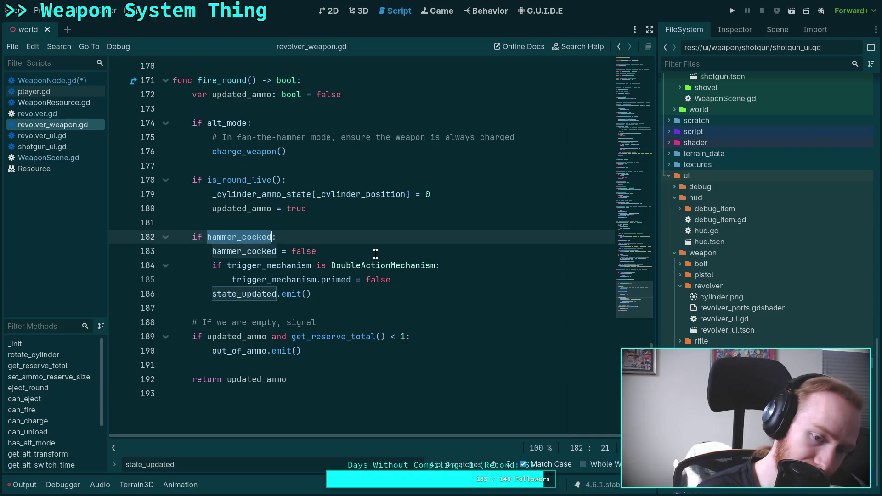
Delete the state_updated.emit() line from fire_round.
{"action": "left_click_drag", "start_coordinate": [311, 296], "coordinate": [119, 294]}
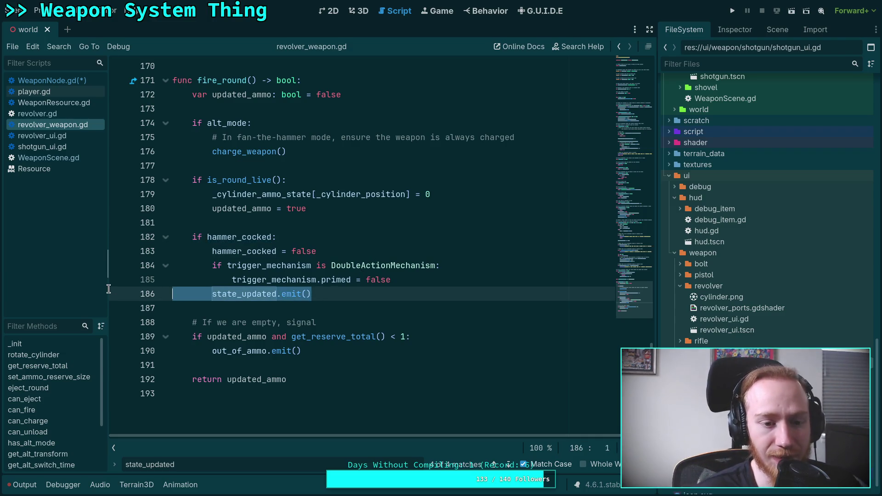
{"action": "key", "text": "BackSpace"}
{"action": "key", "text": "BackSpace"}
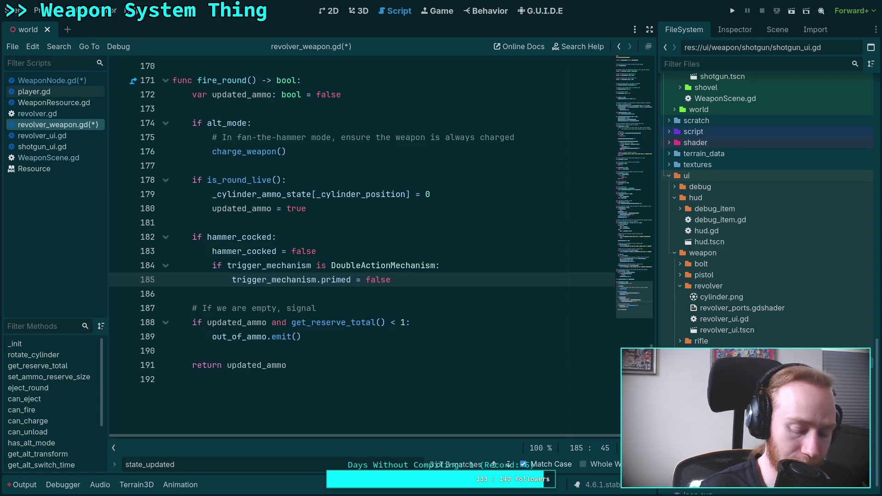
{"action": "key", "text": "Return"}
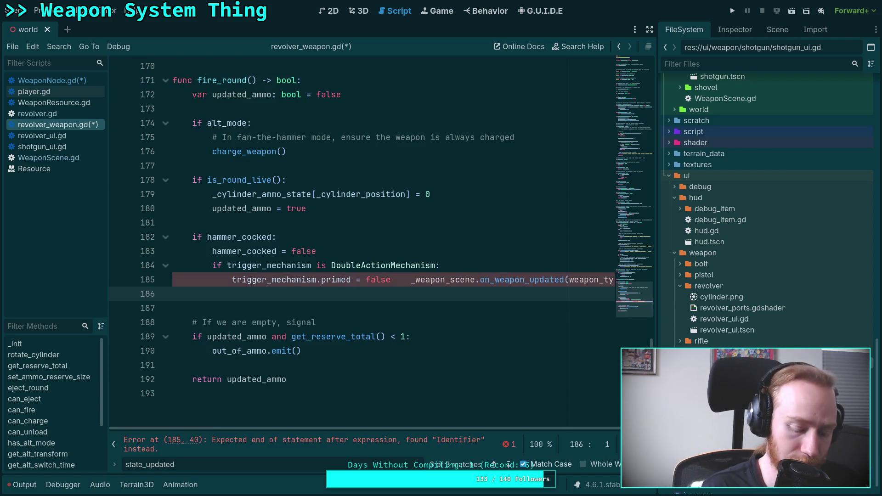
{"action": "key", "text": "BackSpace"}
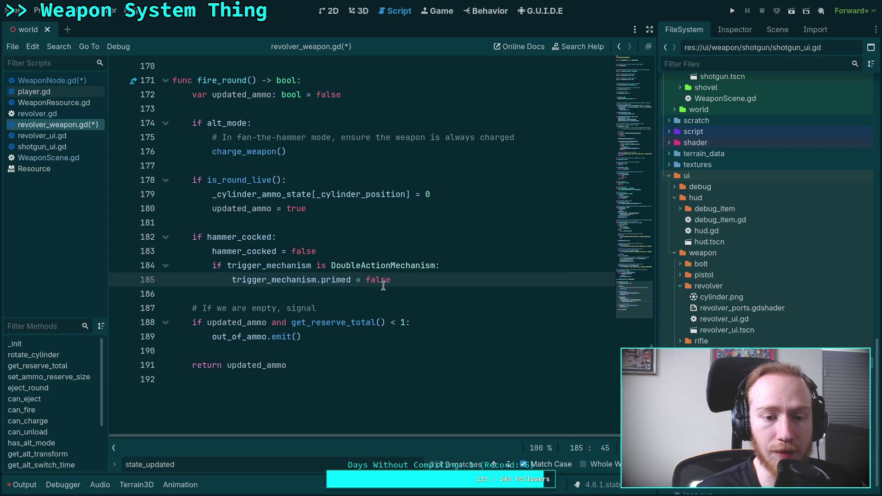
Add 'updated_ammo = true # NOTE: this tells the weapon node to update the scene' on line 186 and save.
{"action": "key", "text": "Return"}
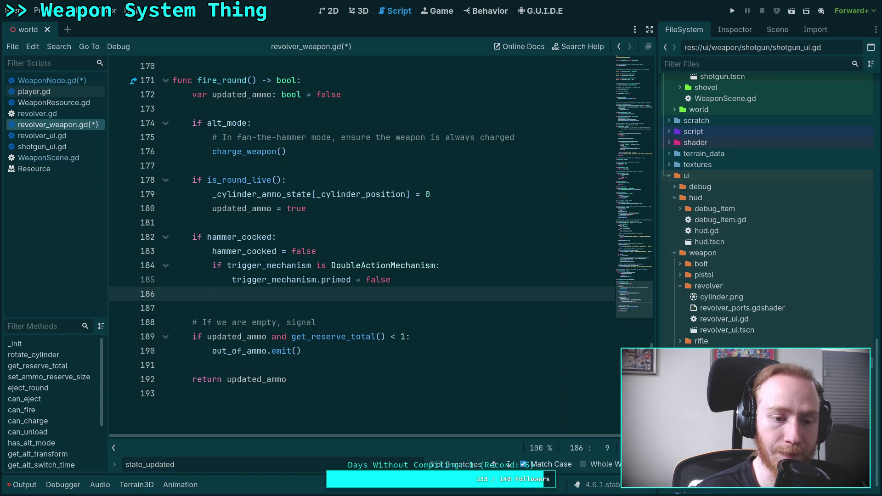
{"action": "type", "text": "upd"}
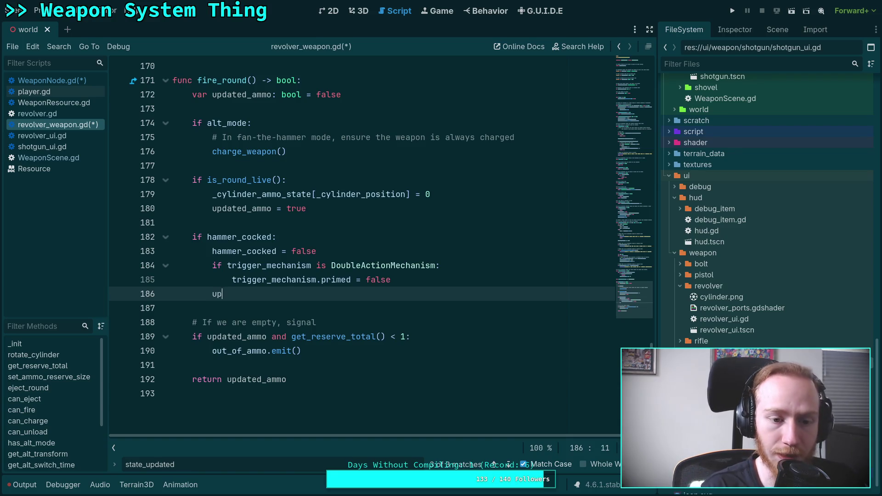
{"action": "key", "text": "Return"}
{"action": "type", "text": "= true "}
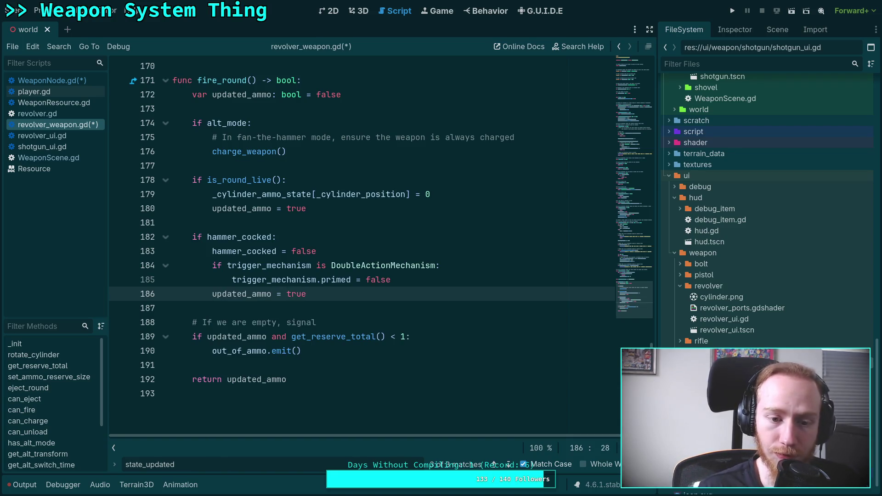
{"action": "type", "text": "# NOTE: "}
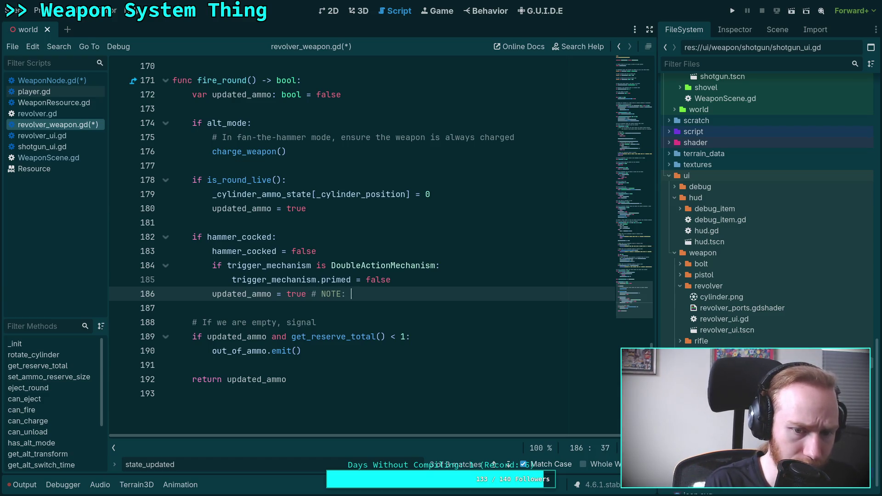
{"action": "type", "text": "this "}
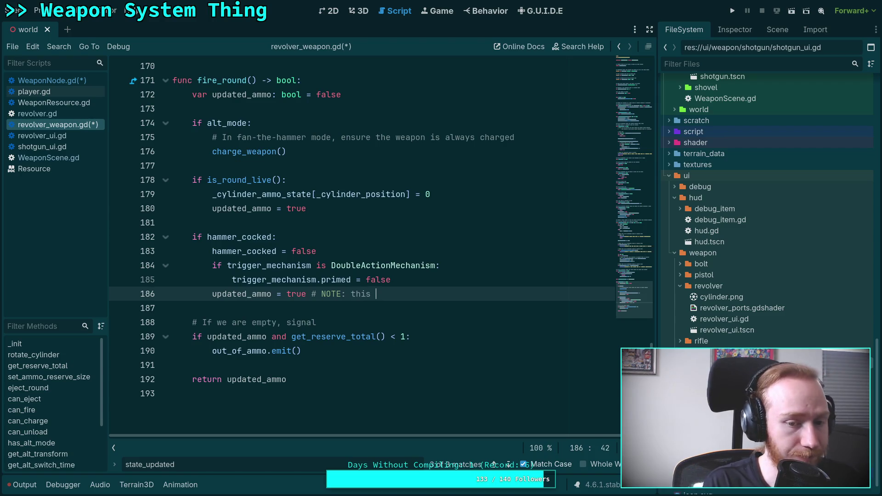
{"action": "type", "text": "tells "}
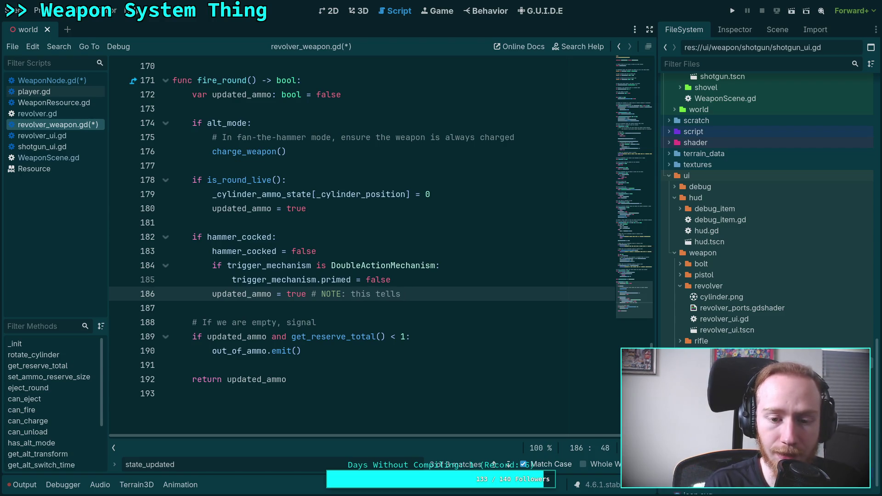
{"action": "type", "text": "the weapon node to"}
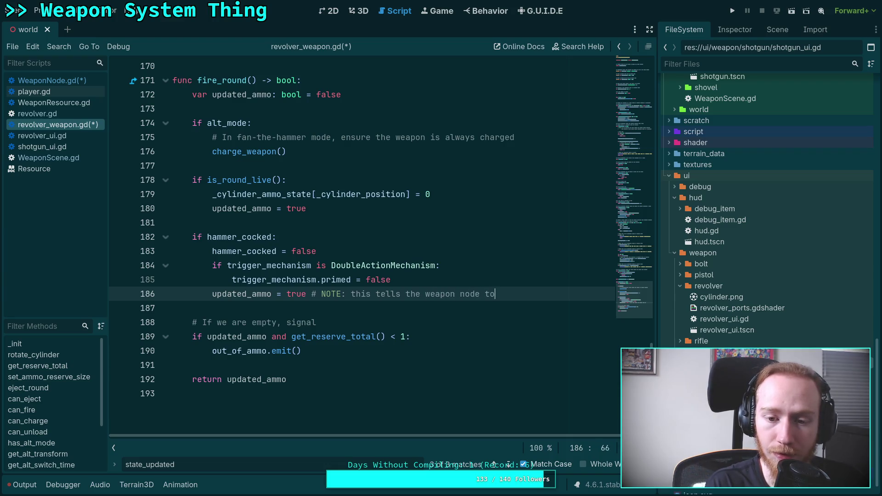
{"action": "type", "text": " update the scene"}
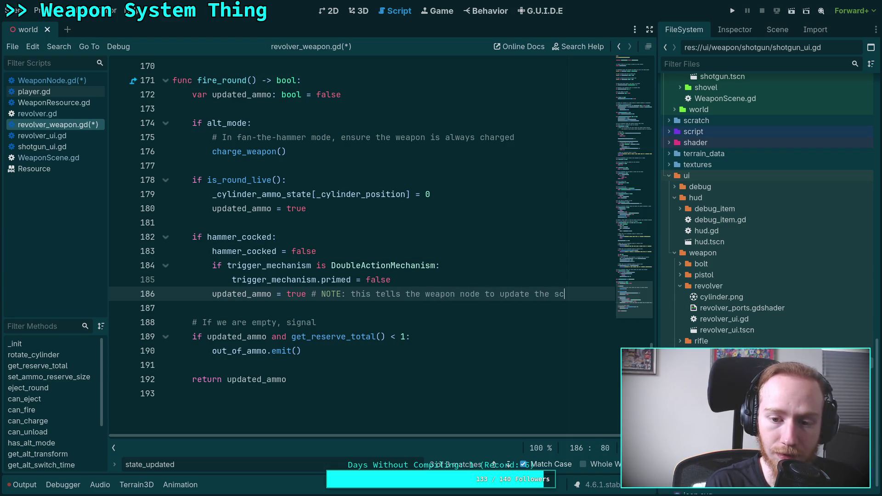
{"action": "left_click", "coordinate": [276, 304]}
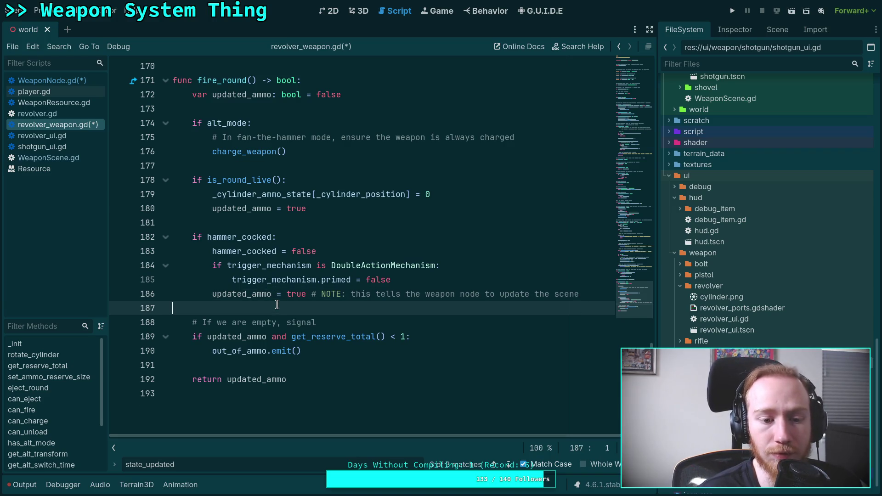
{"action": "key", "text": "ctrl+s"}
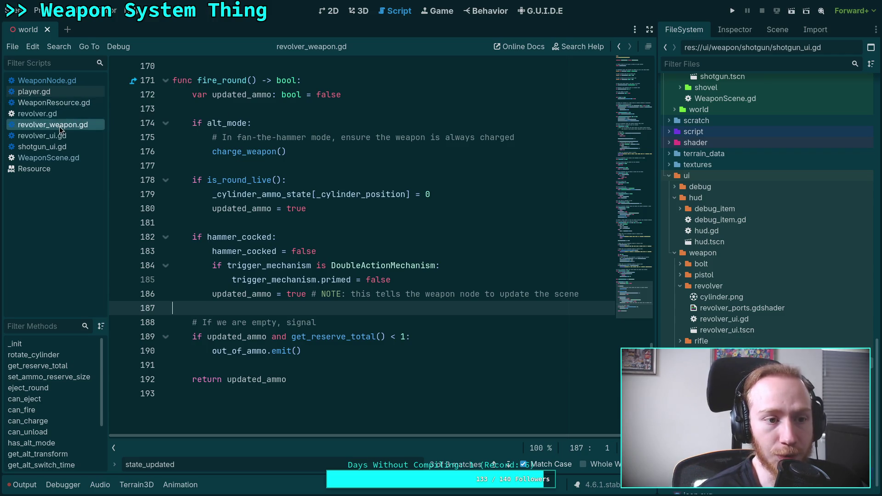
{"action": "left_click", "coordinate": [73, 81]}
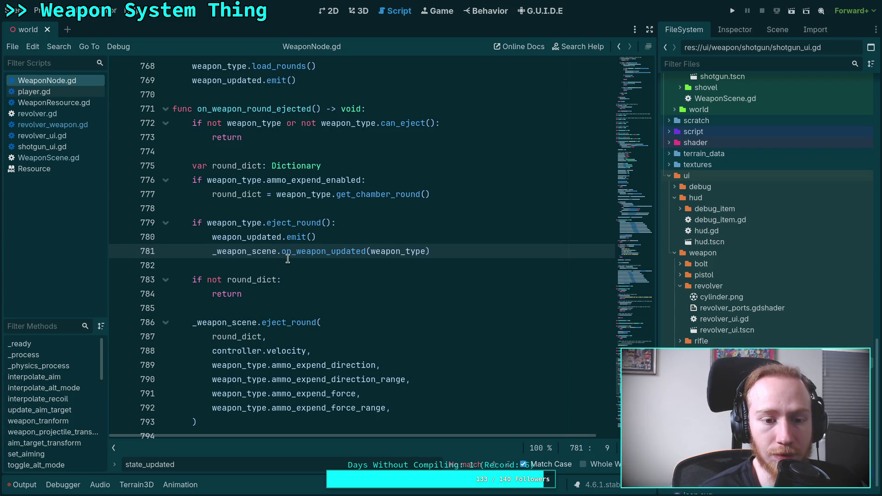
Jump from WeaponNode.gd's fire_round call into revolver_weapon.gd and delete the updated_ammo line with its note.
{"action": "scroll", "coordinate": [323, 264], "scroll_direction": "up", "scroll_amount": 5}
{"action": "scroll", "coordinate": [324, 265], "scroll_direction": "up", "scroll_amount": 5}
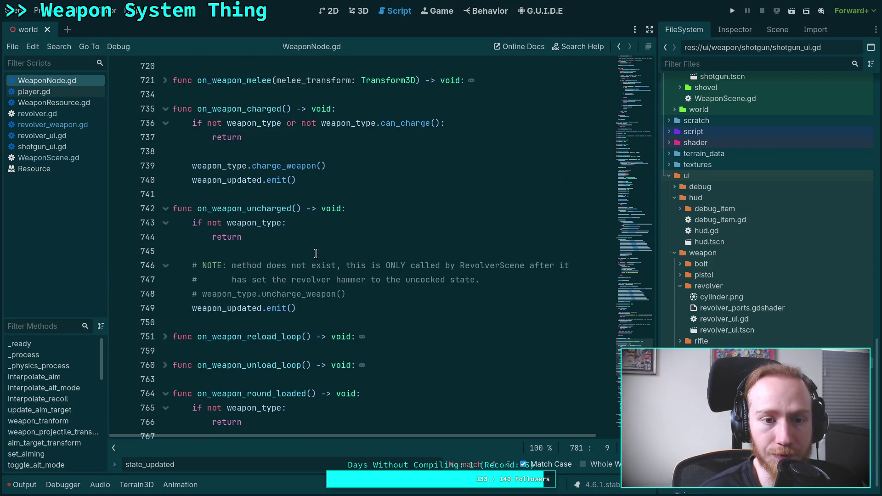
{"action": "scroll", "coordinate": [314, 251], "scroll_direction": "up", "scroll_amount": 5}
{"action": "scroll", "coordinate": [314, 252], "scroll_direction": "up", "scroll_amount": 2}
{"action": "scroll", "coordinate": [289, 277], "scroll_direction": "down", "scroll_amount": 2}
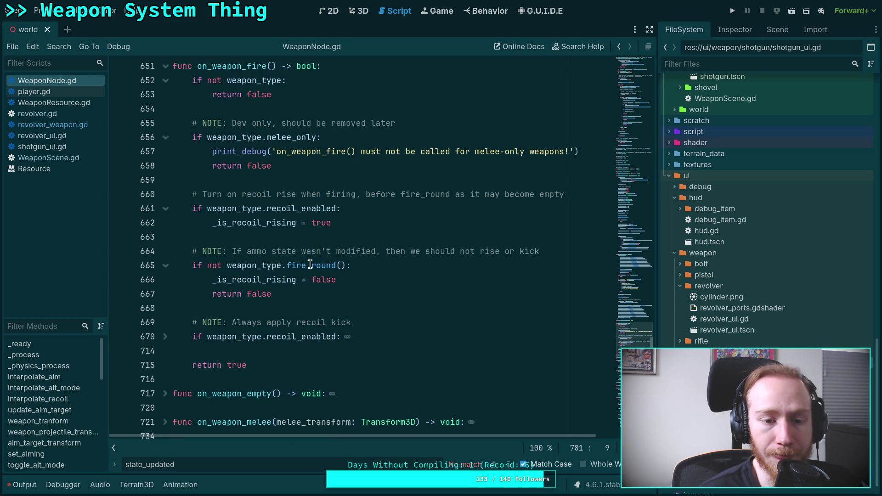
{"action": "mouse_move", "coordinate": [310, 264]}
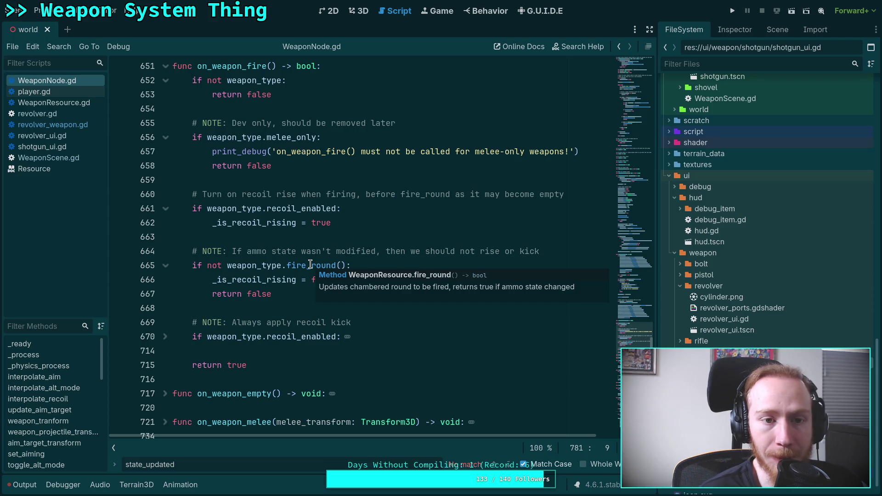
{"action": "left_click", "coordinate": [311, 265], "text": "ctrl"}
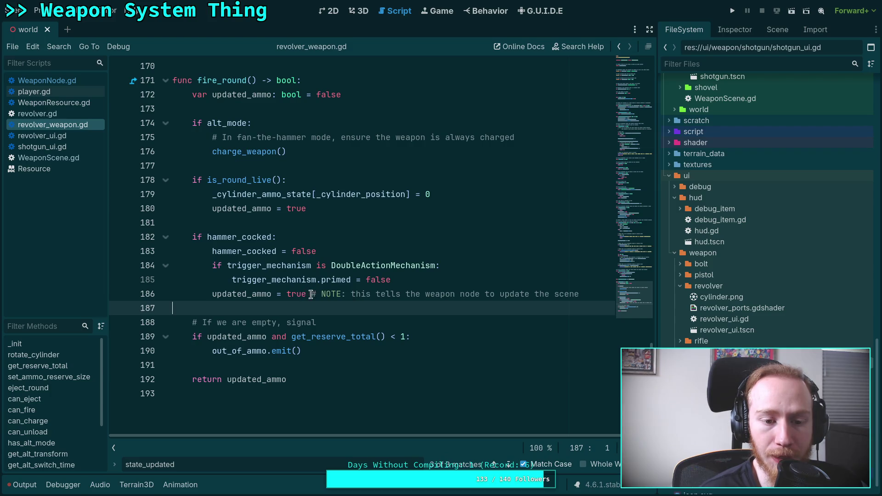
{"action": "left_click_drag", "start_coordinate": [212, 293], "coordinate": [603, 294]}
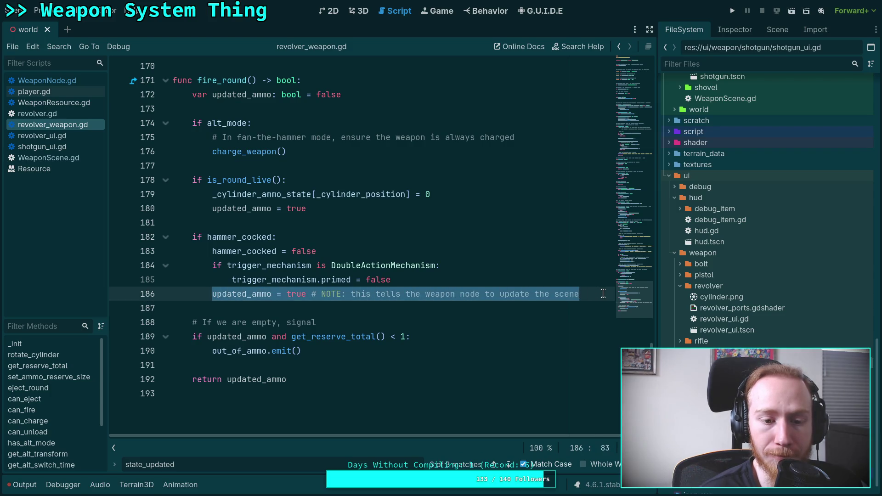
{"action": "key", "text": "BackSpace"}
{"action": "key", "text": "BackSpace"}
{"action": "key", "text": "BackSpace"}
{"action": "key", "text": "BackSpace"}
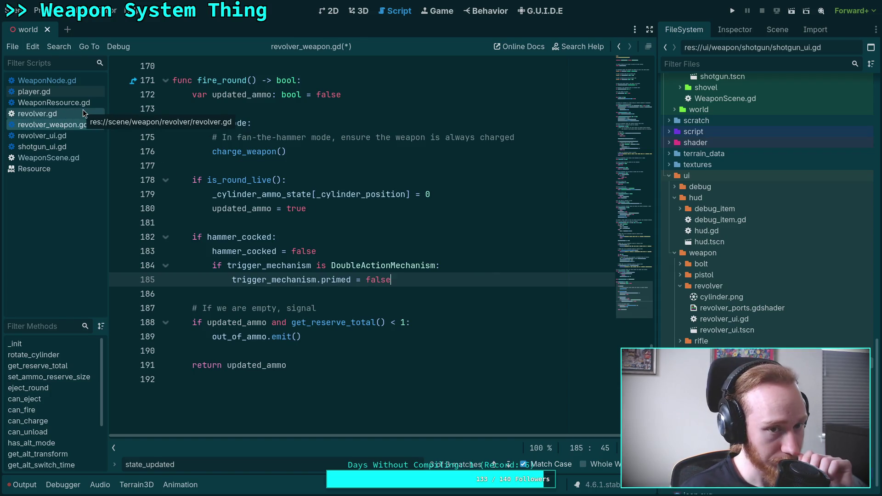
{"action": "scroll", "coordinate": [134, 139], "scroll_direction": "up", "scroll_amount": 2}
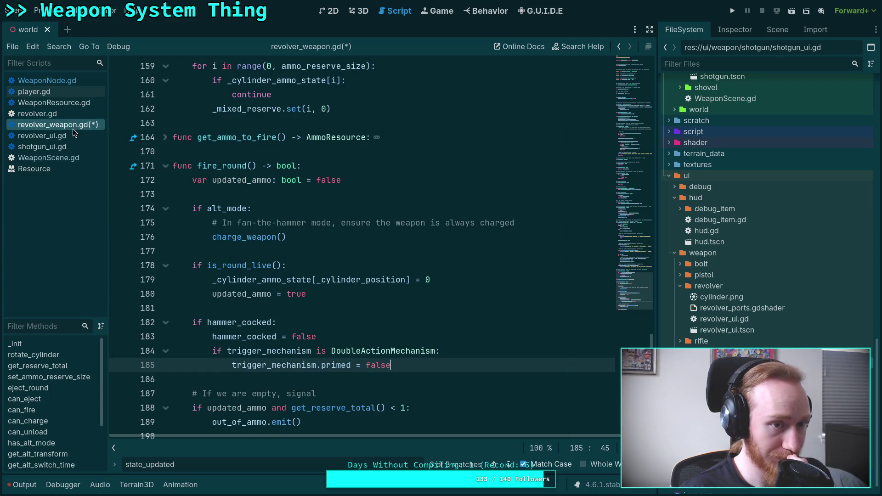
Review WeaponResource.gd's method list, then return through revolver_weapon.gd to WeaponNode.gd.
{"action": "left_click", "coordinate": [71, 102]}
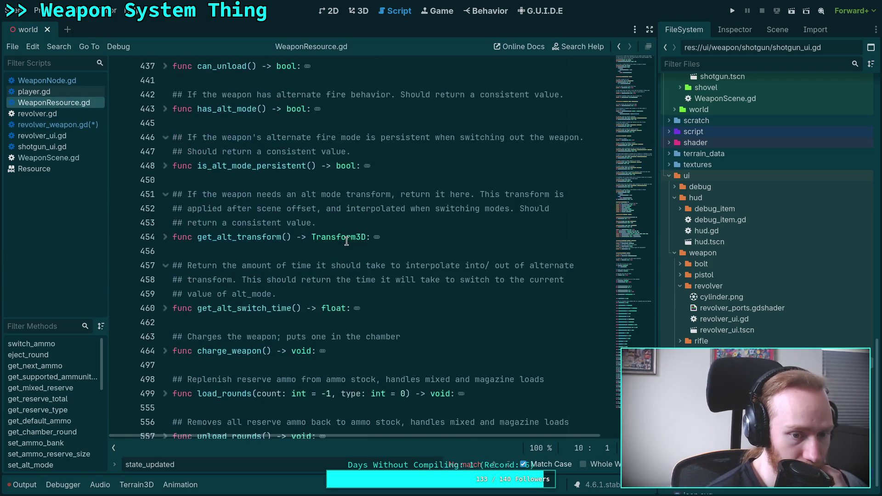
{"action": "scroll", "coordinate": [346, 241], "scroll_direction": "down", "scroll_amount": 6}
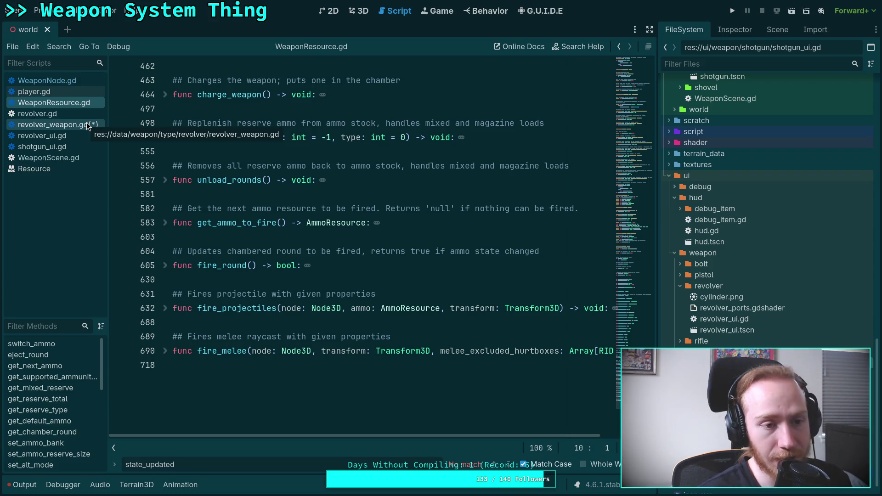
{"action": "left_click", "coordinate": [86, 123]}
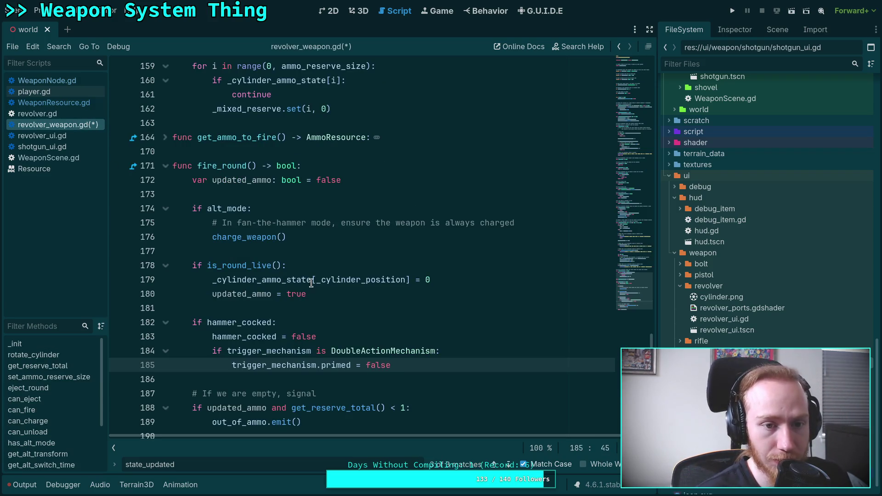
{"action": "scroll", "coordinate": [302, 285], "scroll_direction": "down", "scroll_amount": 2}
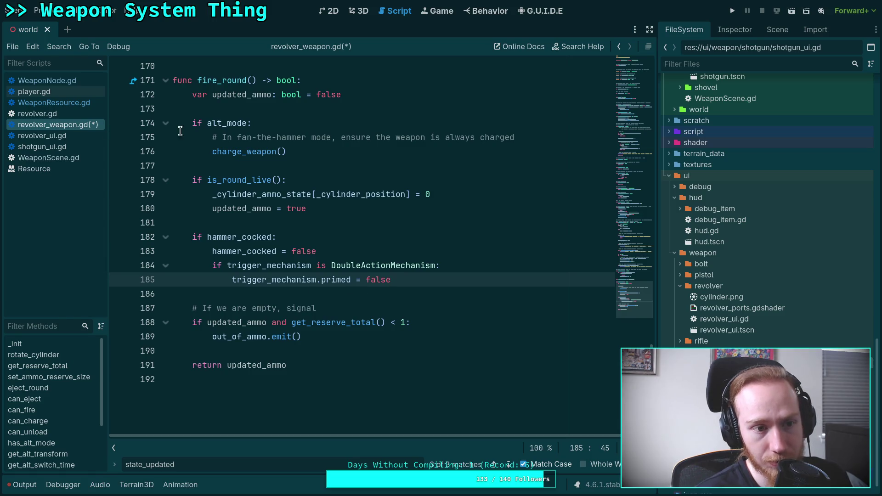
{"action": "left_click", "coordinate": [69, 81]}
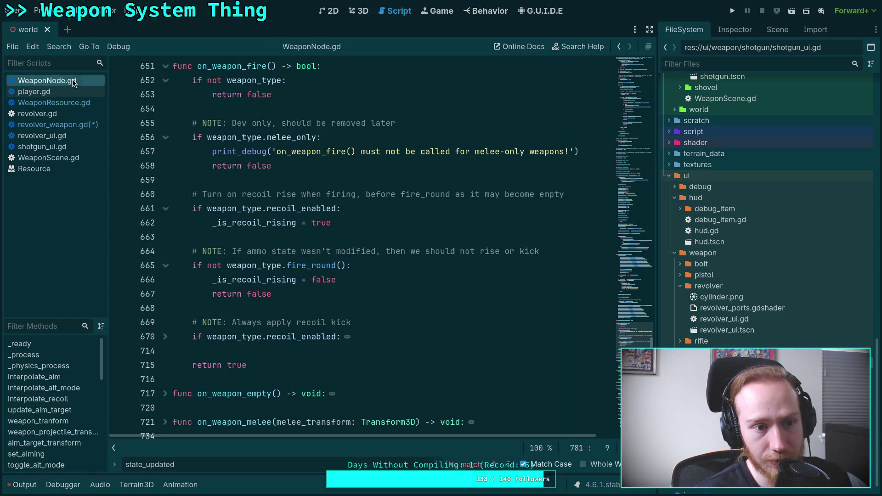
Inspect the fire_round check on line 665 and the on_weapon_fire function name.
{"action": "left_click", "coordinate": [364, 264]}
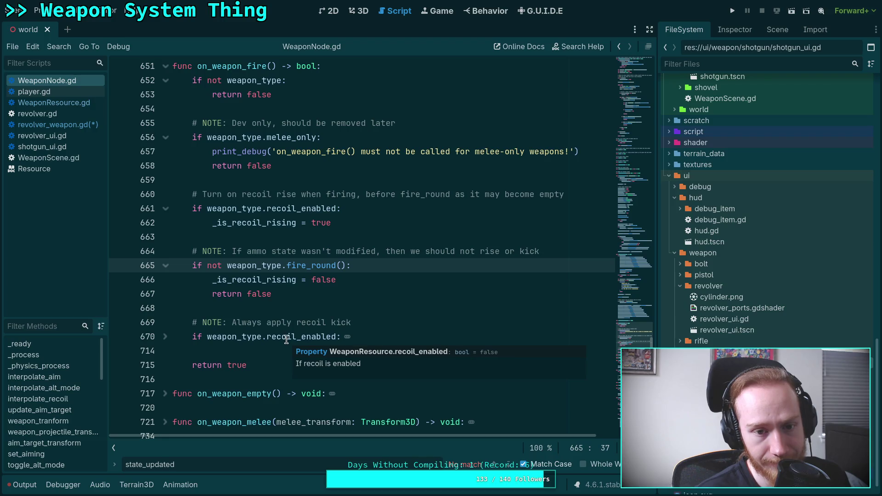
{"action": "mouse_move", "coordinate": [285, 338]}
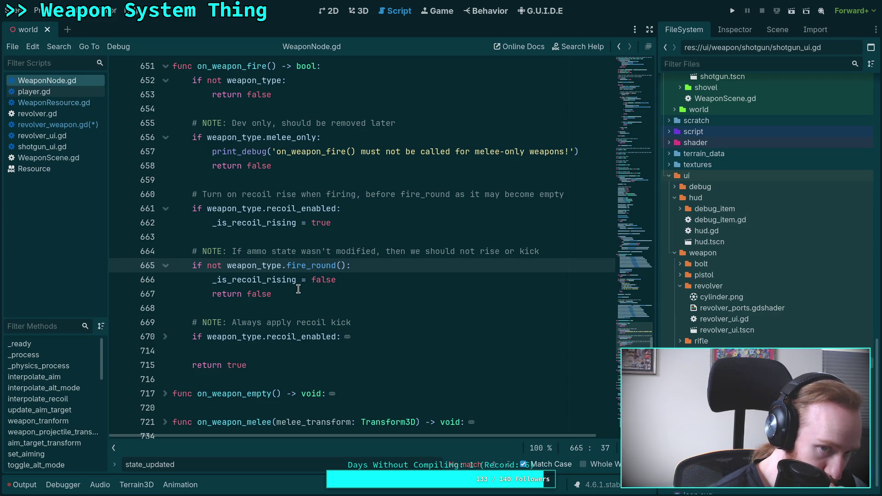
{"action": "scroll", "coordinate": [298, 289], "scroll_direction": "up", "scroll_amount": 2}
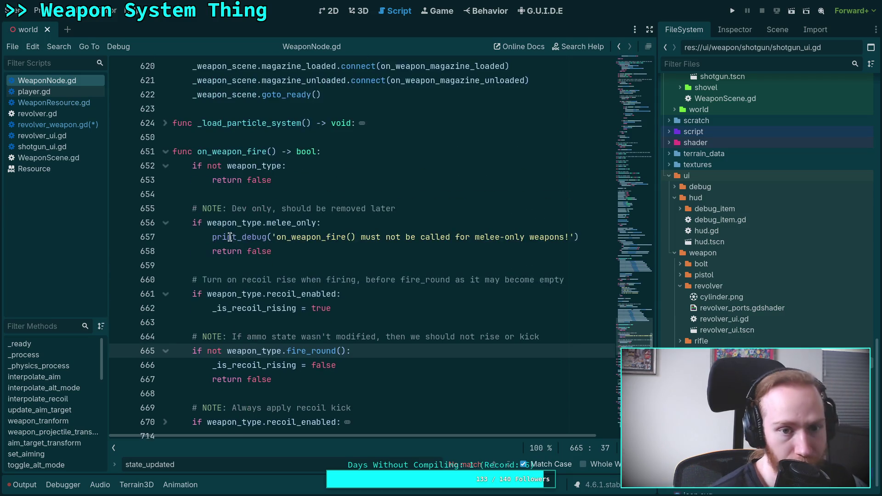
{"action": "double_click", "coordinate": [252, 146]}
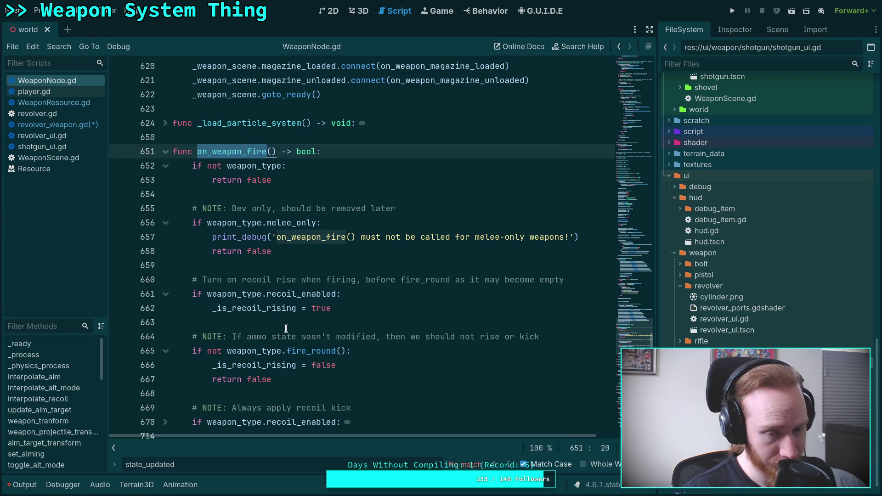
{"action": "left_click", "coordinate": [224, 350]}
{"action": "key", "text": "ctrl+shift+Left"}
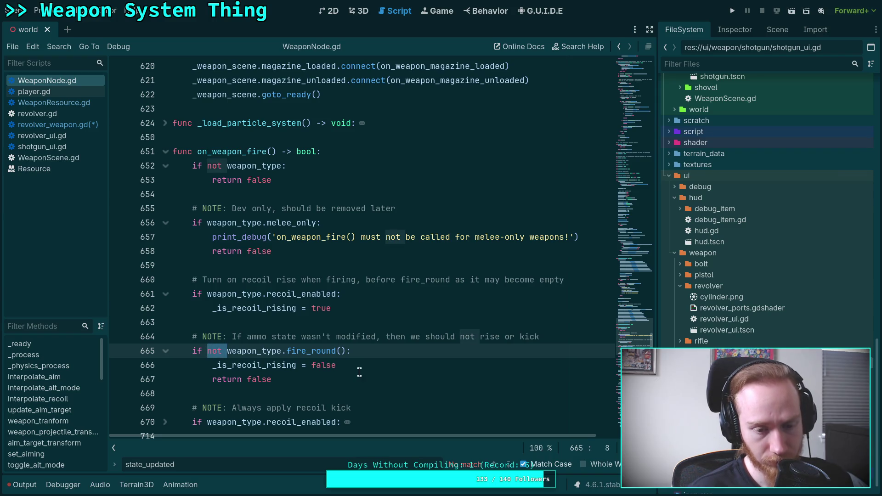
{"action": "scroll", "coordinate": [392, 356], "scroll_direction": "down", "scroll_amount": 2}
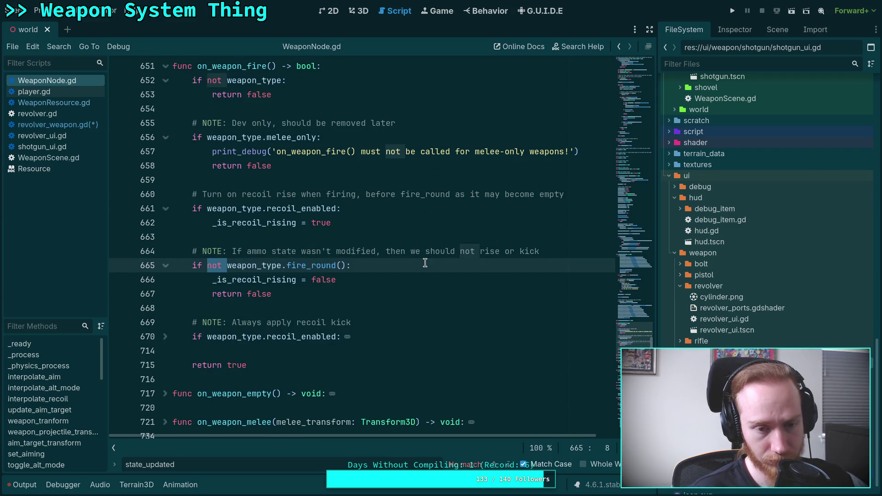
{"action": "scroll", "coordinate": [425, 264], "scroll_direction": "up", "scroll_amount": 1}
Search for on_weapon_fire, visiting its call on line 446 and returning to the definition.
{"action": "double_click", "coordinate": [234, 111]}
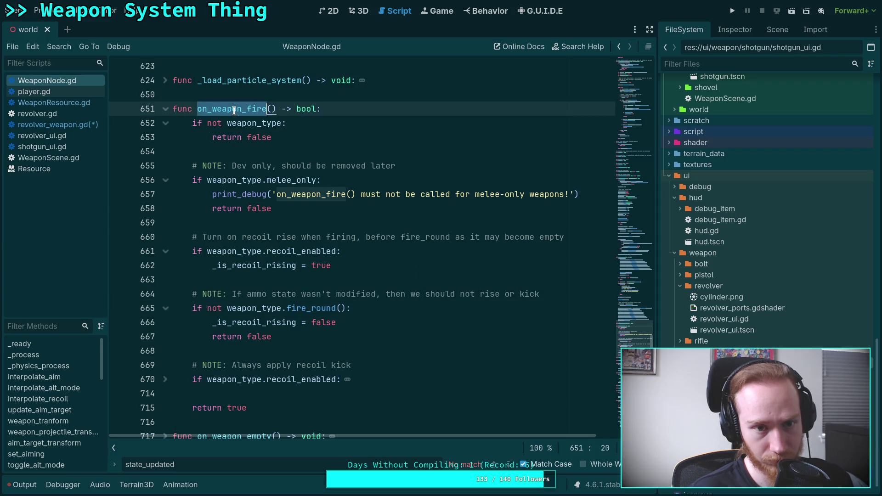
{"action": "key", "text": "ctrl+f"}
{"action": "scroll", "coordinate": [364, 226], "scroll_direction": "down", "scroll_amount": 1}
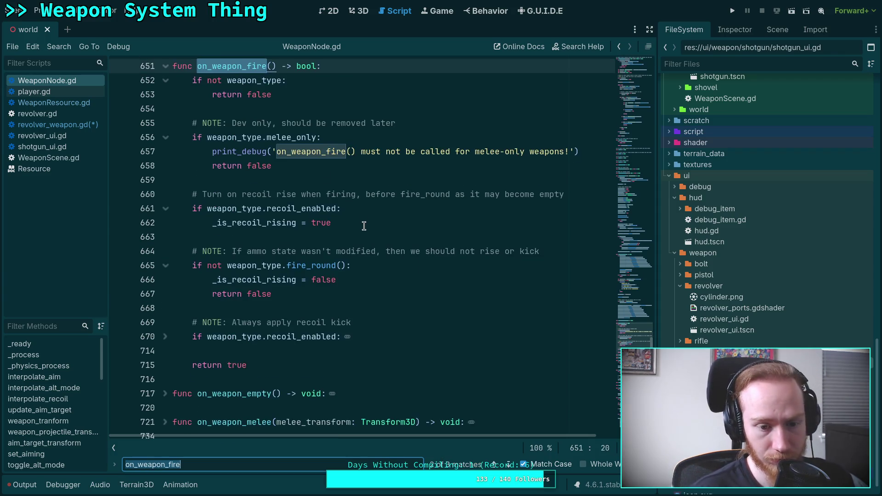
{"action": "left_click", "coordinate": [509, 465]}
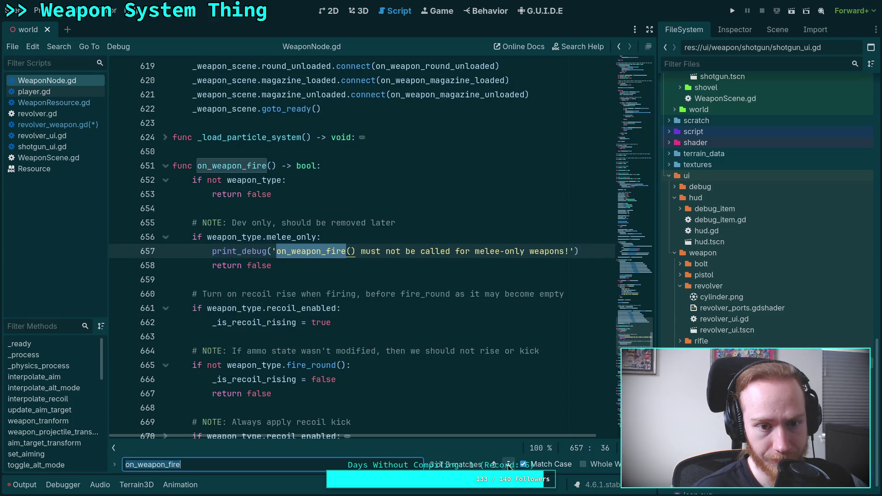
{"action": "left_click", "coordinate": [509, 464]}
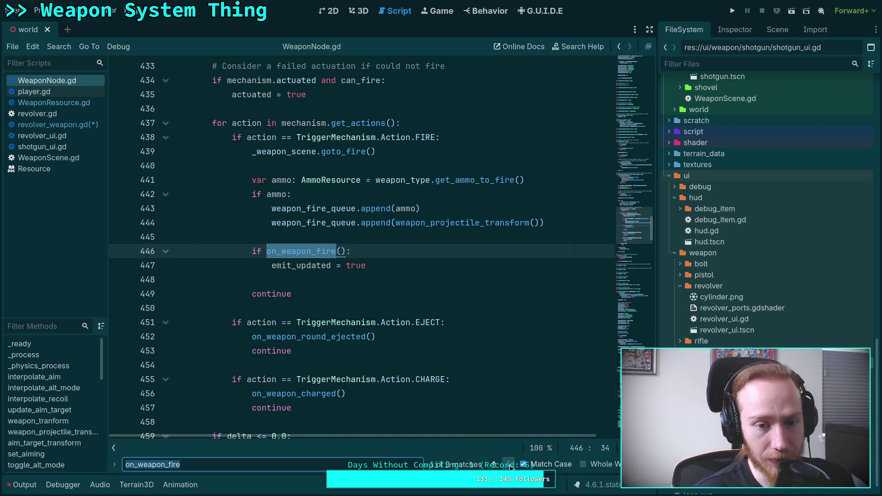
{"action": "left_click", "coordinate": [509, 464]}
{"action": "scroll", "coordinate": [388, 368], "scroll_direction": "down", "scroll_amount": 4}
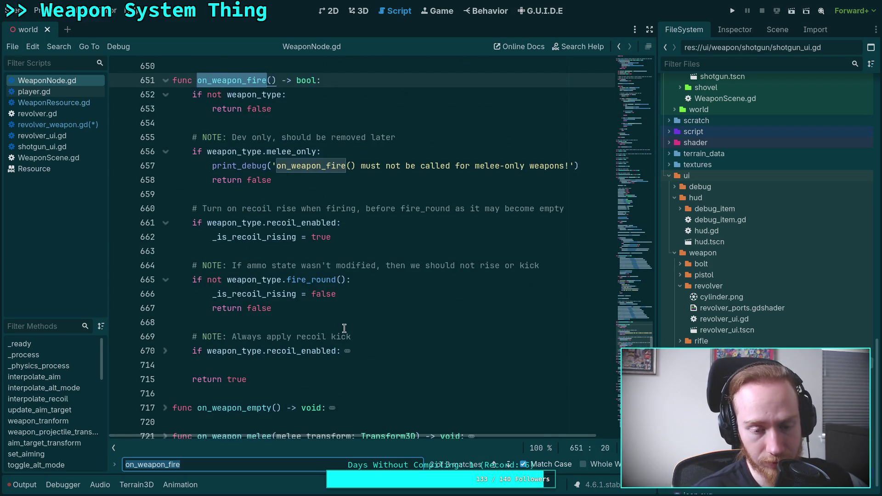